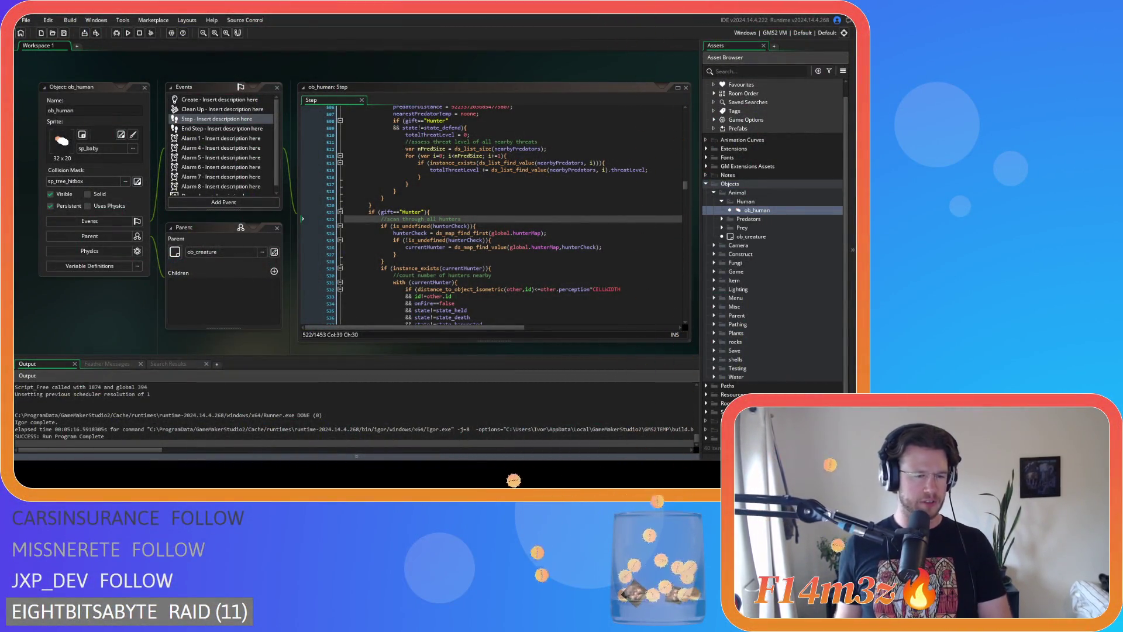
Review the Step event's threat-scan while loop and select instNo in its condition
left_click(470, 219)
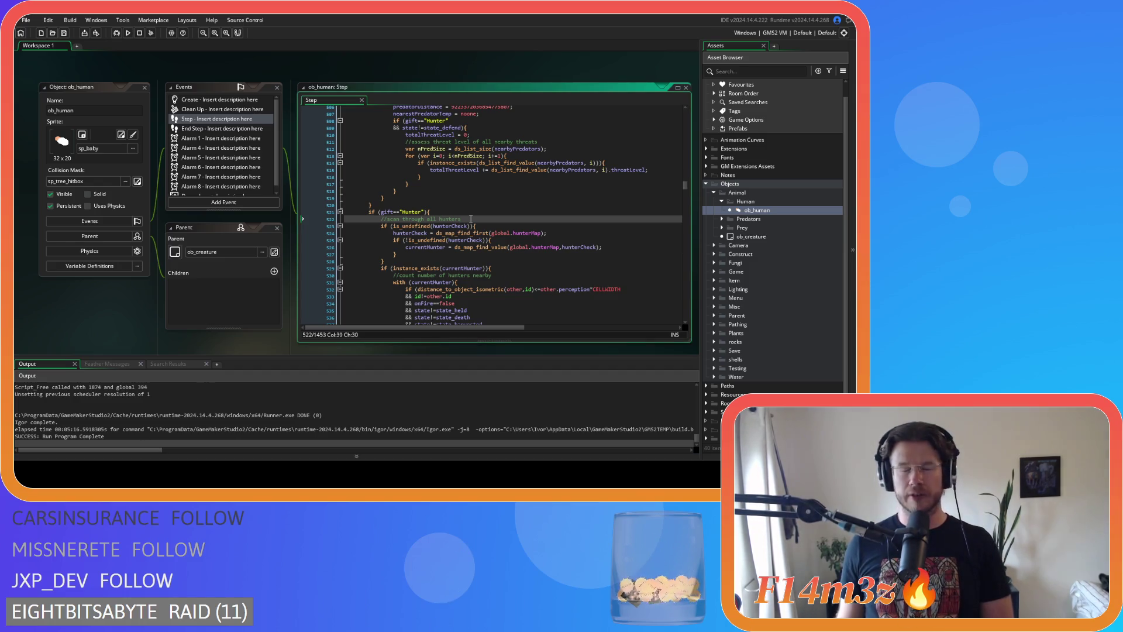
scroll(473, 216, "up", 1)
left_click(479, 211)
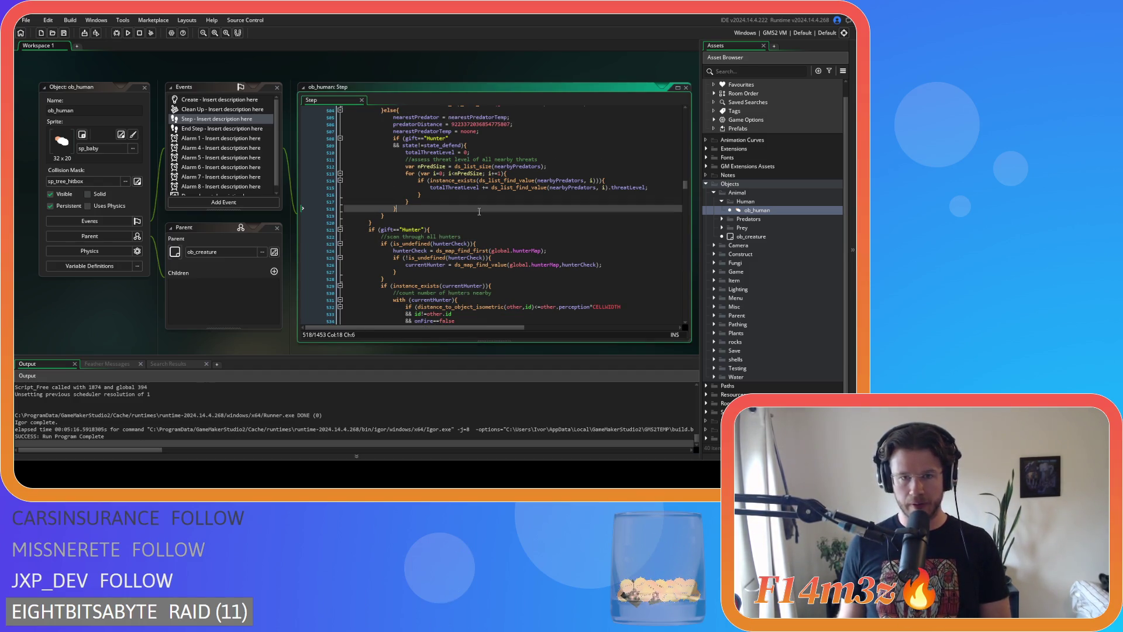
left_click(501, 243)
scroll(502, 243, "down", 3)
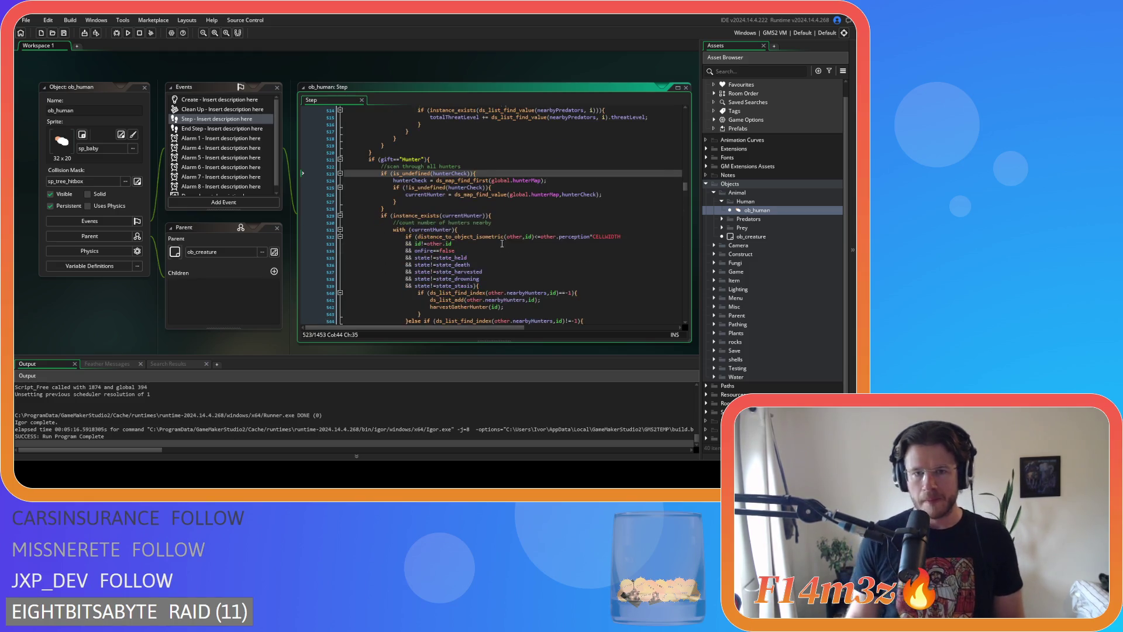
scroll(503, 245, "up", 14)
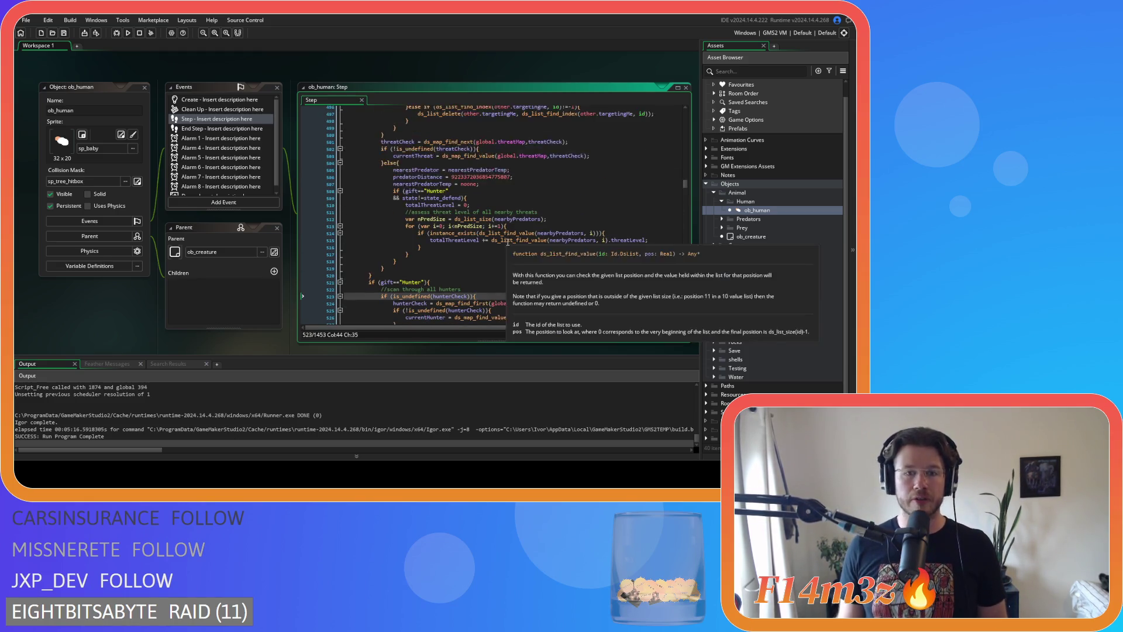
scroll(518, 243, "up", 13)
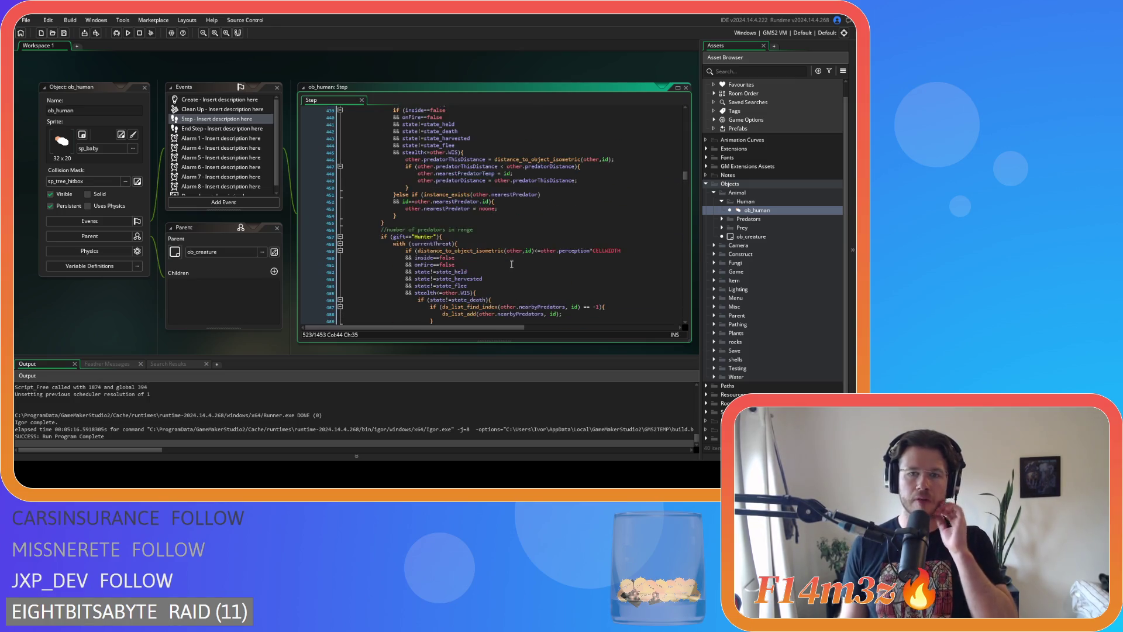
scroll(511, 264, "up", 4)
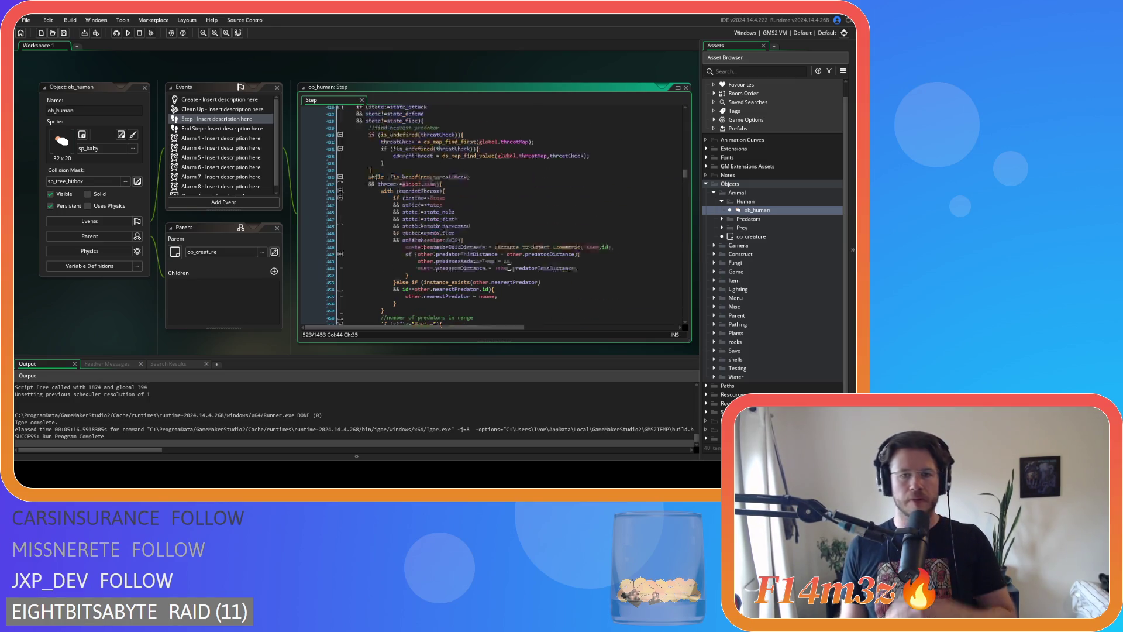
scroll(508, 267, "down", 3)
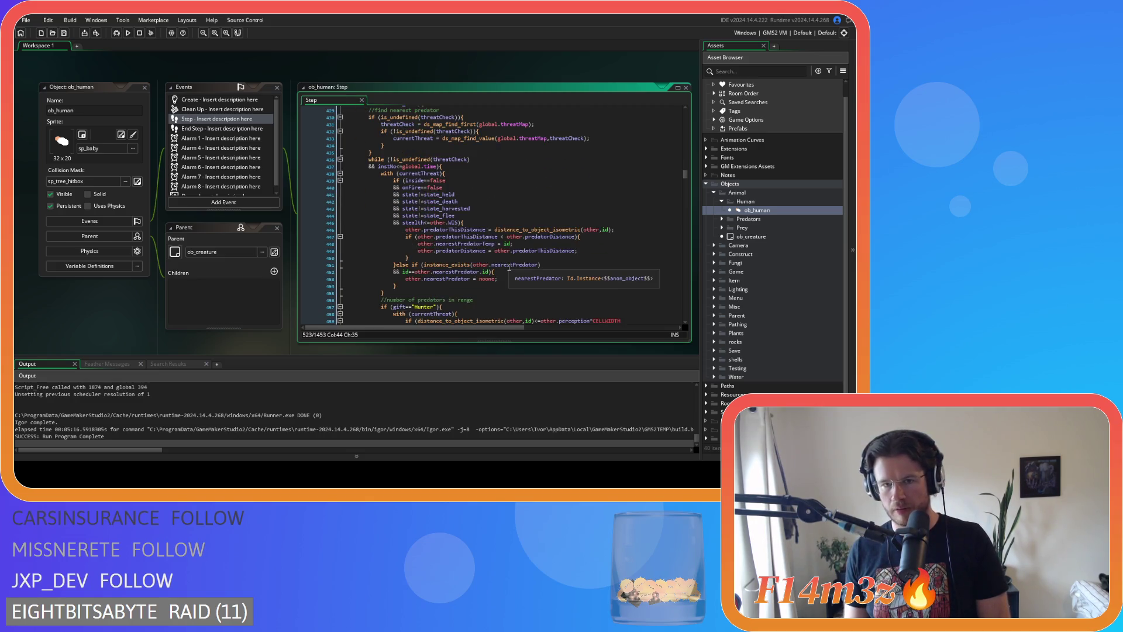
scroll(509, 268, "up", 3)
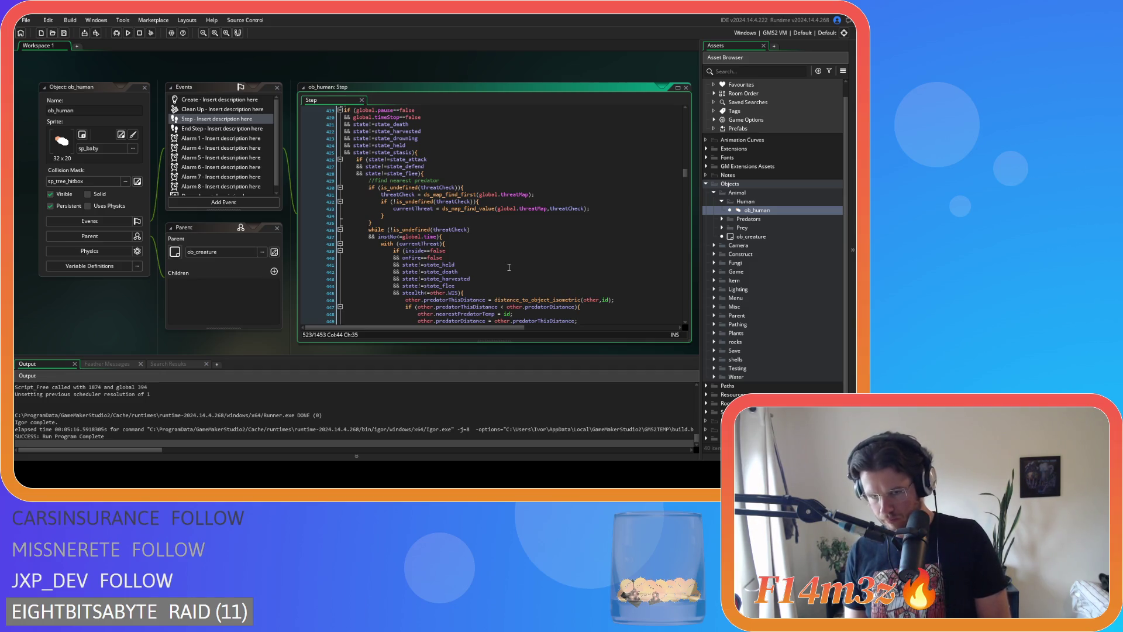
scroll(508, 267, "down", 8)
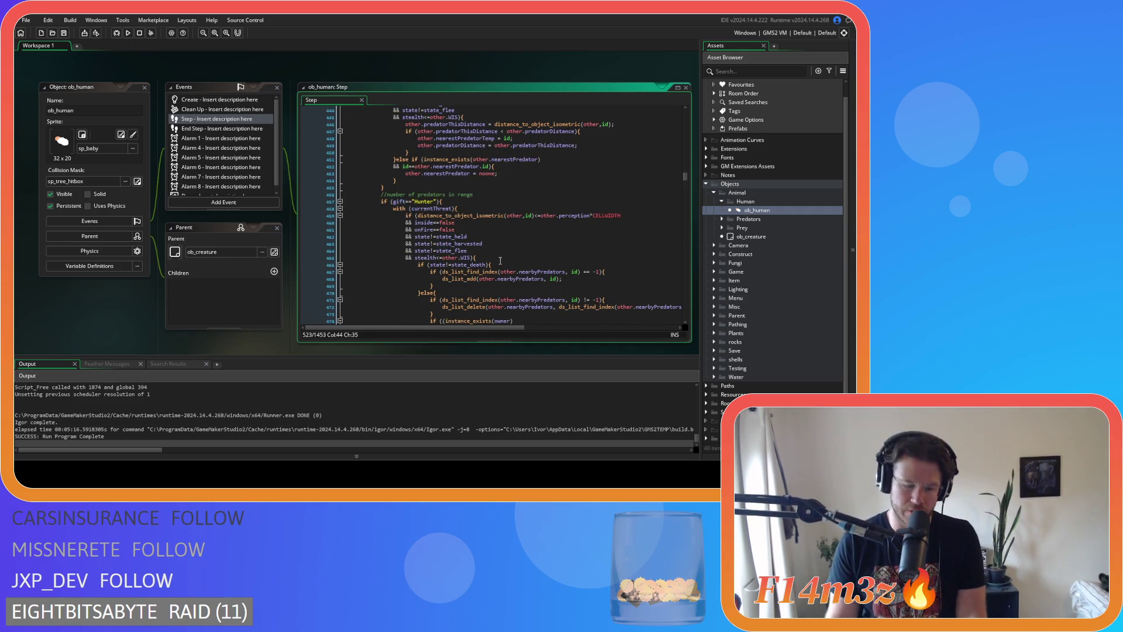
mouse_move(429, 215)
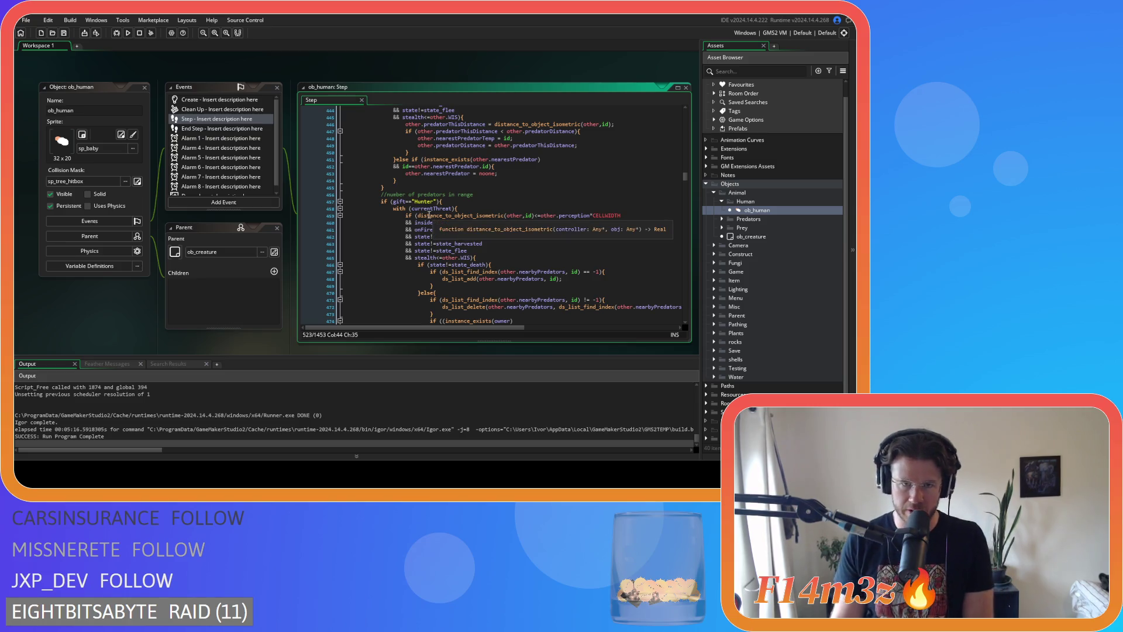
scroll(429, 215, "up", 10)
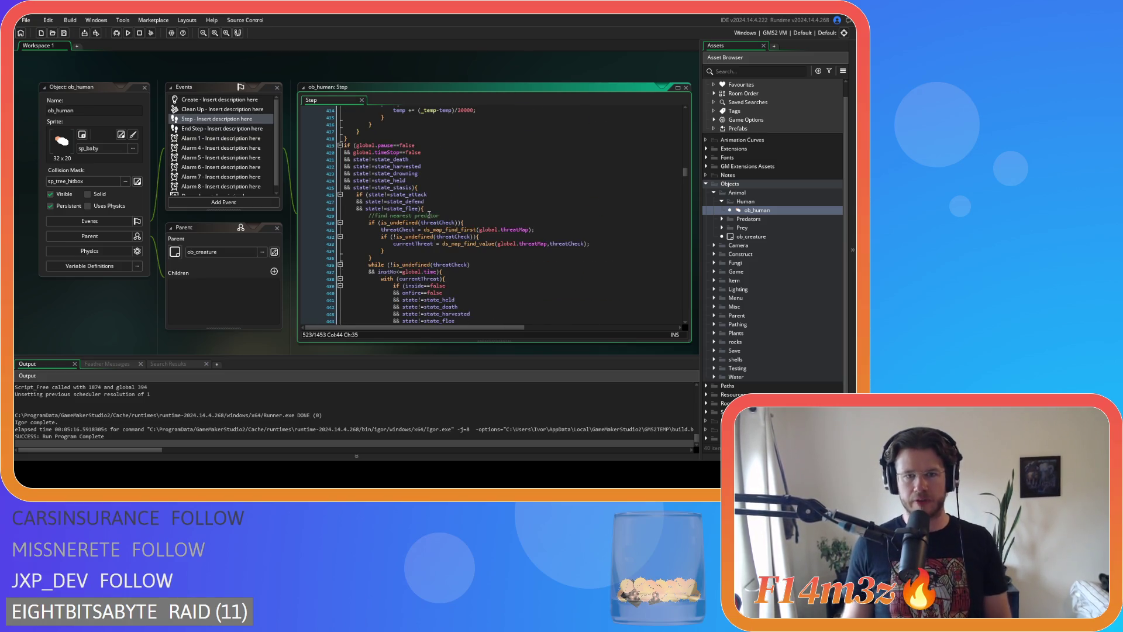
double_click(381, 271)
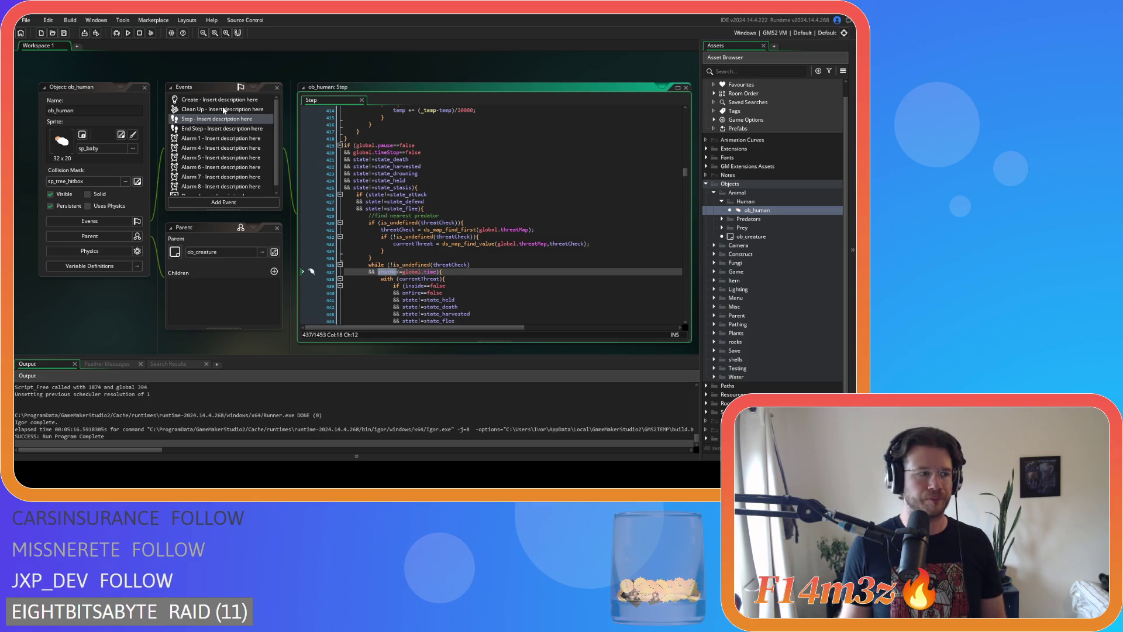
Open ob_human's Create event code and scroll down to the rBaby = noone; line
left_click(209, 99)
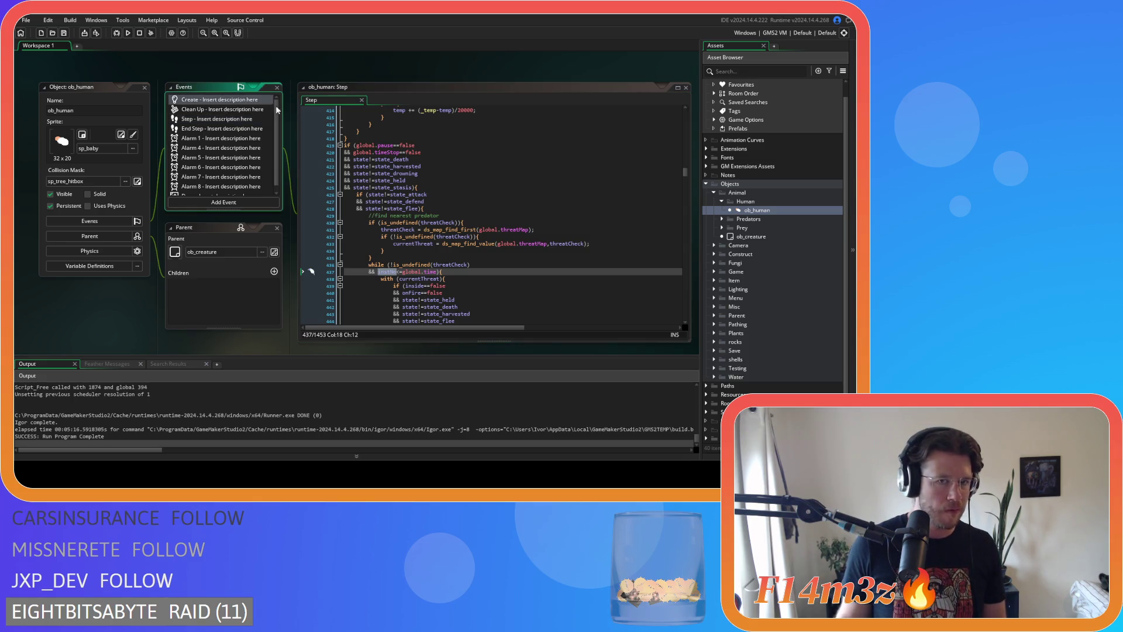
left_click_drag(336, 100, 328, 100)
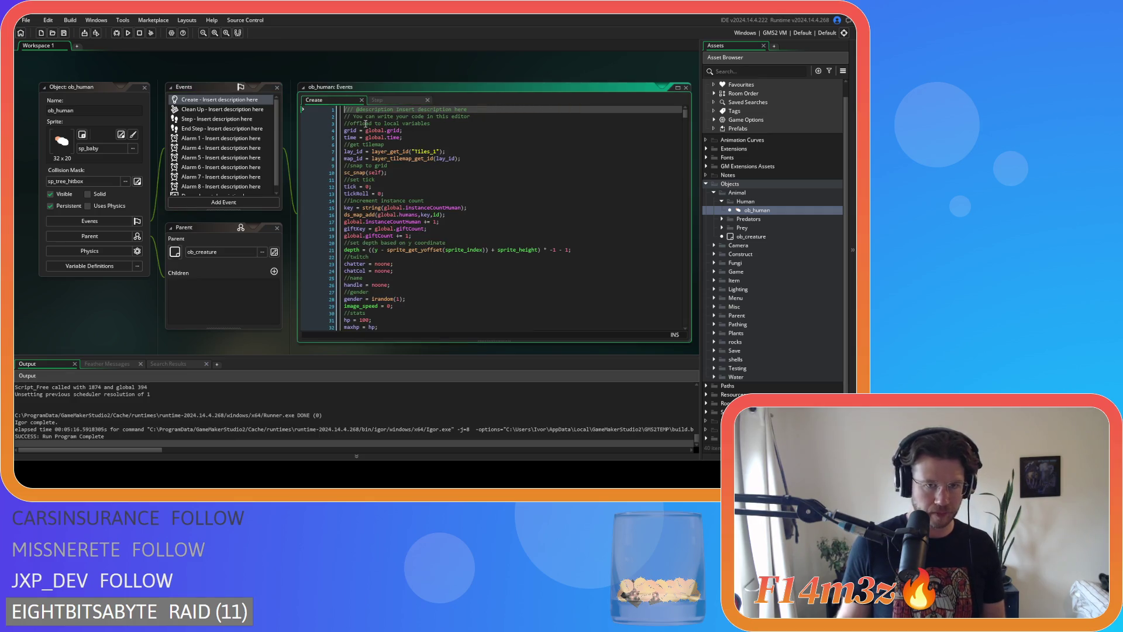
scroll(442, 173, "down", 5)
scroll(442, 174, "down", 3)
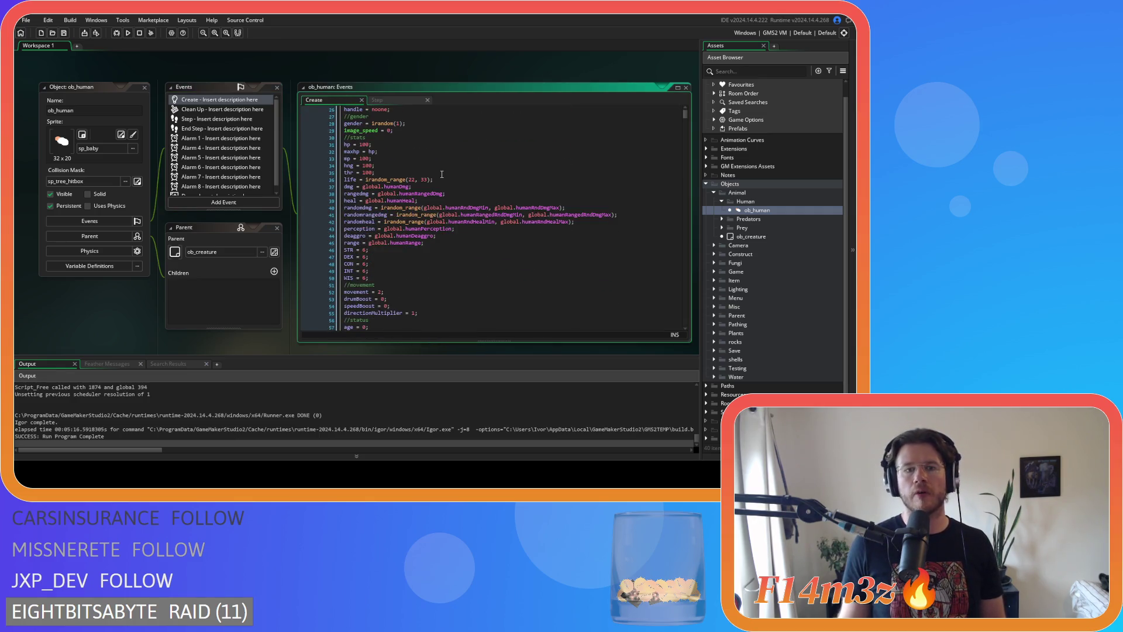
scroll(442, 174, "down", 4)
scroll(442, 174, "down", 4)
scroll(441, 174, "down", 7)
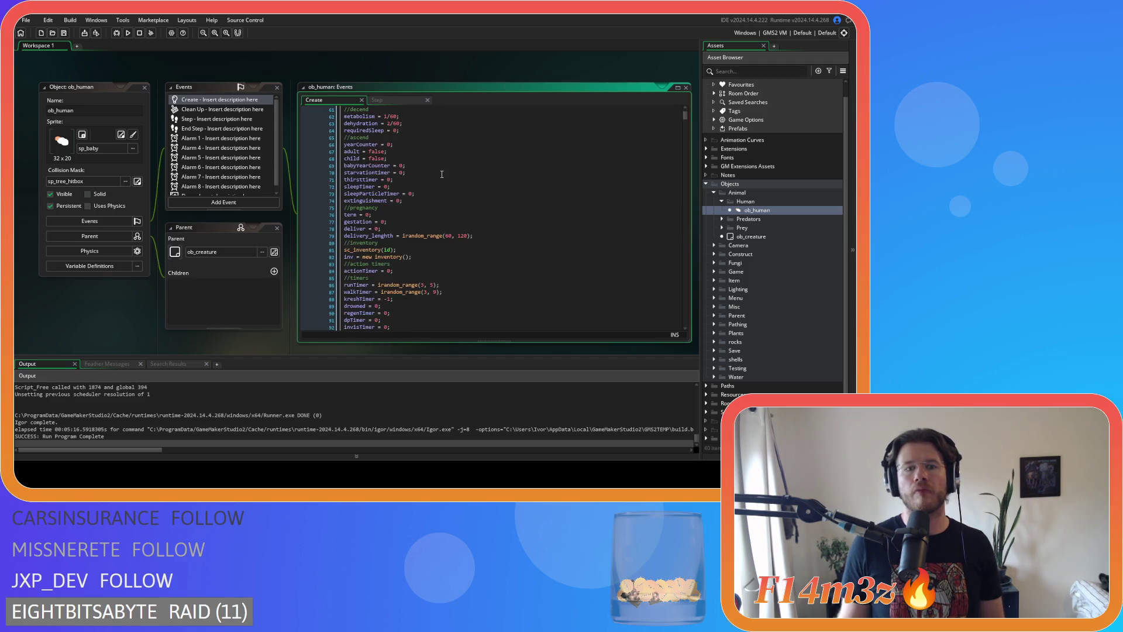
scroll(442, 174, "down", 4)
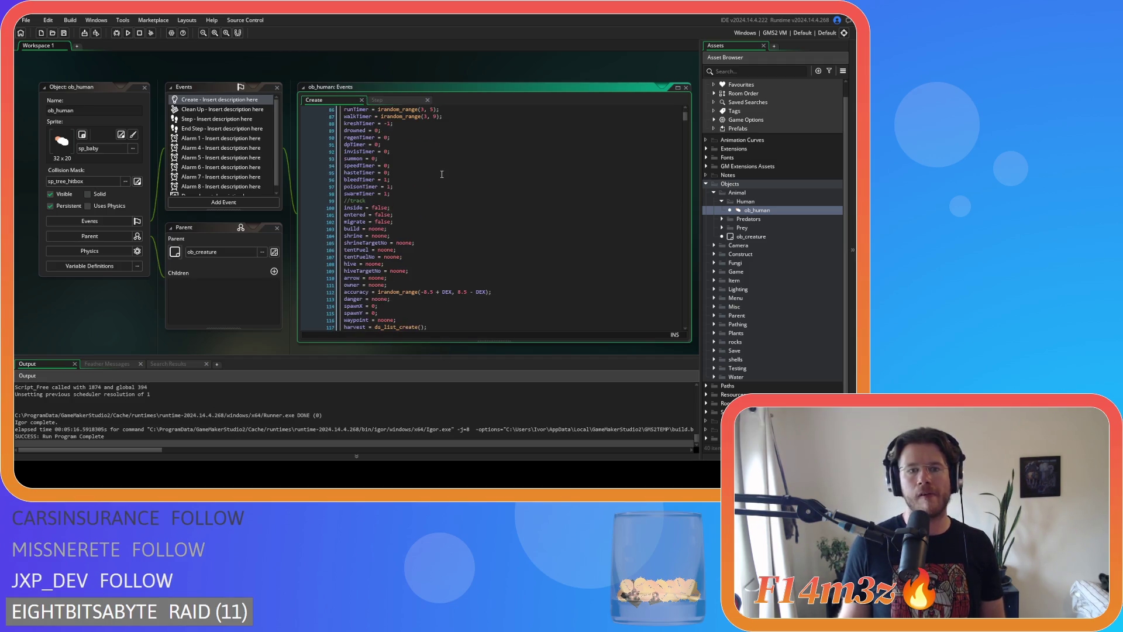
scroll(442, 173, "down", 1)
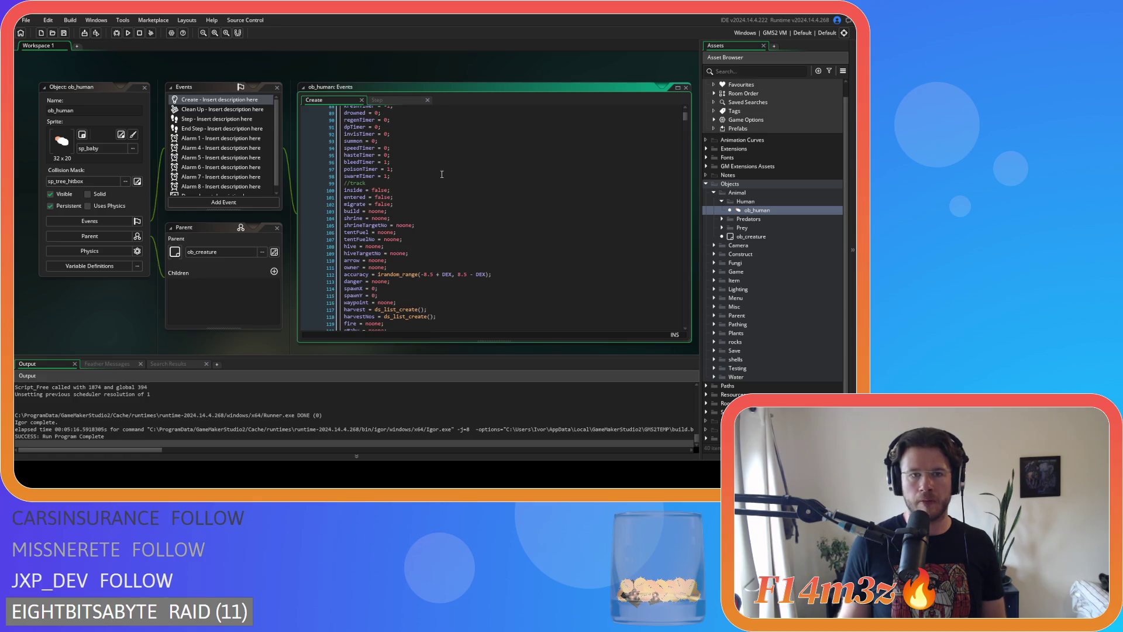
scroll(441, 174, "up", 2)
scroll(442, 174, "down", 3)
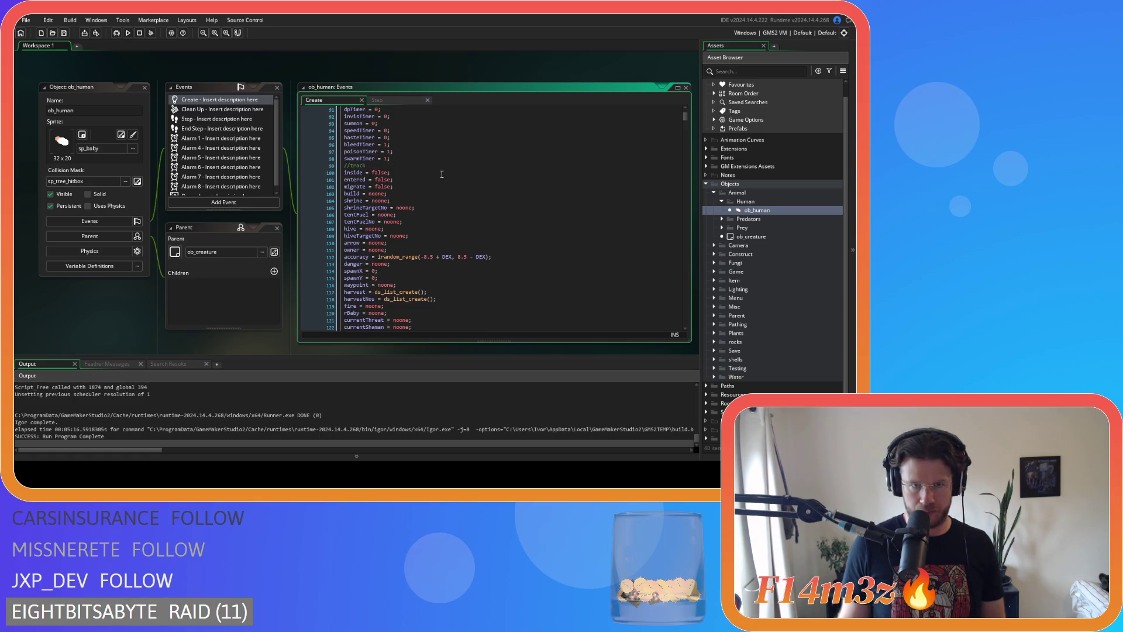
scroll(441, 174, "down", 4)
scroll(442, 173, "down", 15)
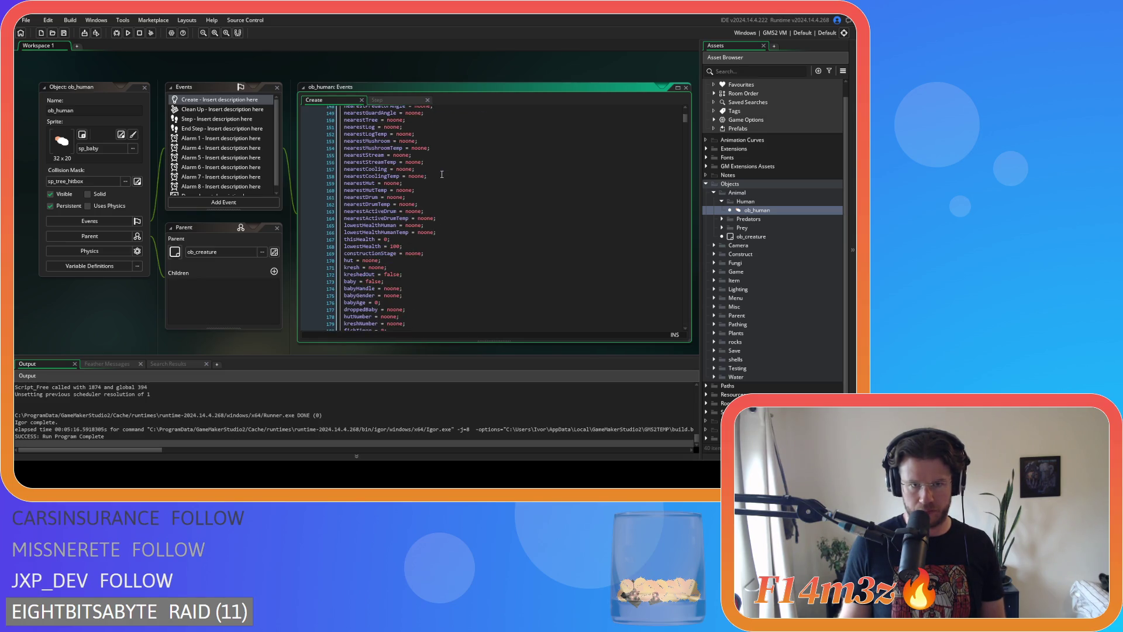
scroll(441, 173, "up", 12)
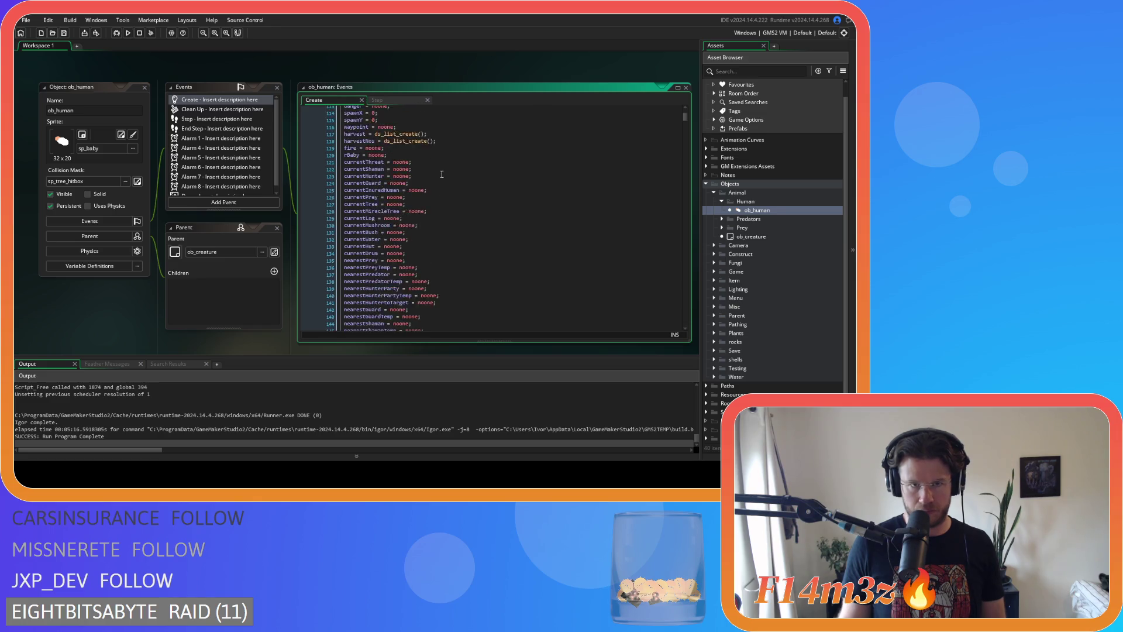
scroll(442, 174, "up", 2)
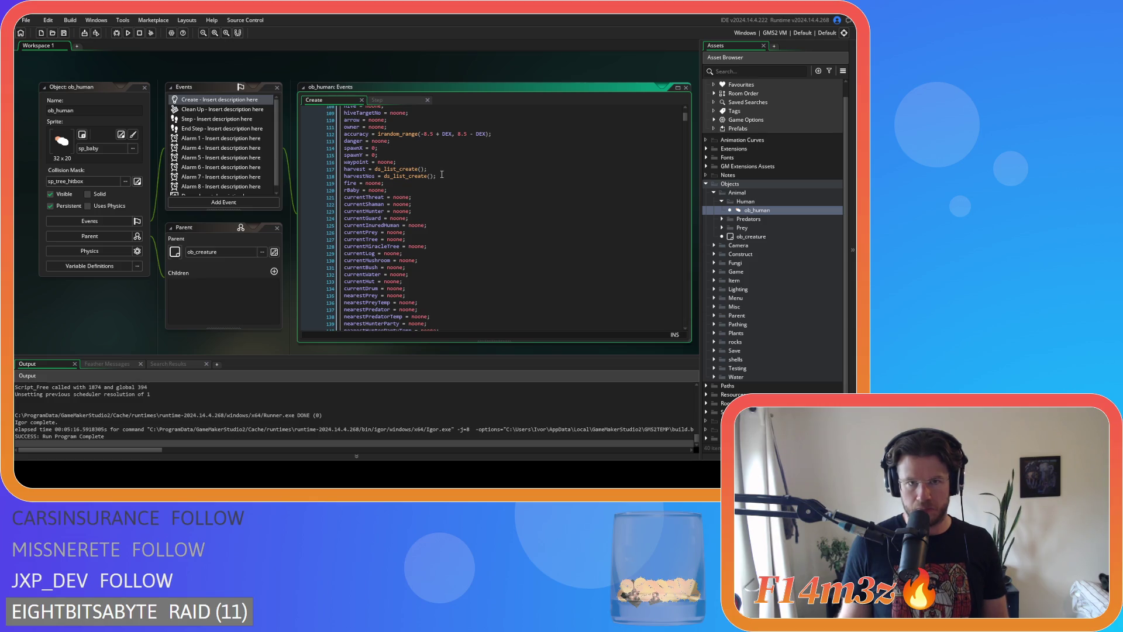
Add instNo = 1; on a new line below rBaby = noone; and save the Create event
left_click(429, 193)
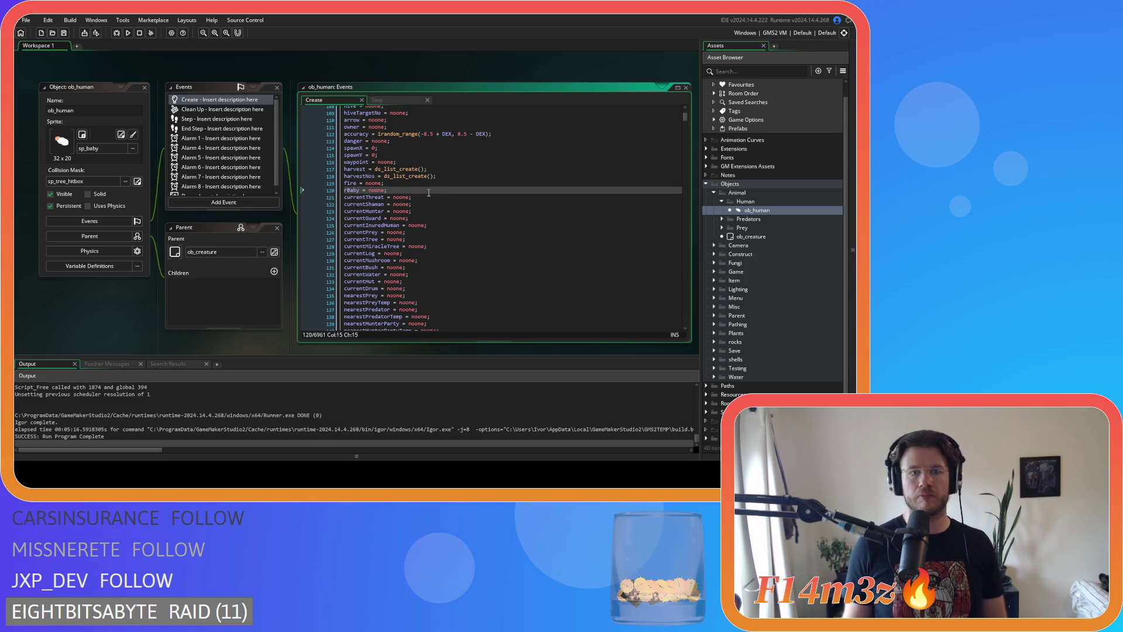
key("Return")
type("instNo = 1;")
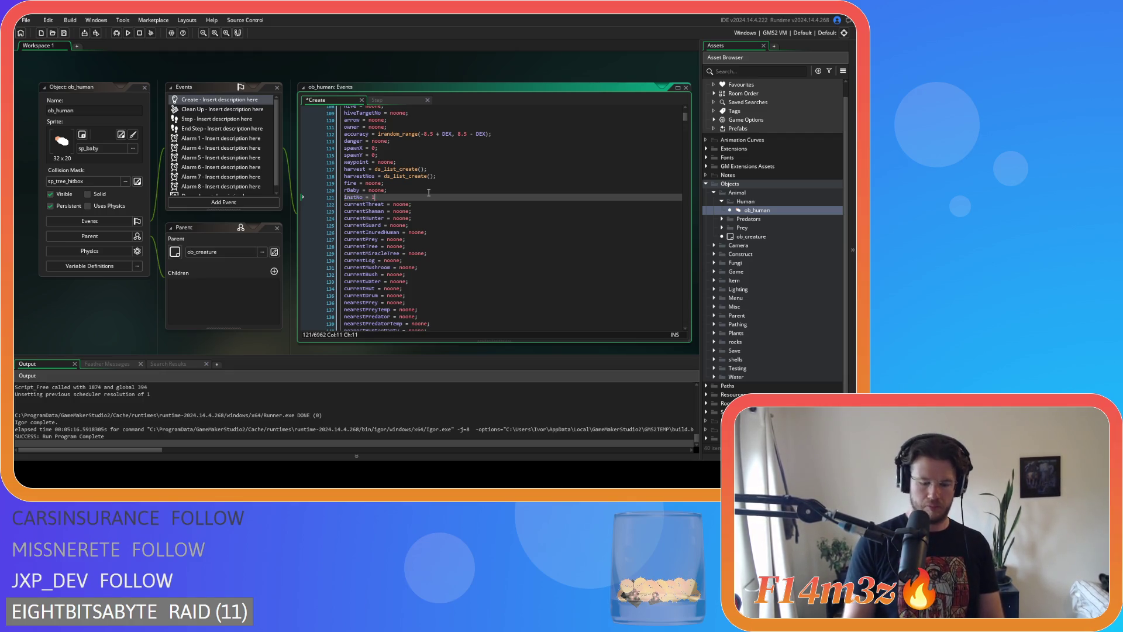
key("ctrl+s")
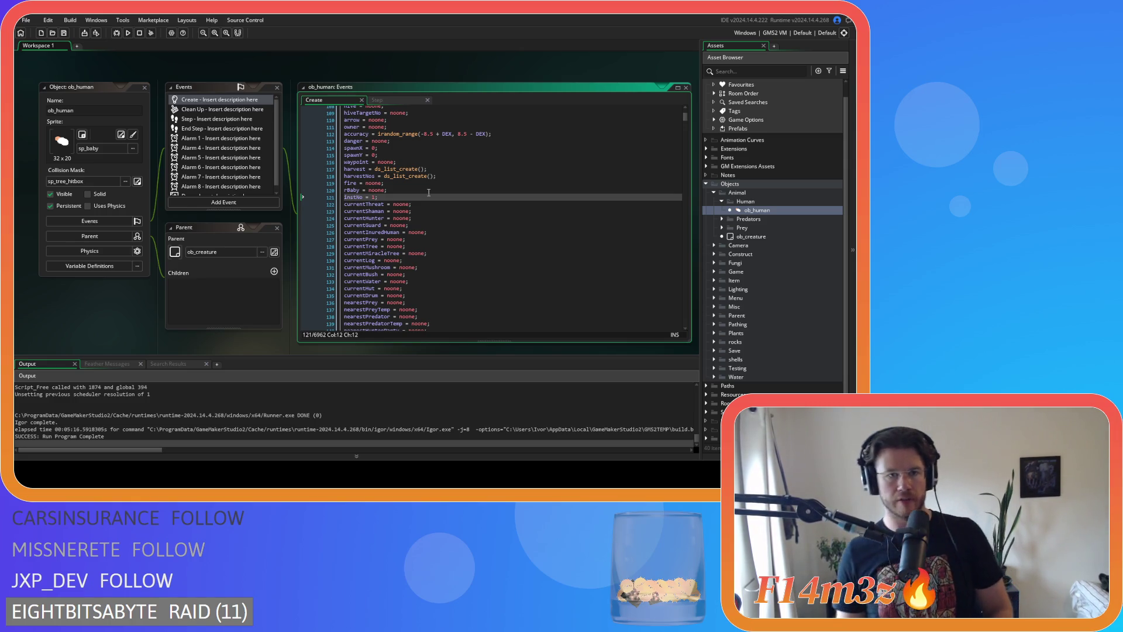
left_click(389, 100)
Insert a blank line after the closing brace on line 435, just above the threat-scan while loop
scroll(382, 145, "down", 5)
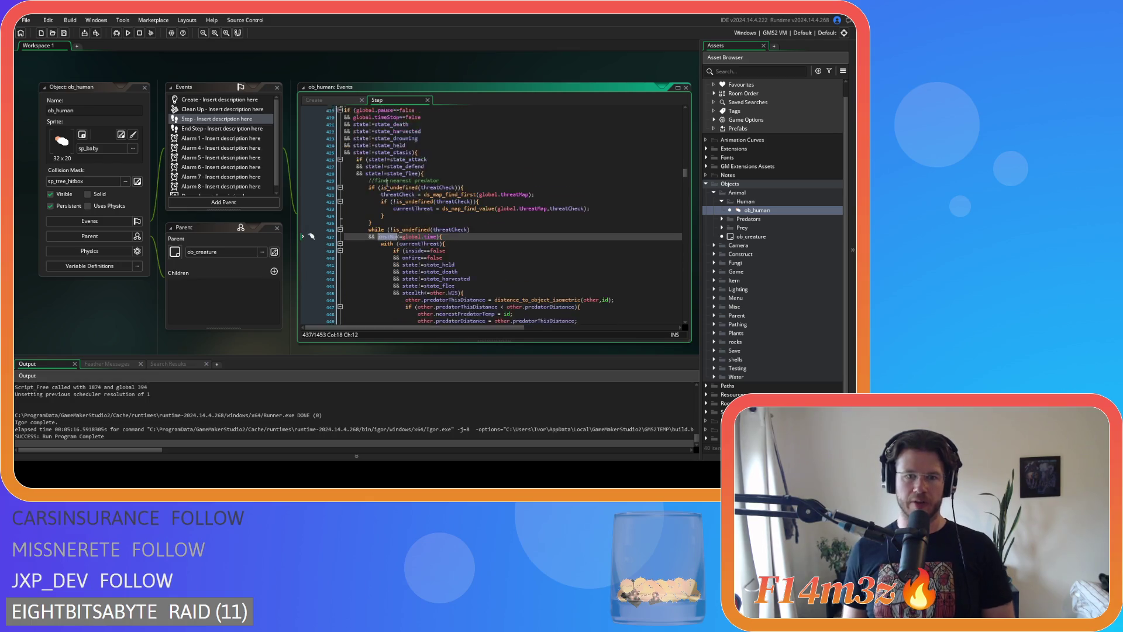
scroll(382, 144, "down", 20)
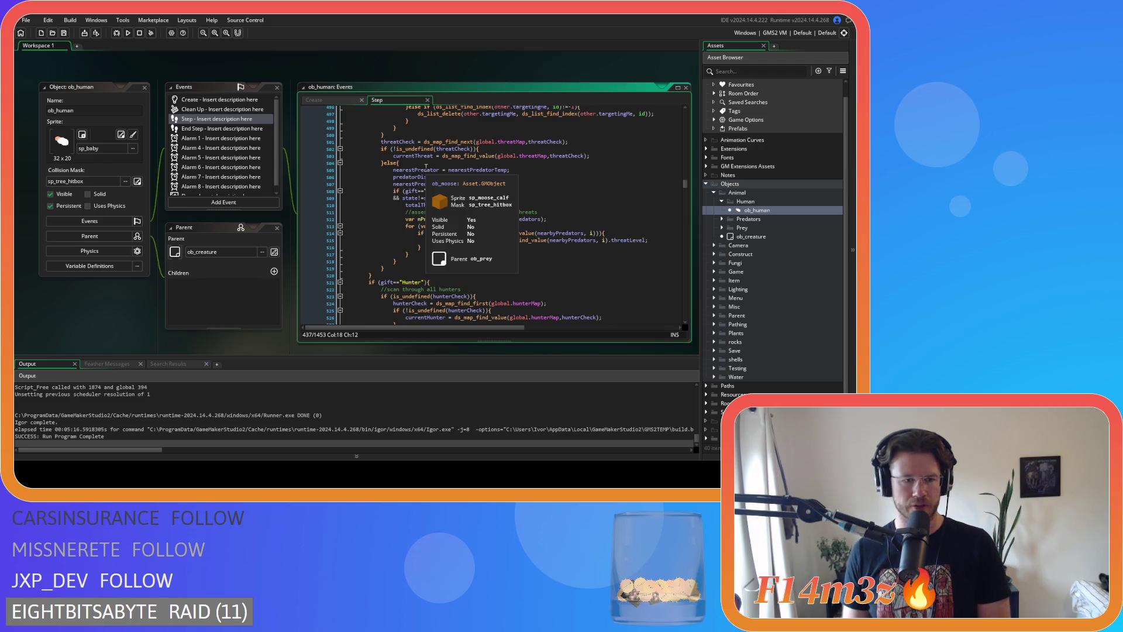
scroll(433, 187, "up", 8)
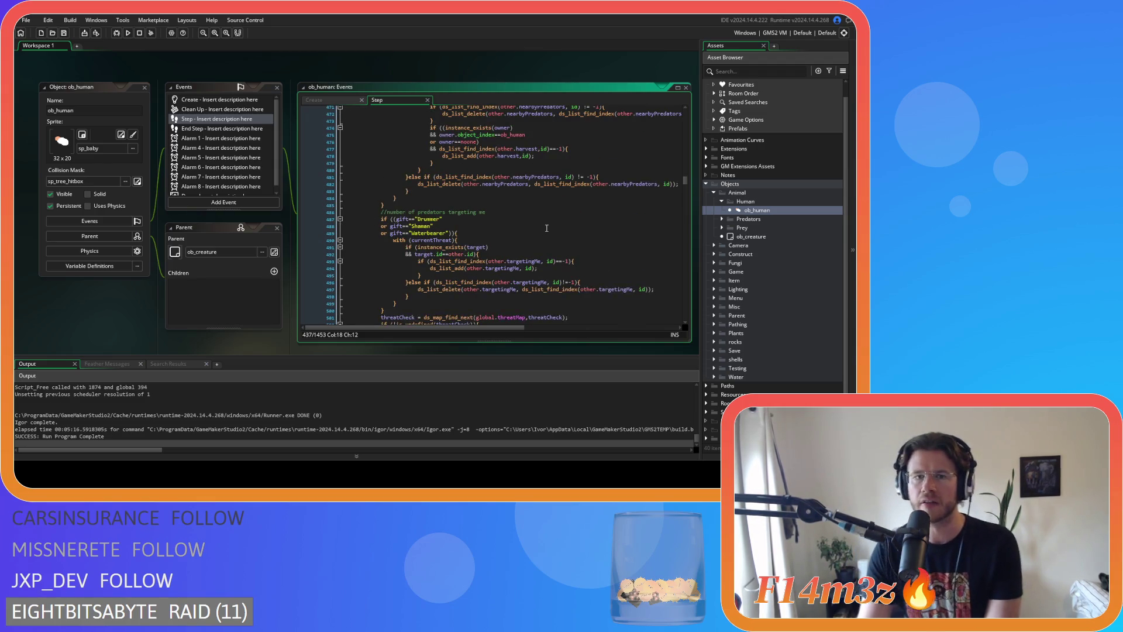
scroll(438, 203, "up", 10)
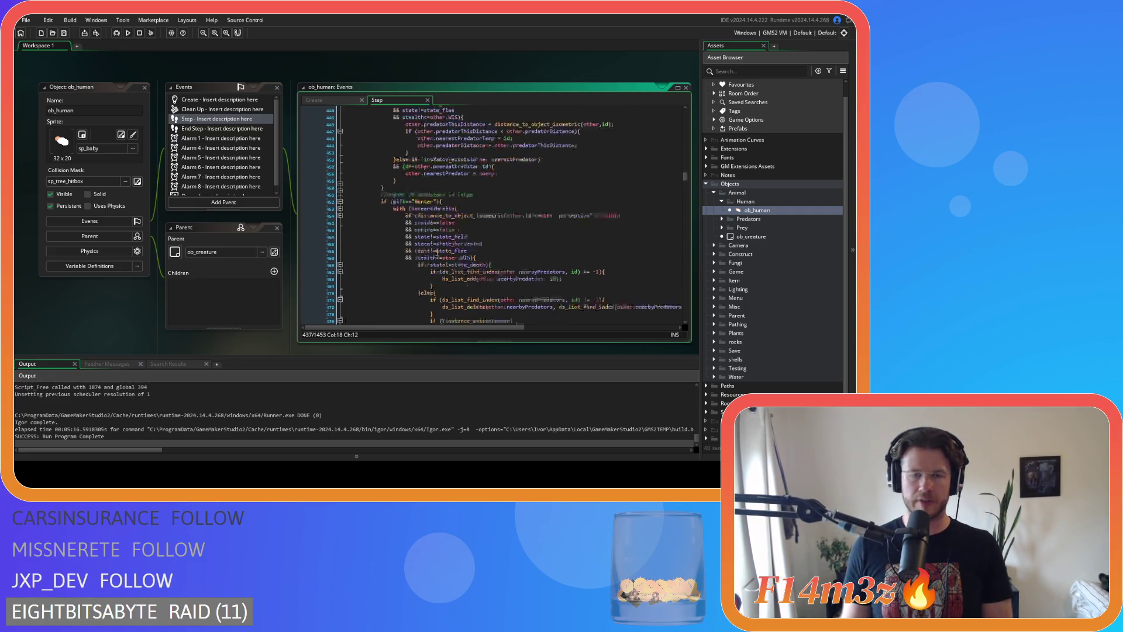
scroll(441, 246, "up", 7)
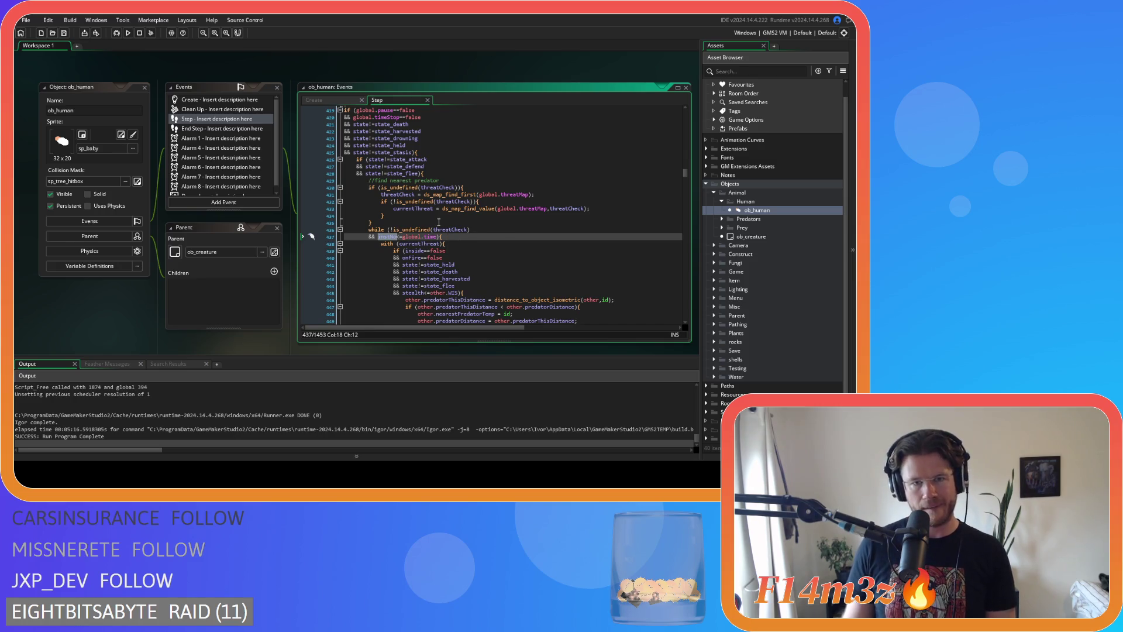
left_click(443, 222)
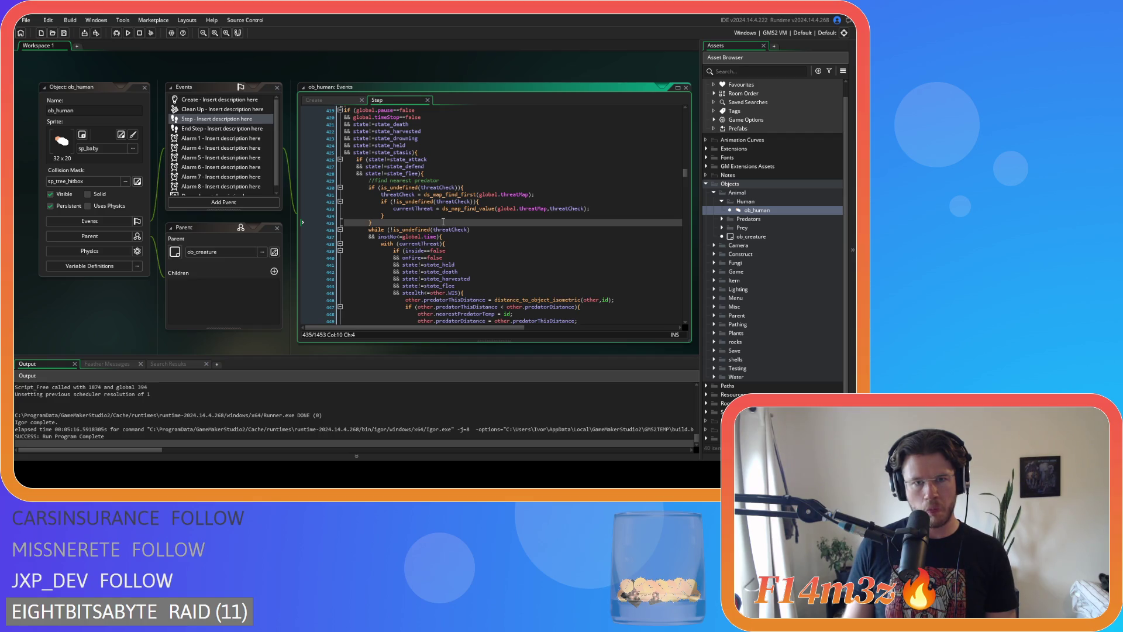
key("Return")
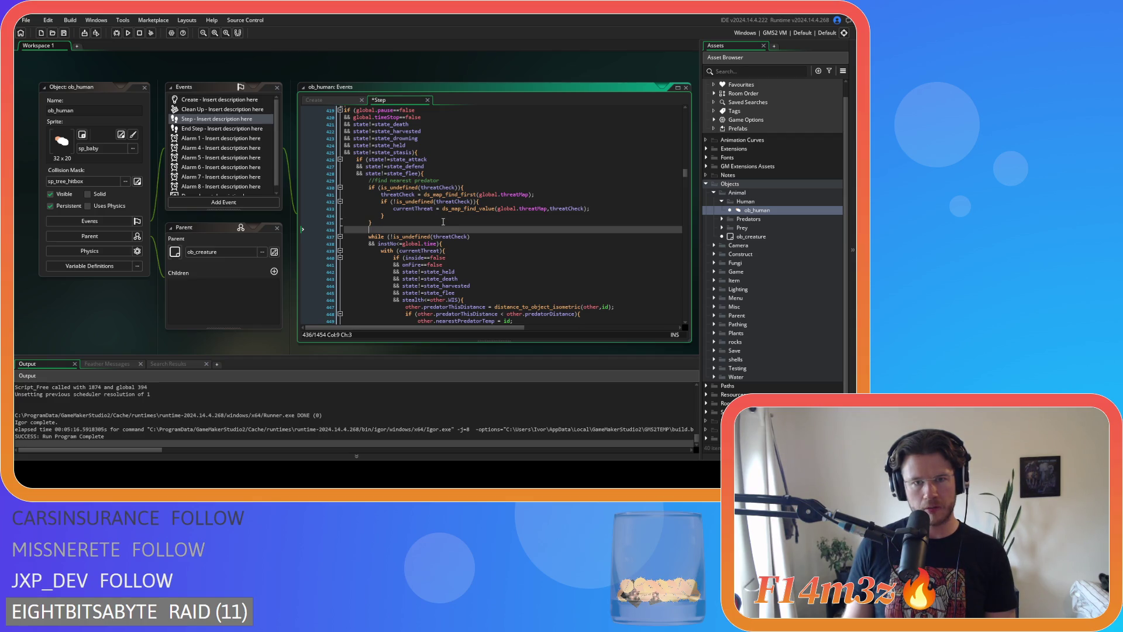
Type instNo = 1; directly above the while loop and save the Step event
type("instNo")
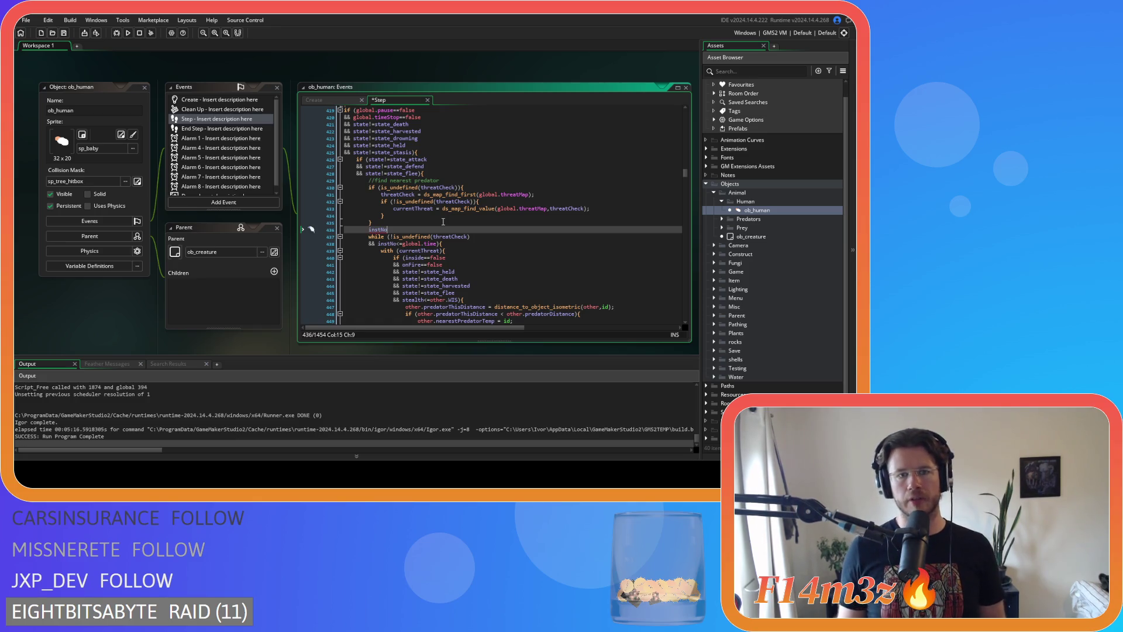
type(" = 1;")
key("ctrl+s")
left_click_drag(368, 229, 501, 241)
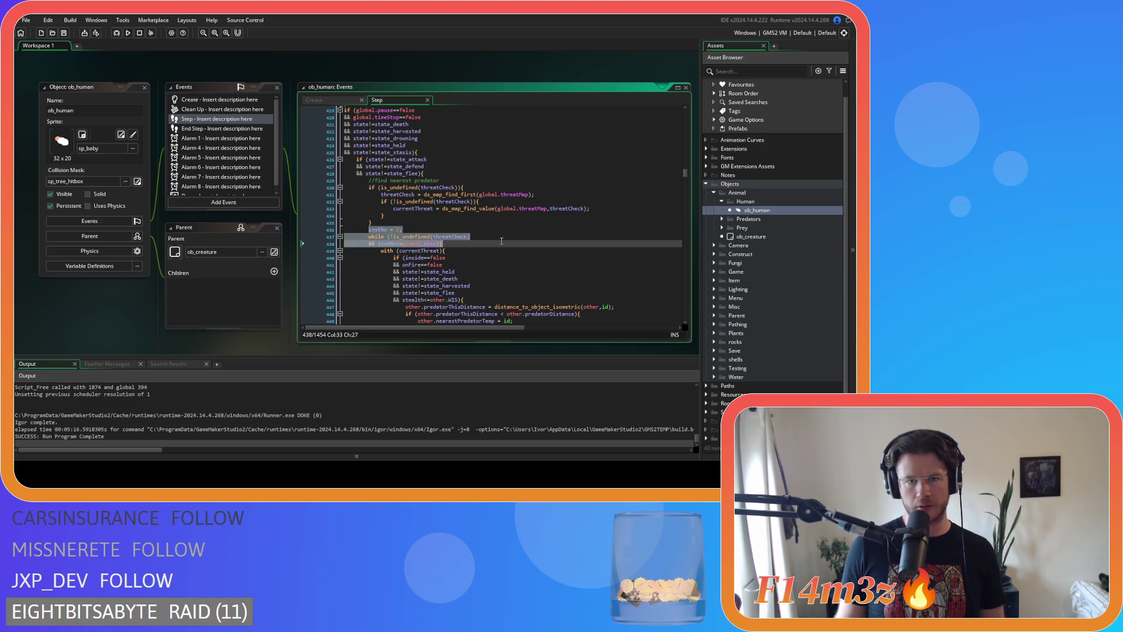
left_click(502, 241)
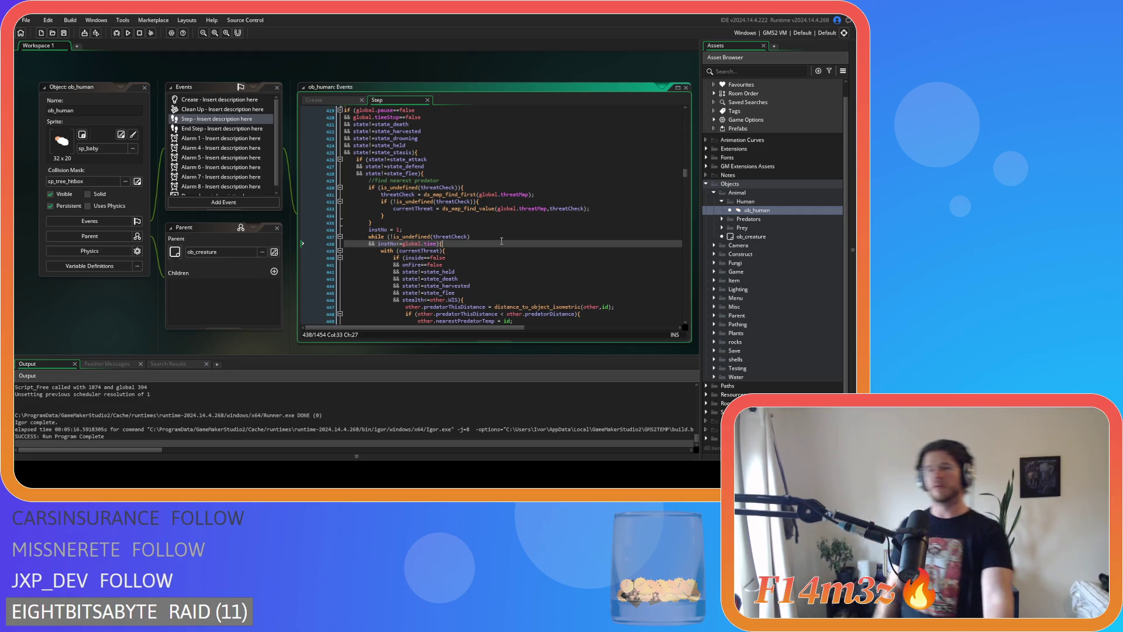
Scroll through the threat-scan while loop body to review it
scroll(479, 214, "down", 1)
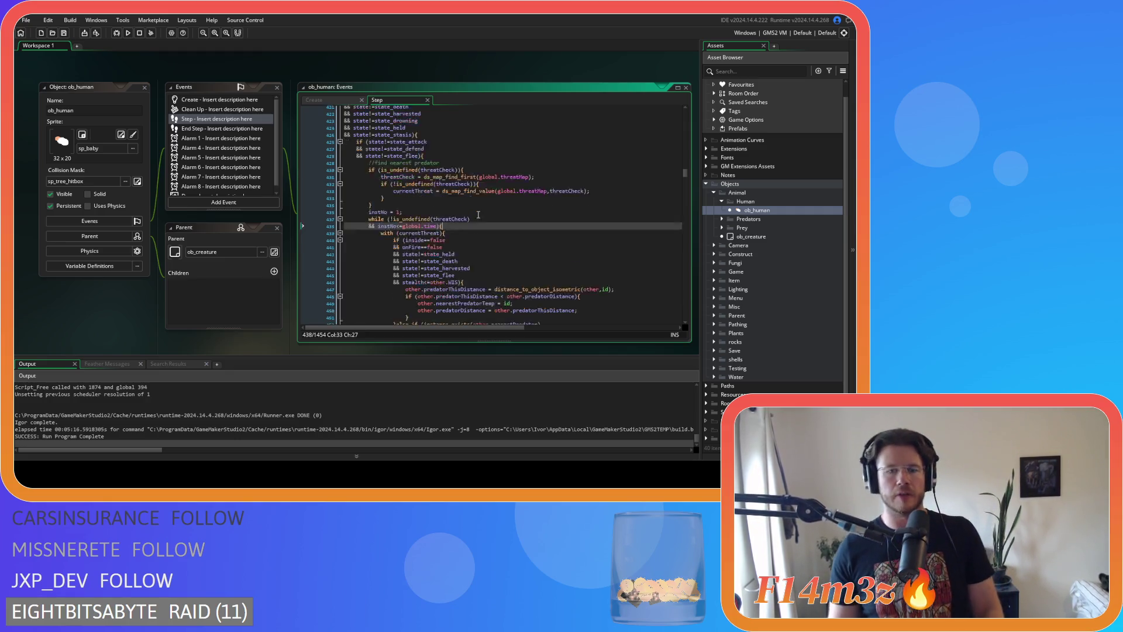
scroll(479, 214, "down", 3)
mouse_move(456, 150)
left_mouse_down()
mouse_move(357, 145)
mouse_move(369, 144)
left_mouse_up()
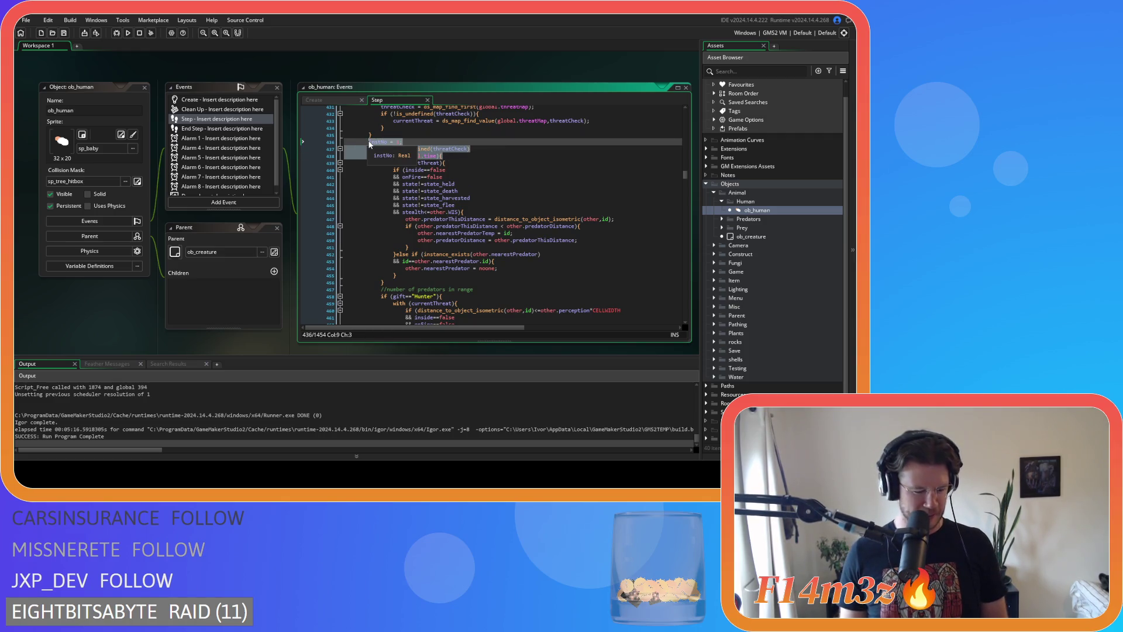
left_click(460, 157)
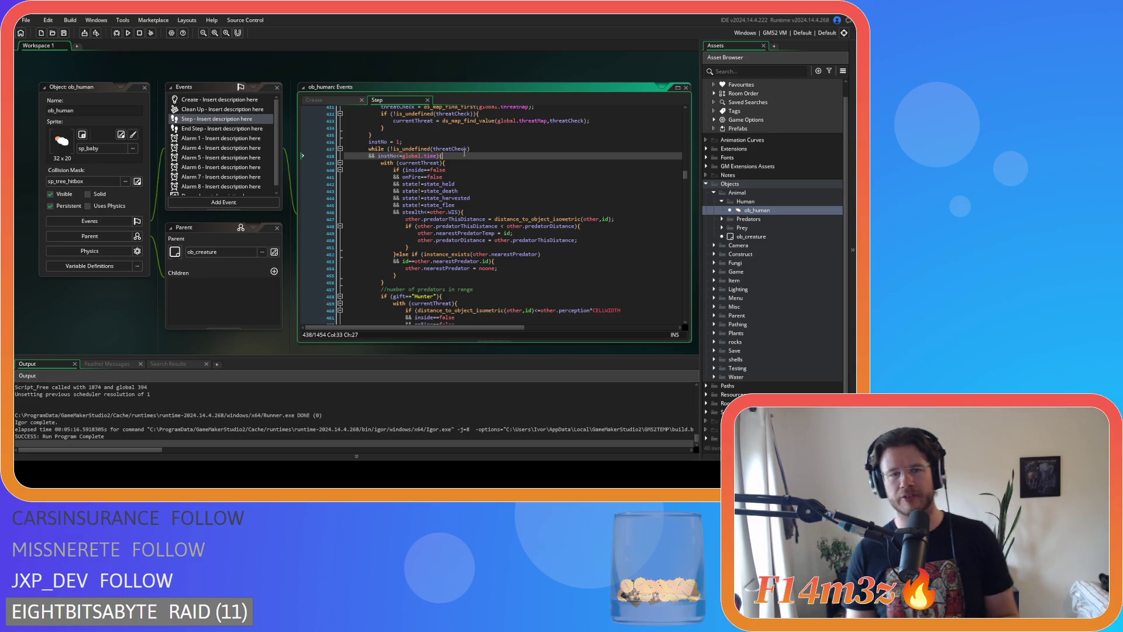
scroll(466, 159, "down", 3)
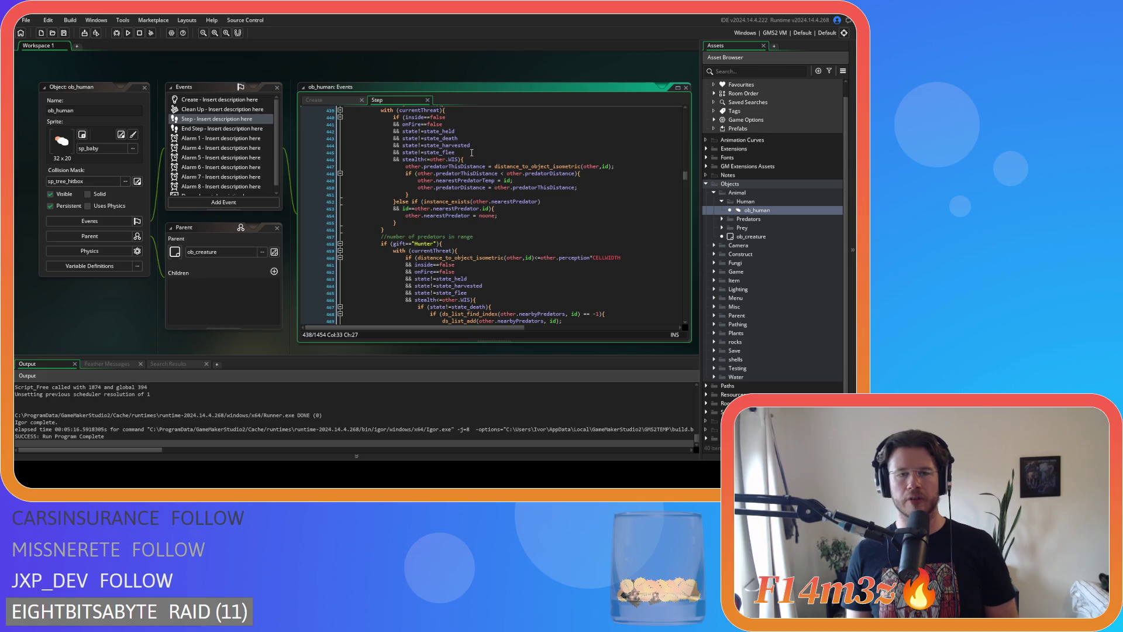
scroll(471, 154, "down", 15)
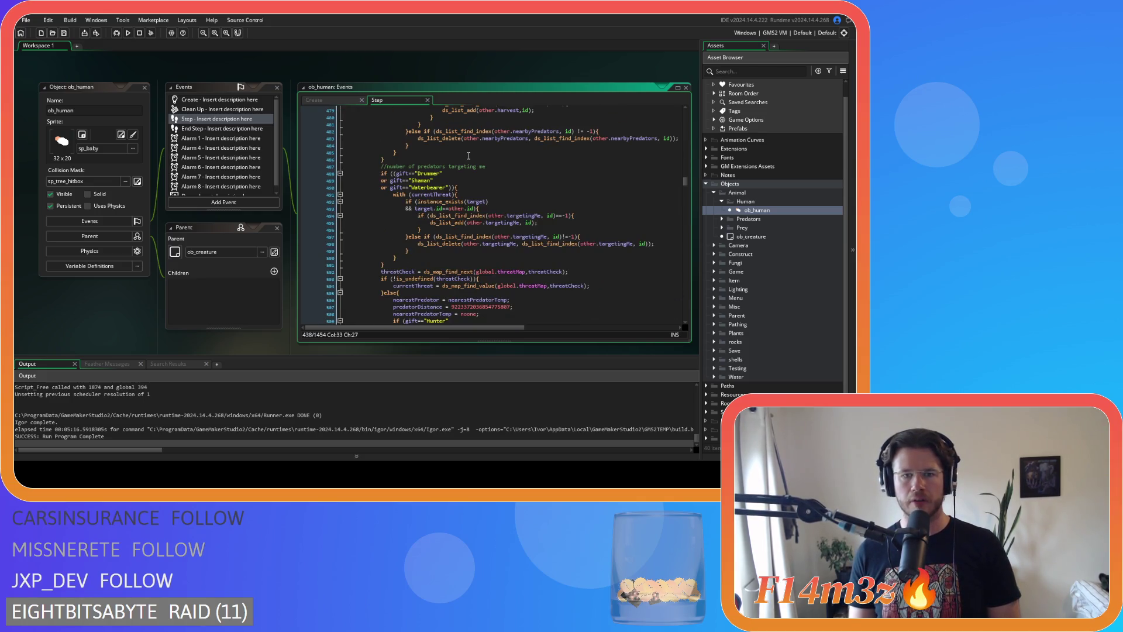
scroll(469, 155, "up", 20)
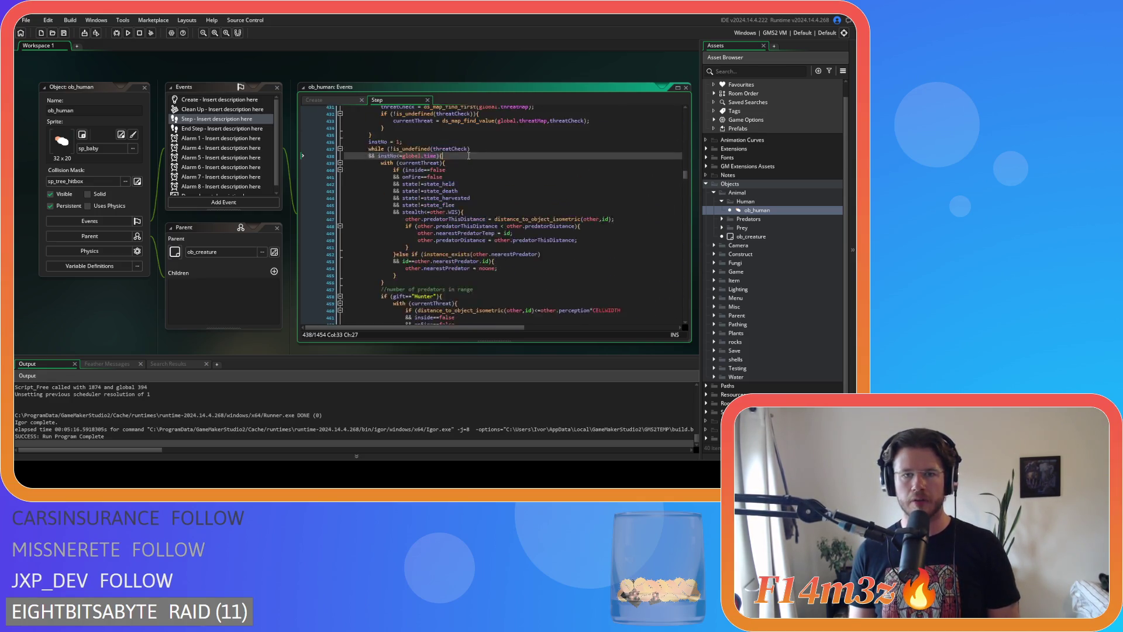
left_click(402, 159)
left_click_drag(402, 159, 369, 159)
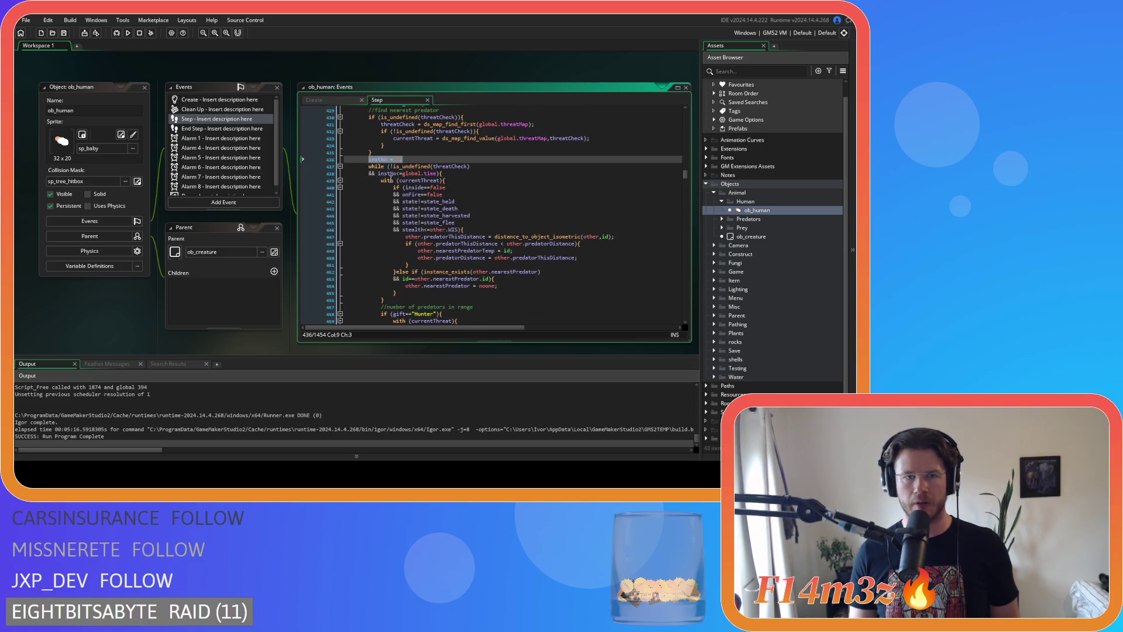
scroll(426, 201, "down", 5)
scroll(483, 228, "down", 17)
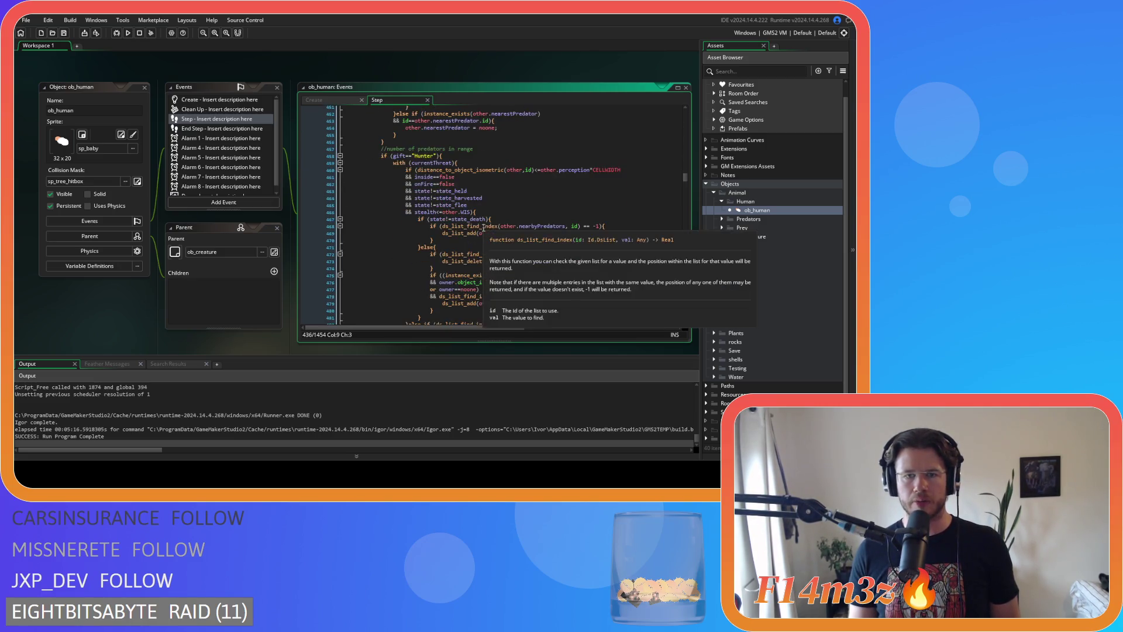
scroll(484, 227, "down", 6)
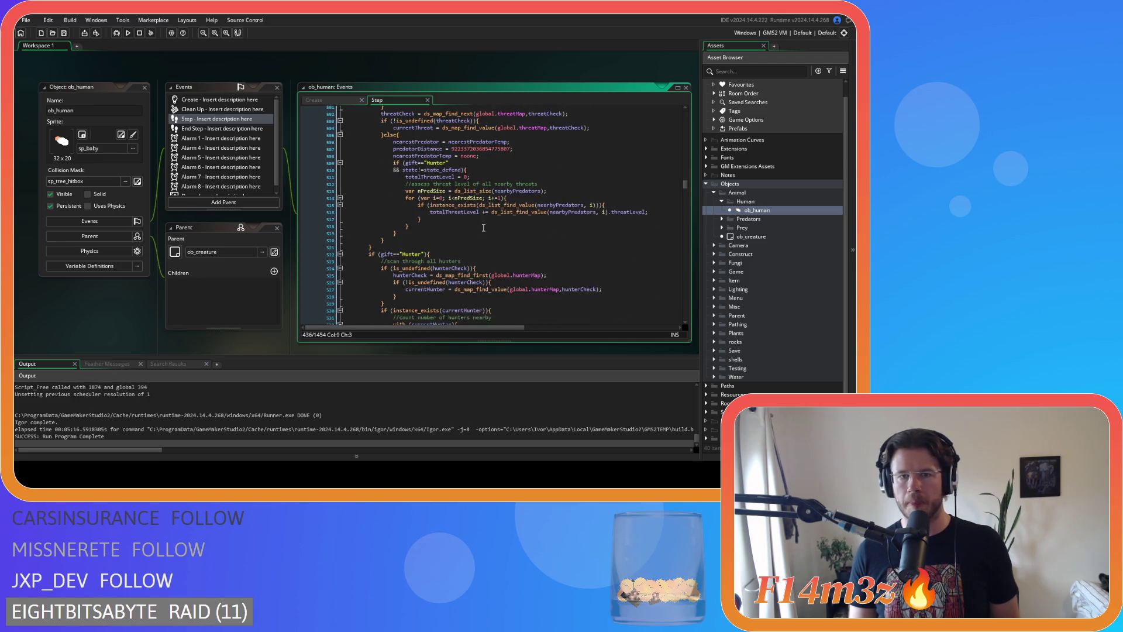
scroll(483, 227, "down", 8)
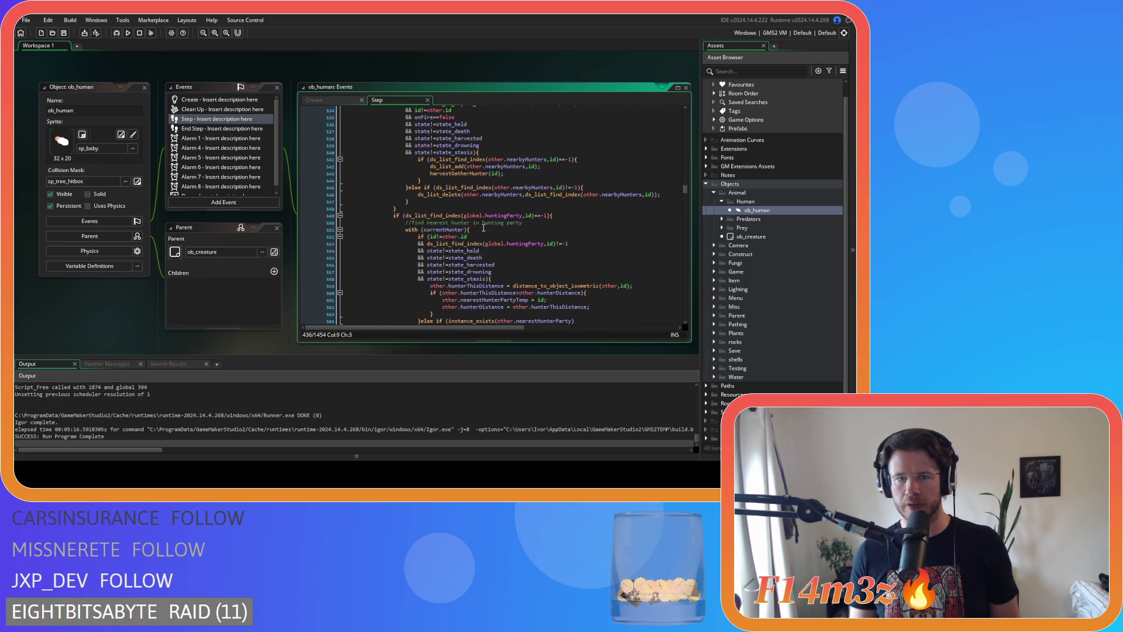
scroll(486, 228, "up", 10)
scroll(487, 228, "up", 20)
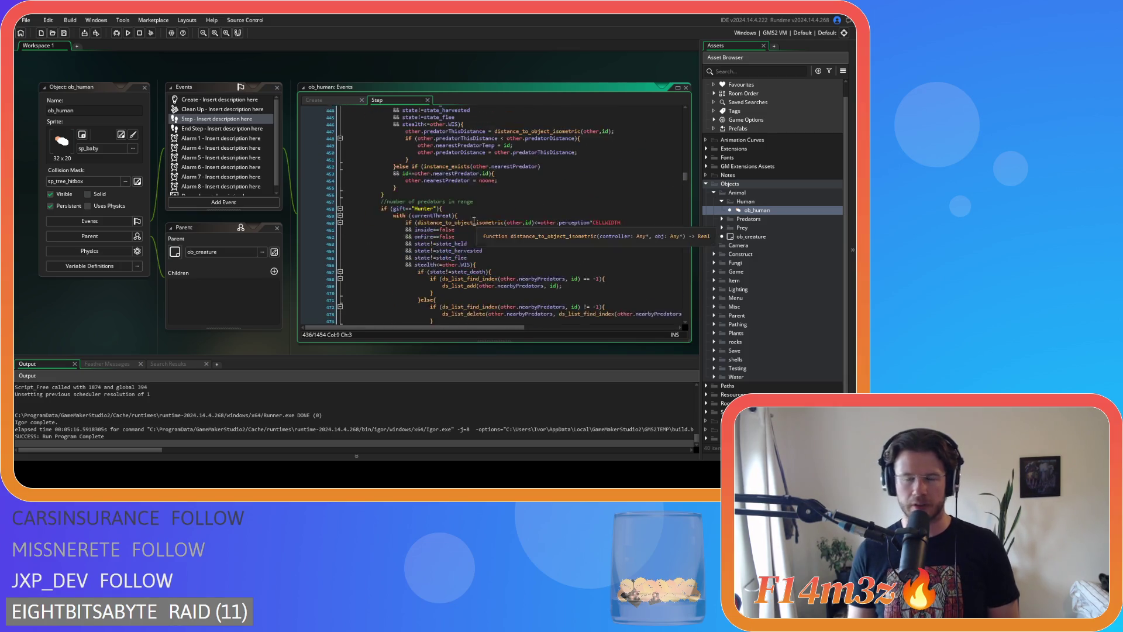
scroll(483, 254, "down", 2)
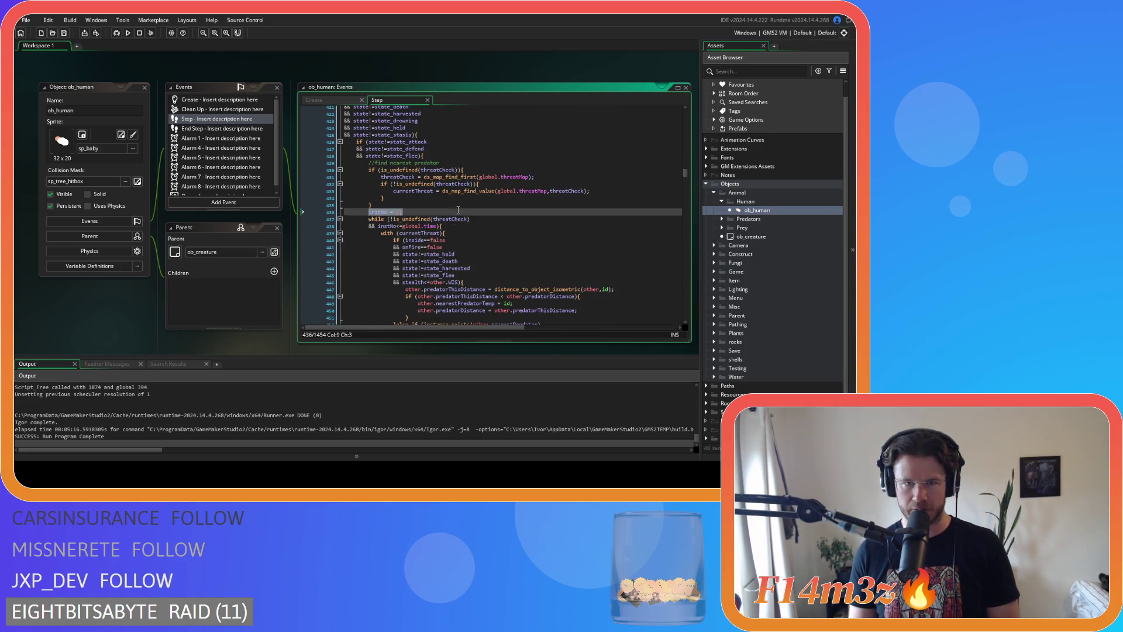
left_click(471, 228)
scroll(471, 229, "down", 20)
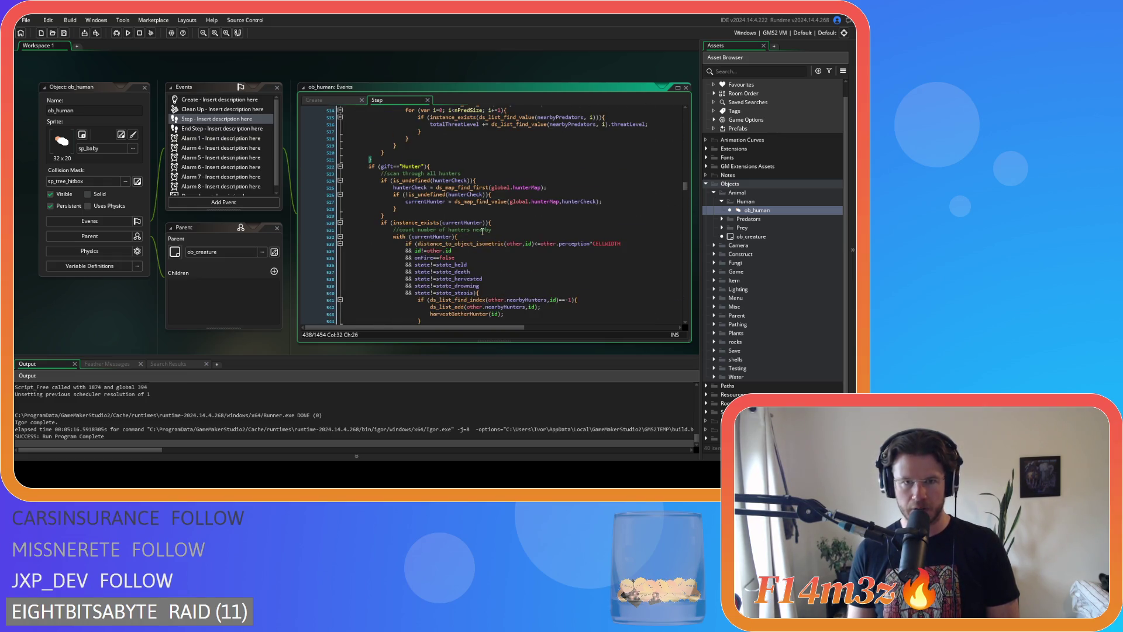
scroll(468, 199, "up", 6)
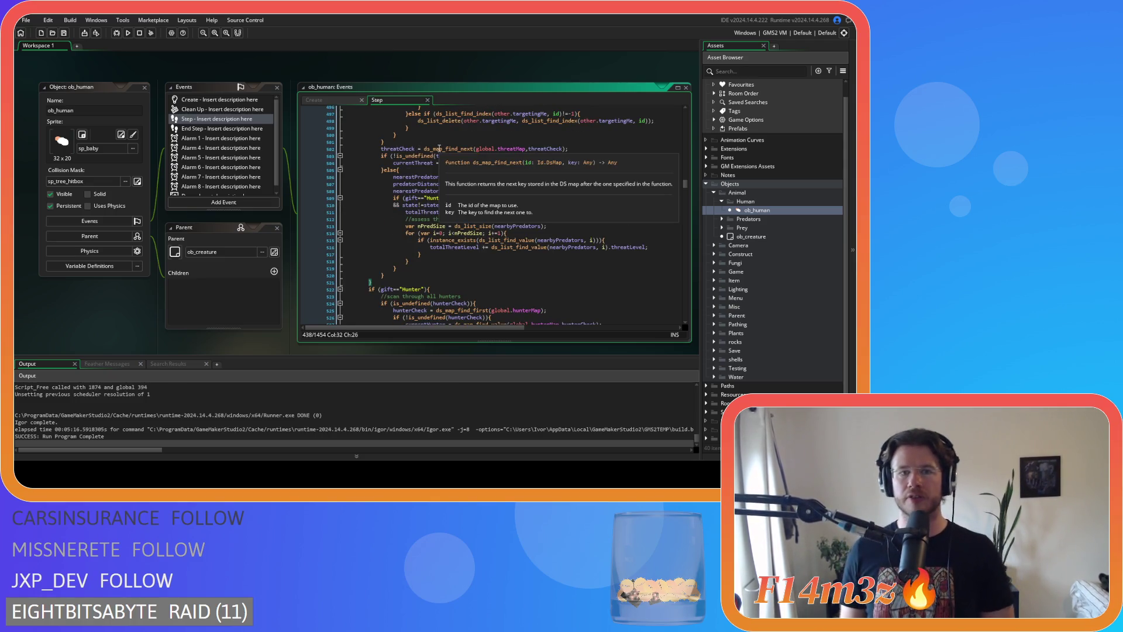
left_click(437, 142)
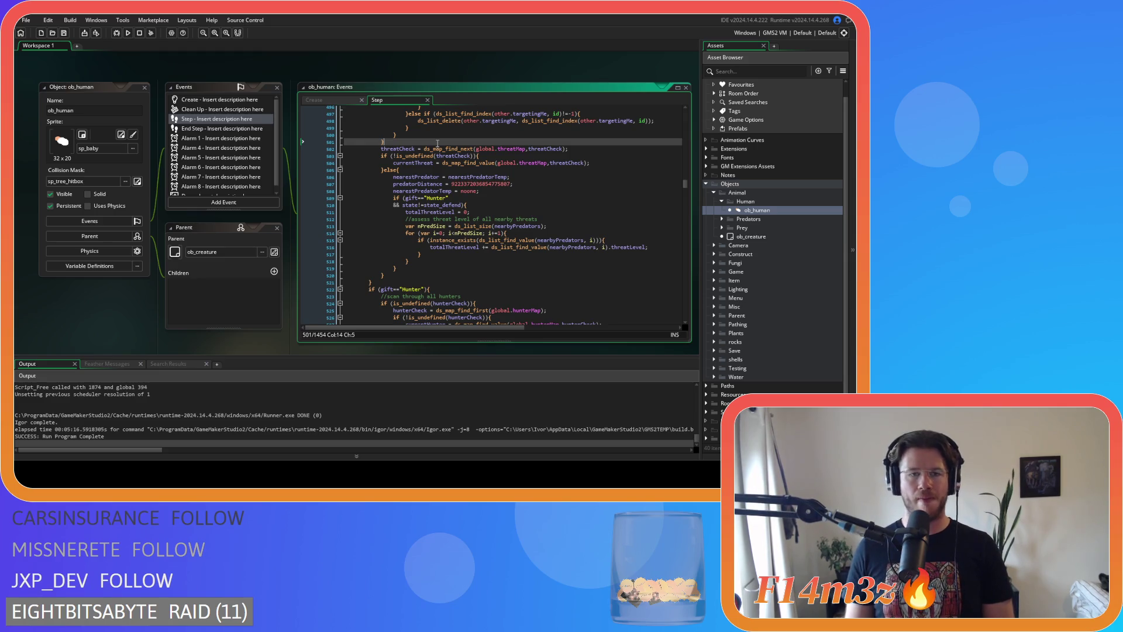
Add instNo += 1; at the end of the loop body before the next threat lookup, and save
key("Return")
type("instNo = 1;")
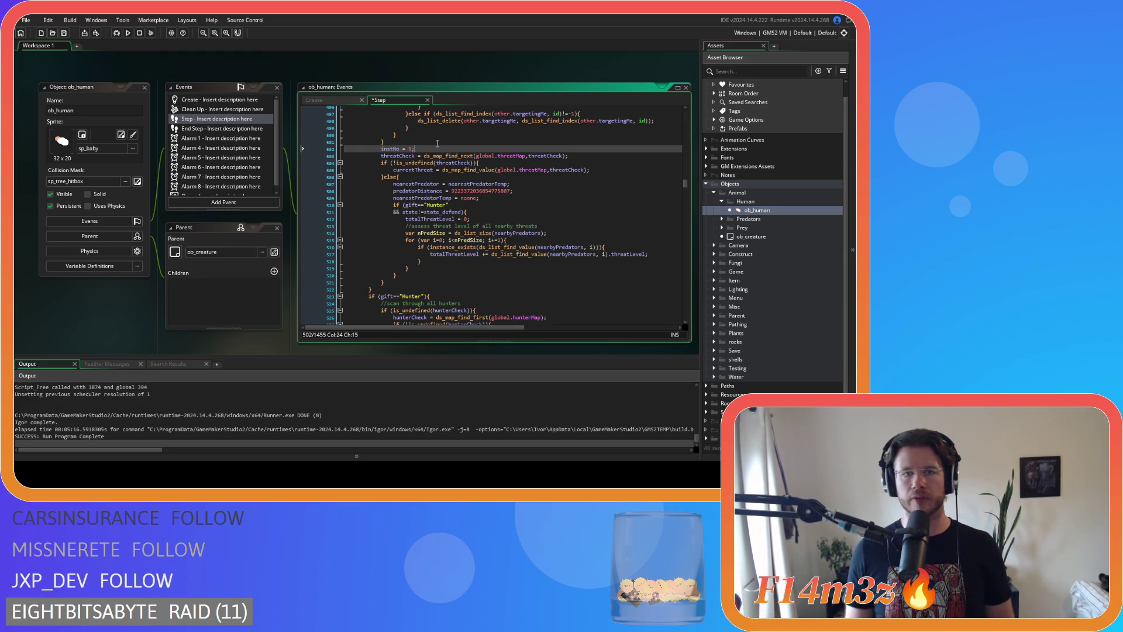
key("Left")
key("Left")
key("Left")
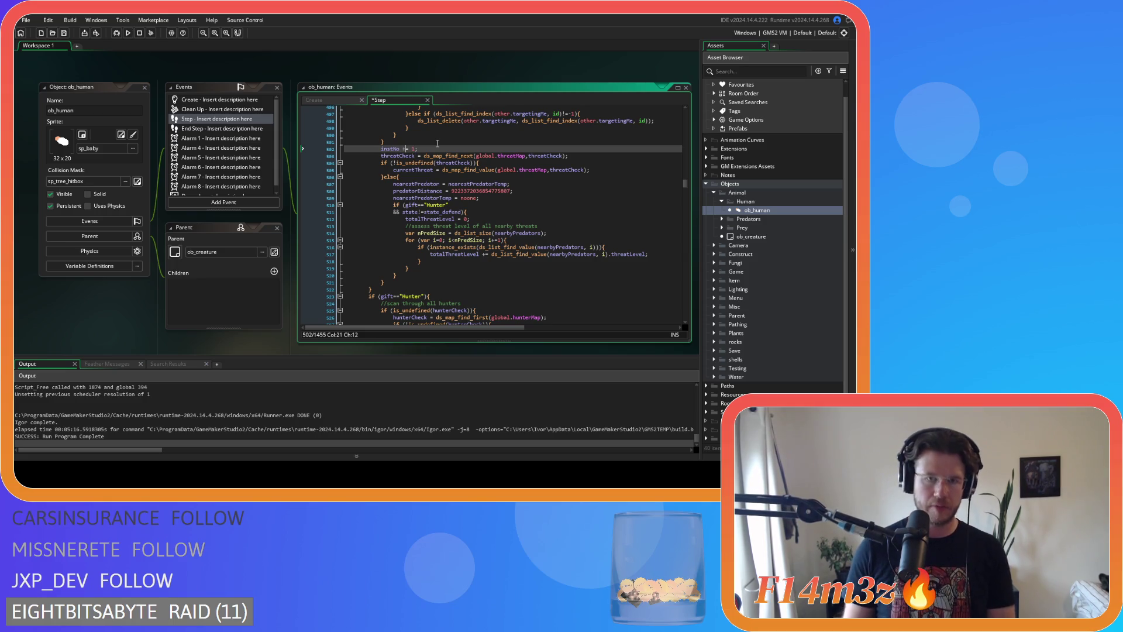
key("ctrl+s")
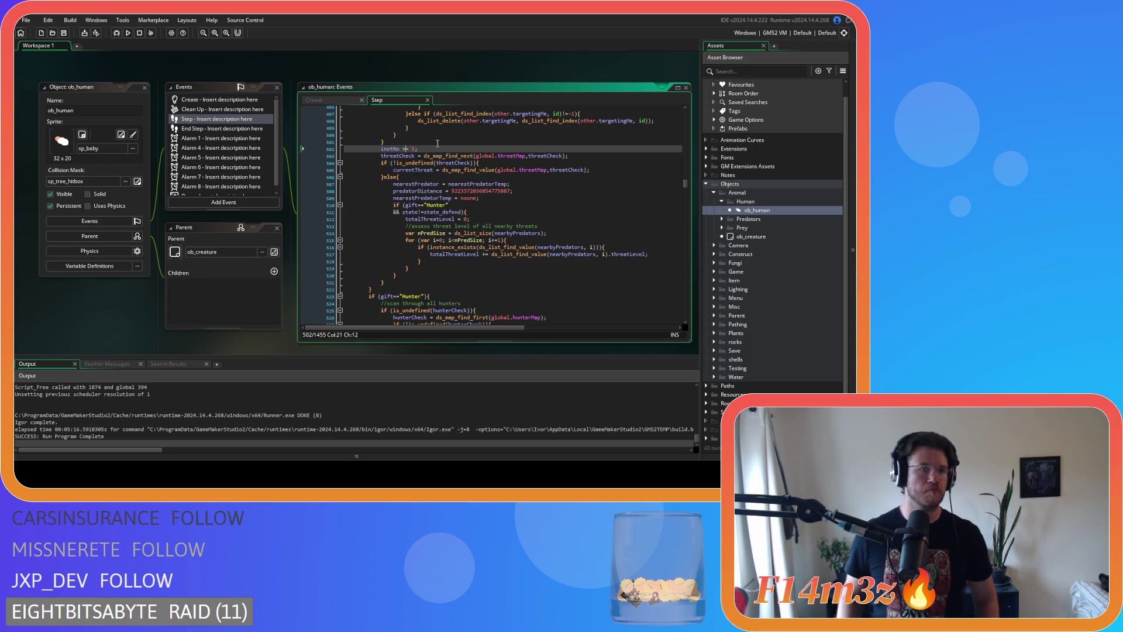
left_click(479, 206)
left_click(497, 225)
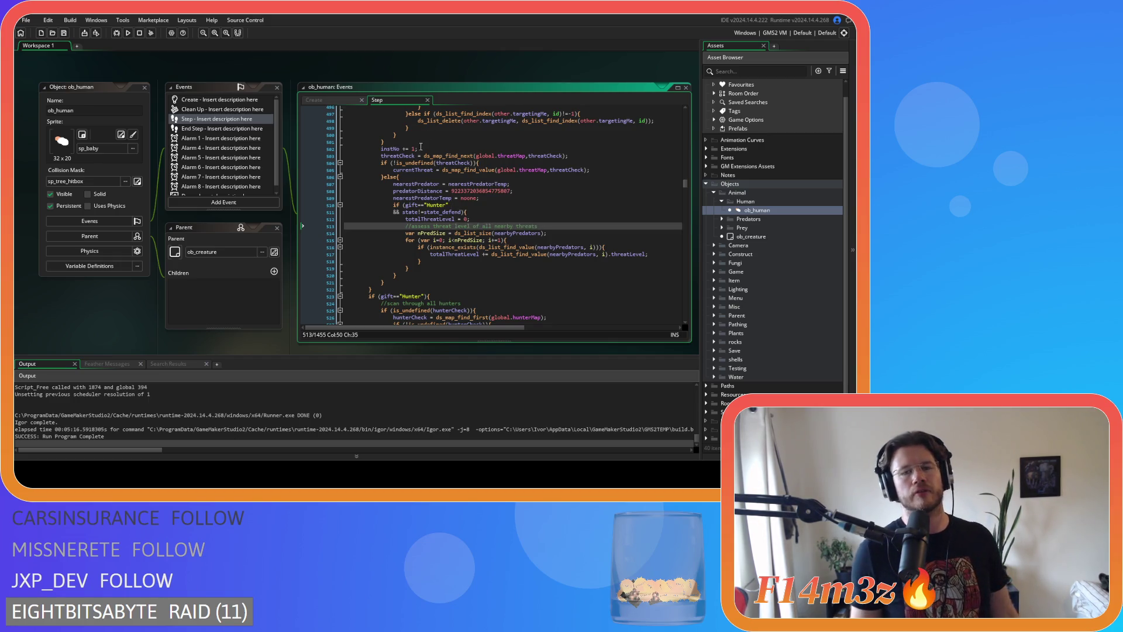
scroll(433, 147, "up", 5)
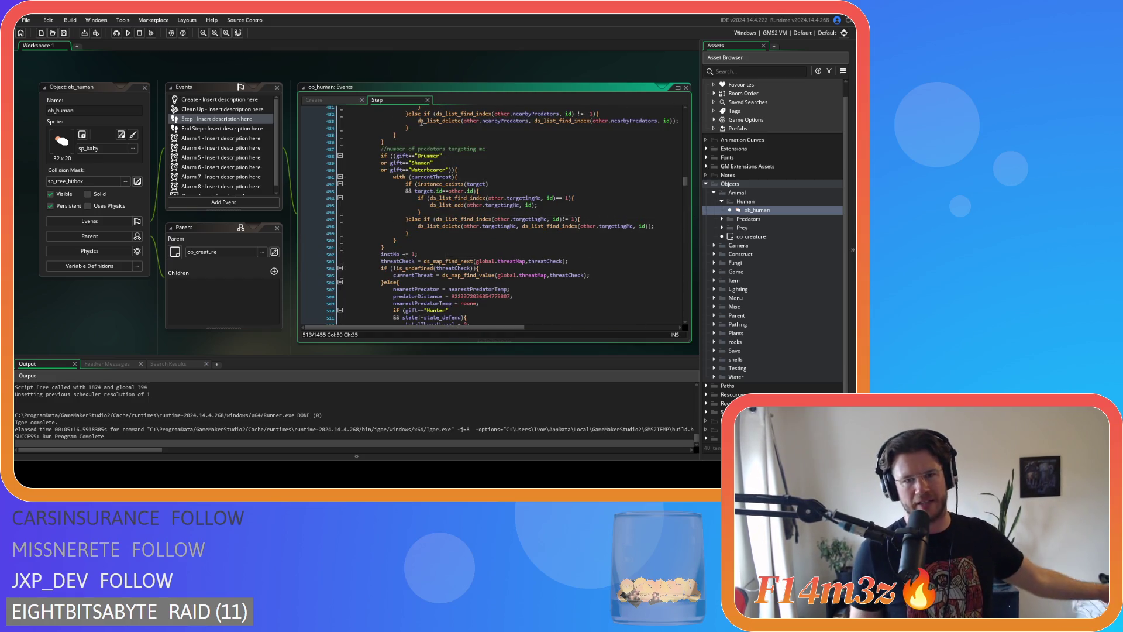
mouse_move(419, 117)
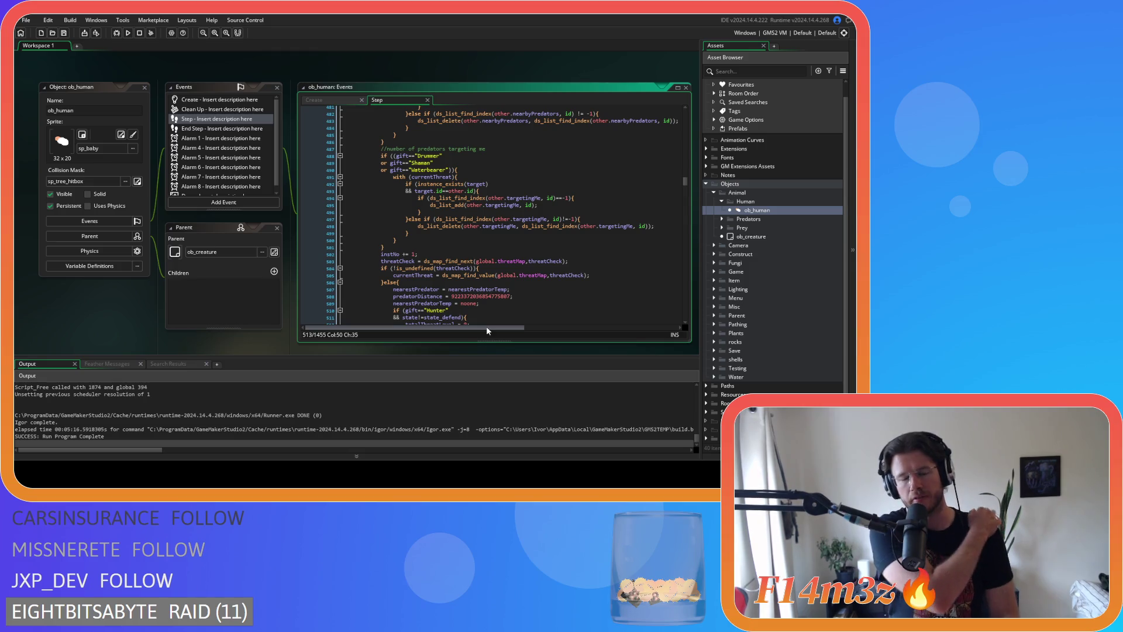
scroll(513, 148, "up", 1)
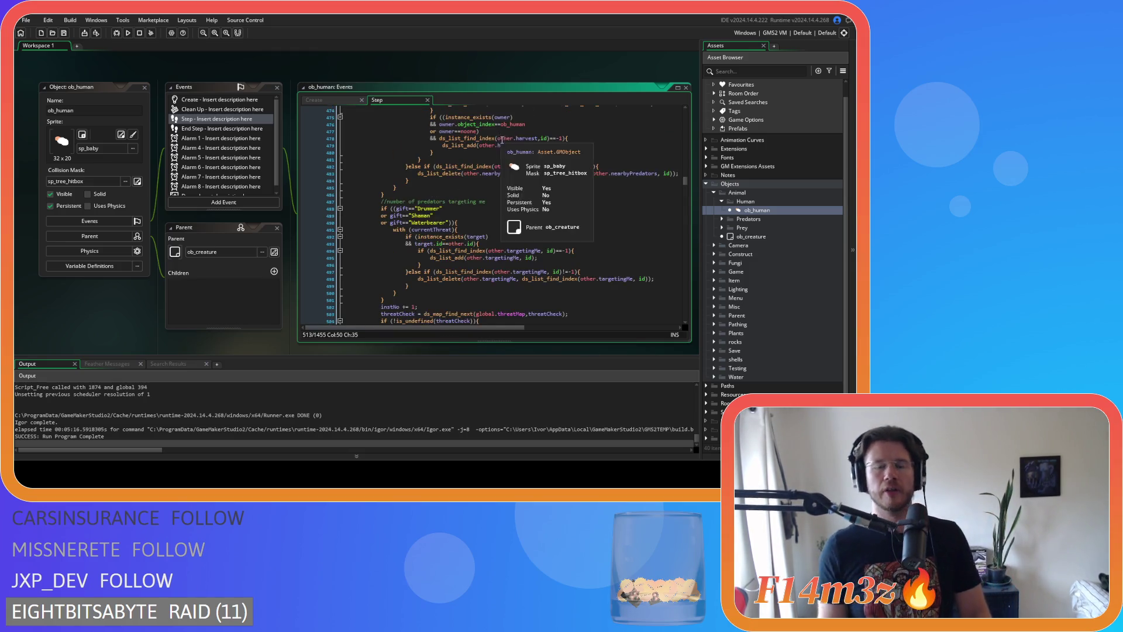
scroll(513, 149, "up", 4)
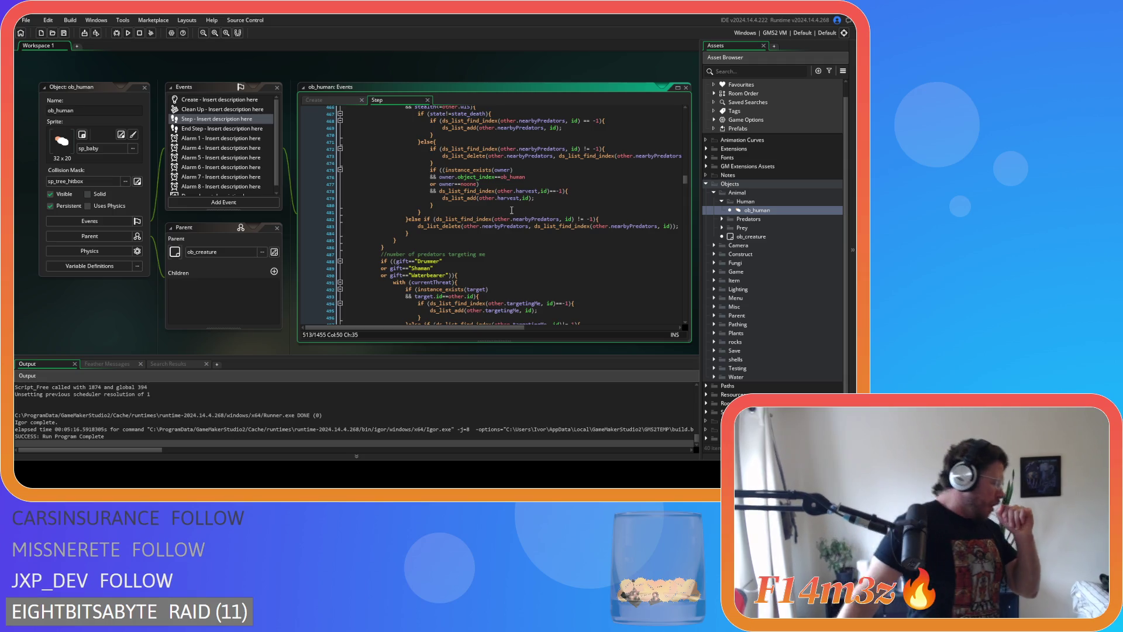
scroll(511, 210, "up", 7)
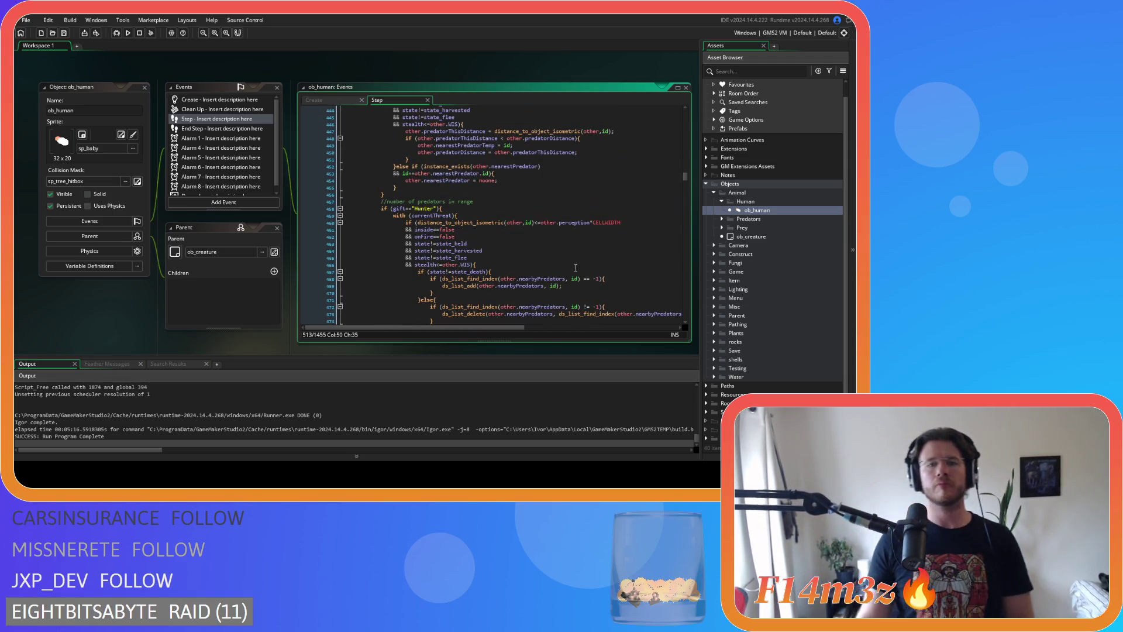
scroll(548, 252, "up", 7)
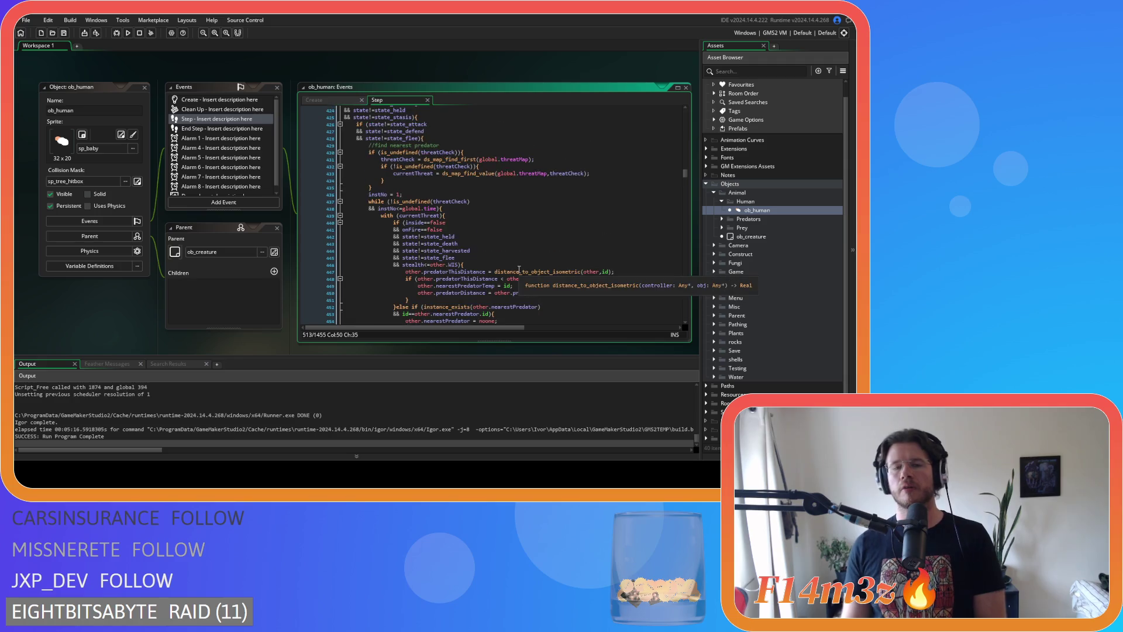
left_click(489, 230)
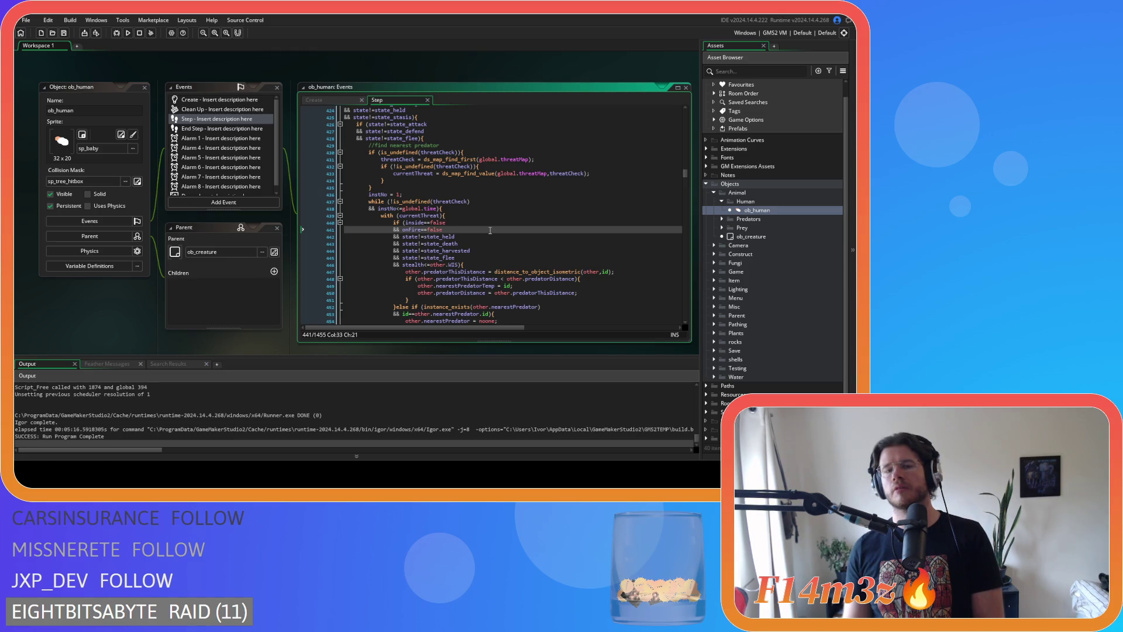
Delete the instNo = 1; line in front of the threat-scan while loop
left_click_drag(403, 195, 366, 198)
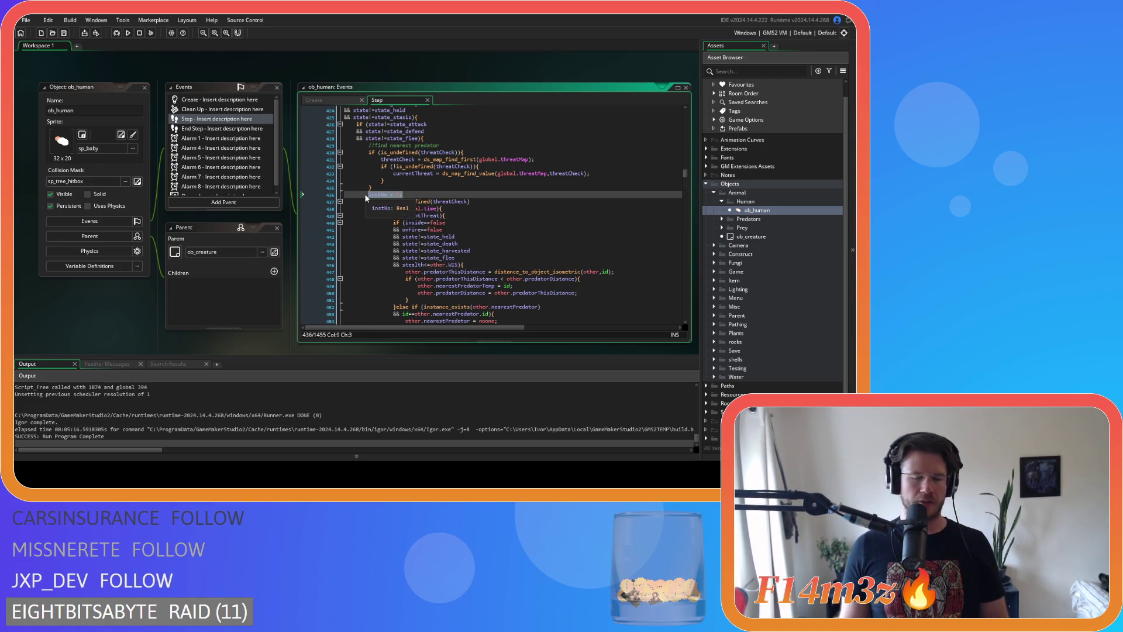
key("BackSpace")
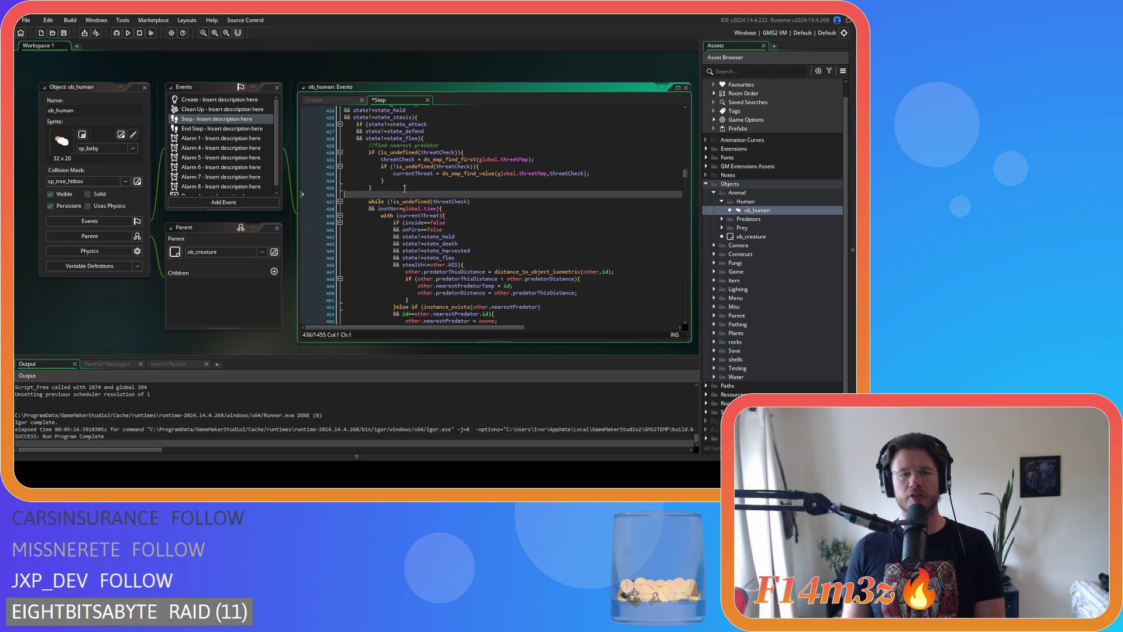
key("BackSpace")
Add instNo = 1; in the else branch right after nearestPredatorTemp = noone;
scroll(419, 203, "down", 7)
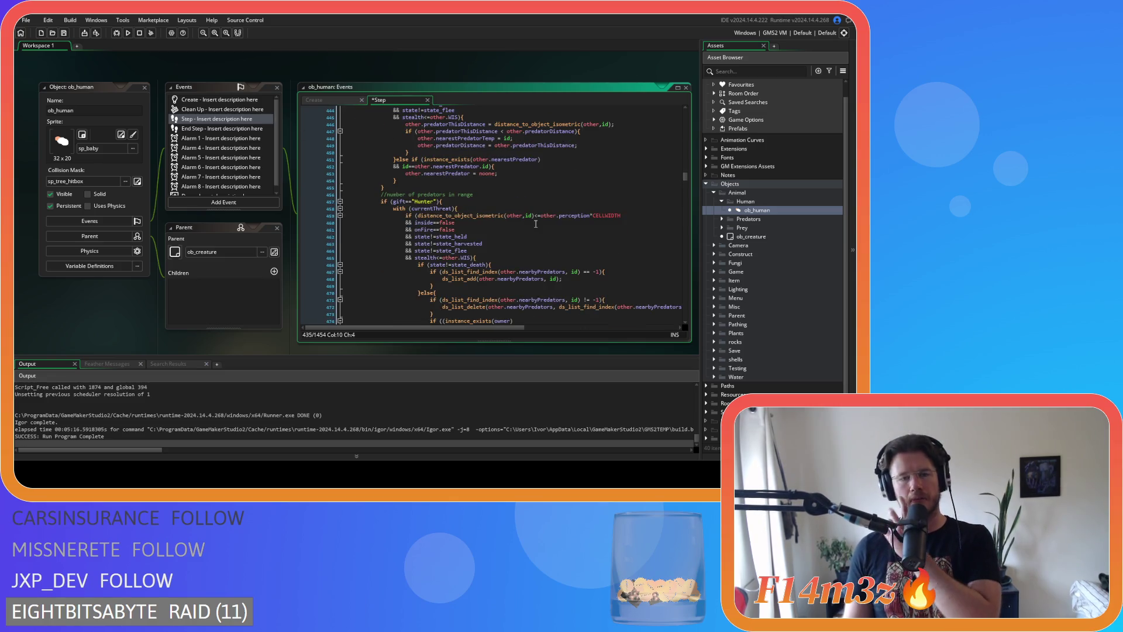
scroll(536, 224, "down", 16)
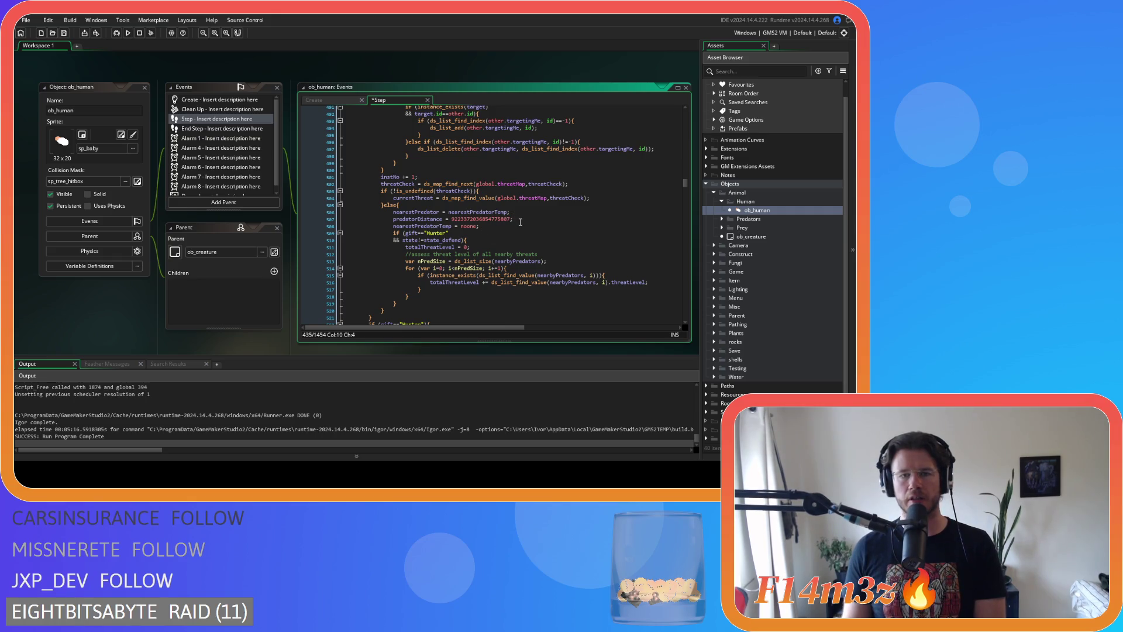
left_click(528, 219)
scroll(522, 232, "down", 2)
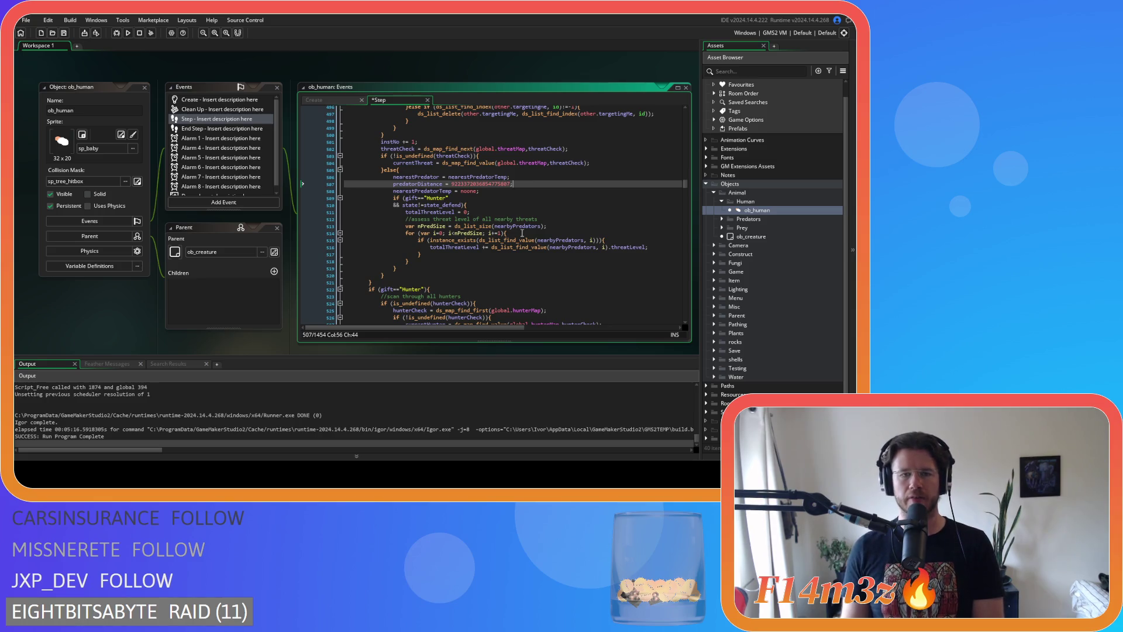
left_click(491, 191)
key("Return")
type("instNo = 1;")
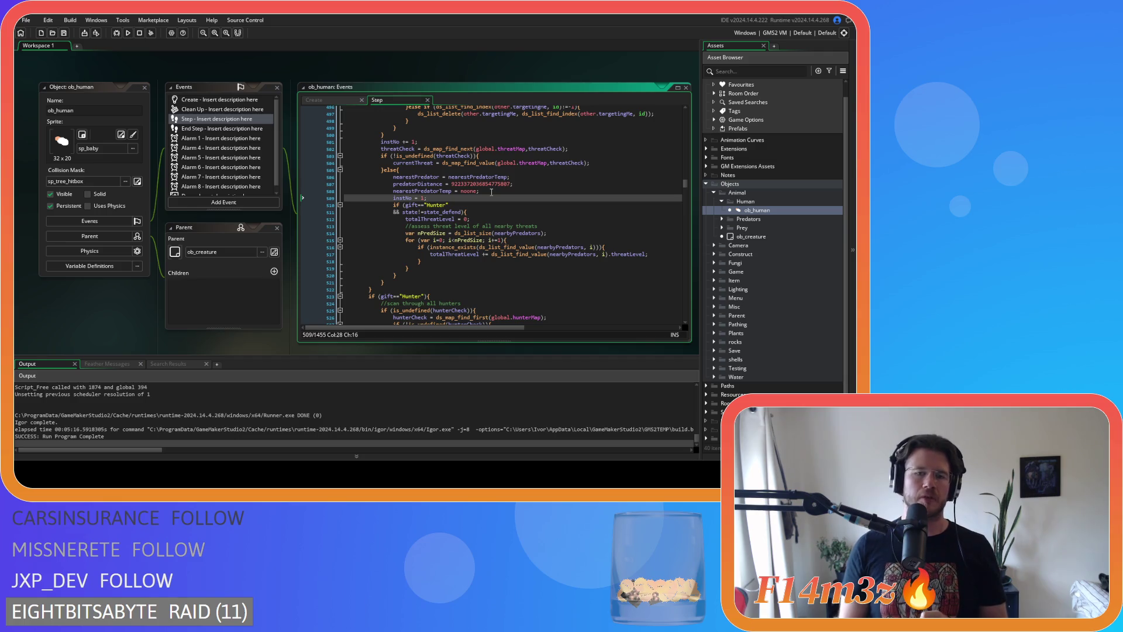
scroll(489, 196, "up", 20)
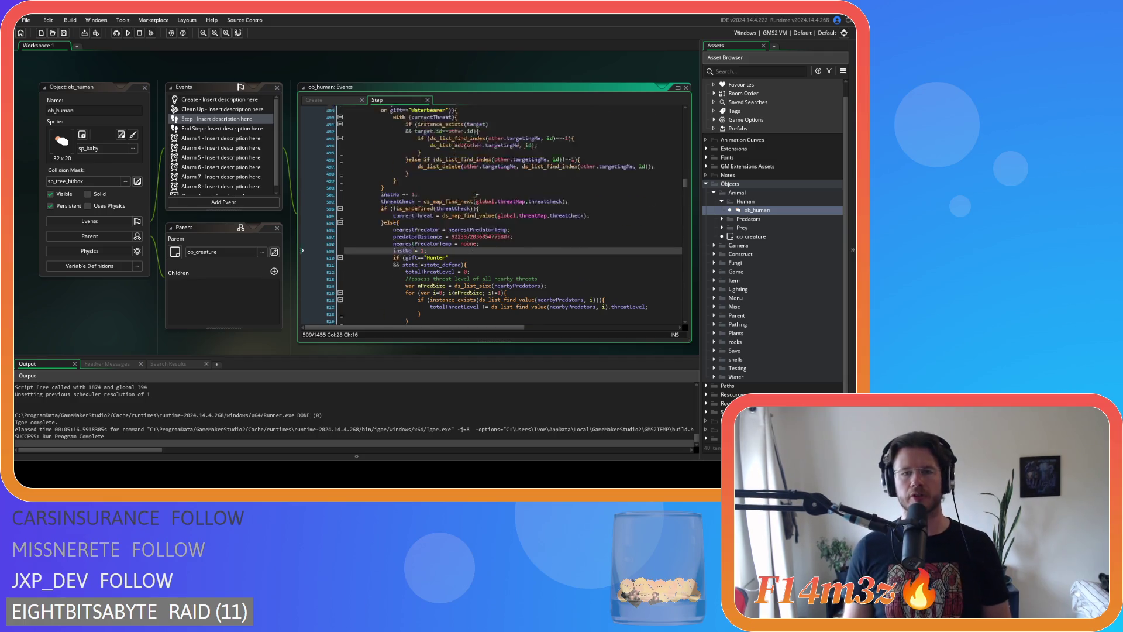
scroll(477, 206, "up", 3)
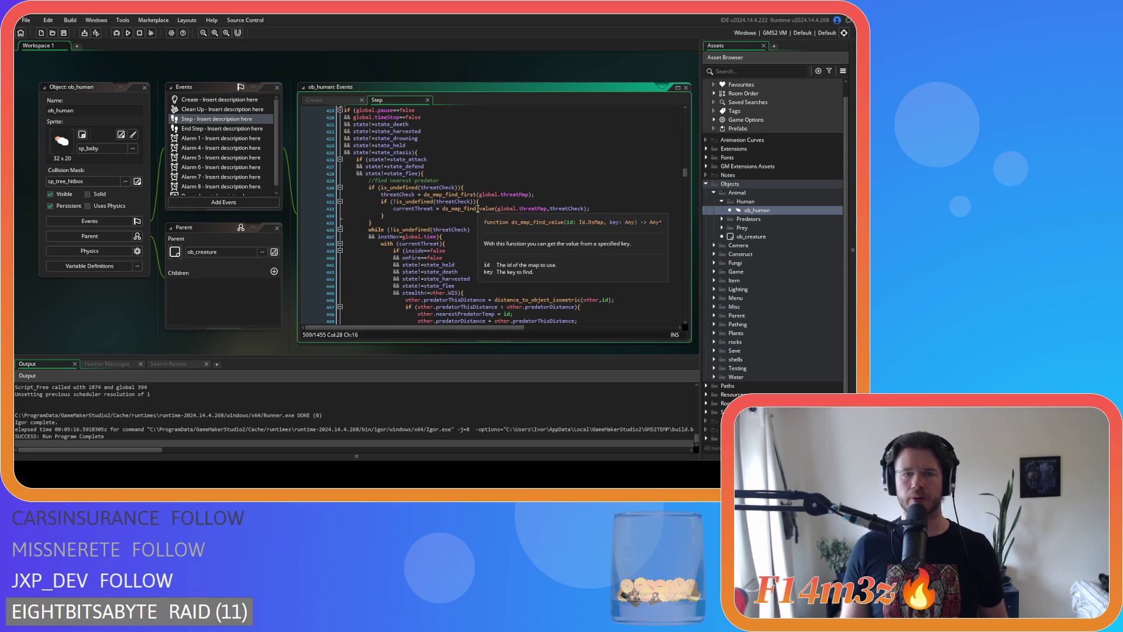
left_click(433, 152)
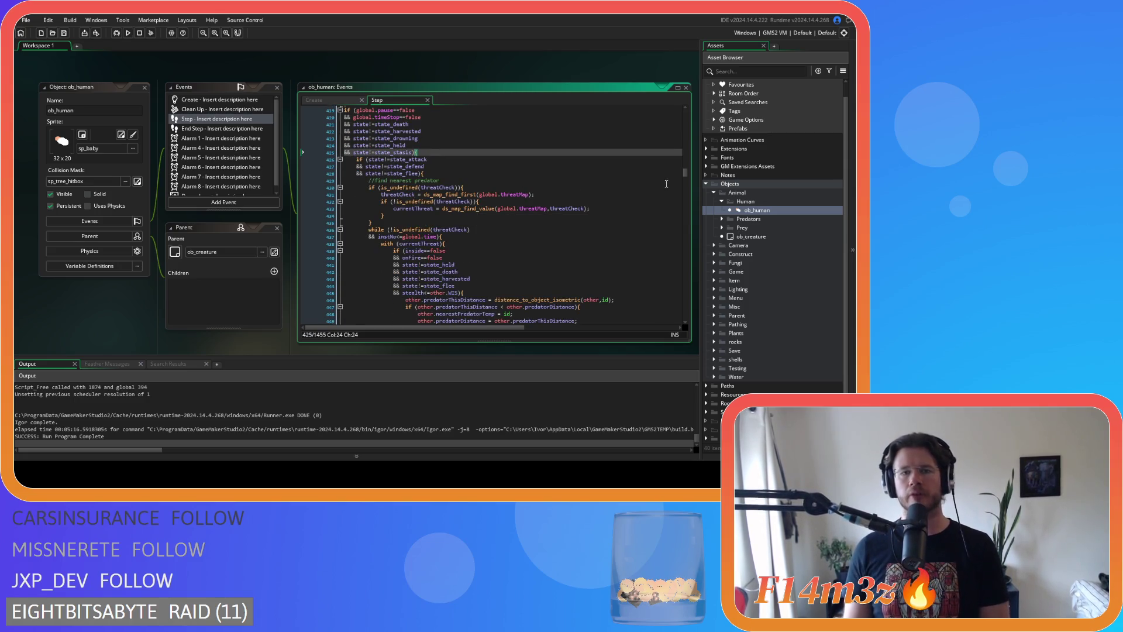
scroll(607, 193, "up", 1)
mouse_move(687, 173)
left_mouse_down()
mouse_move(690, 258)
mouse_move(689, 215)
mouse_move(695, 238)
mouse_move(680, 307)
mouse_move(664, 160)
mouse_move(668, 171)
left_mouse_up()
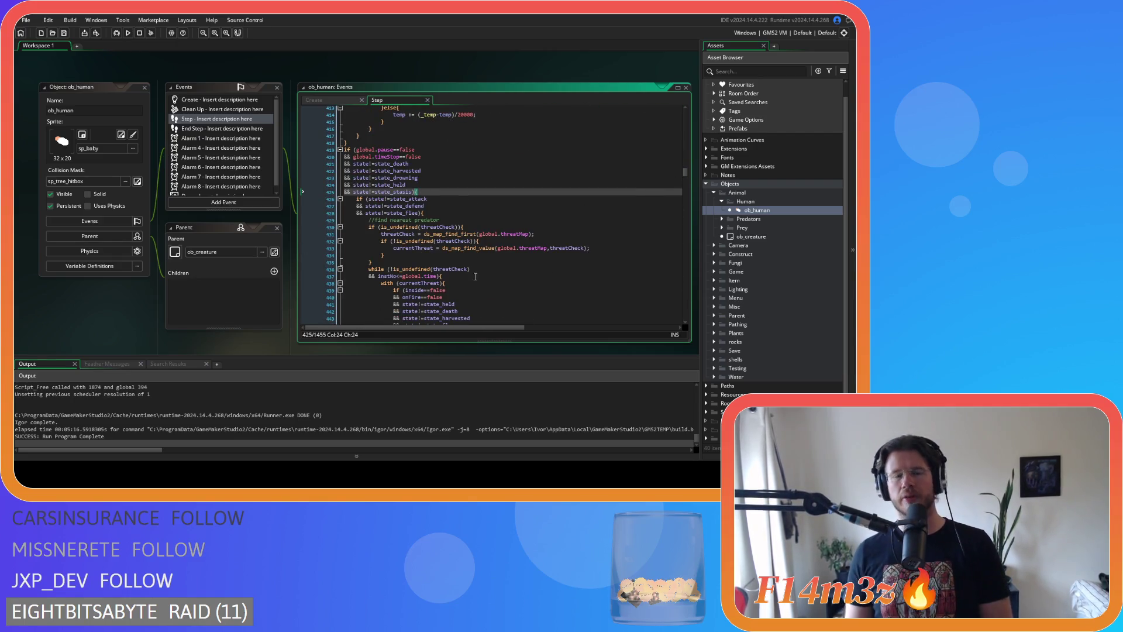
scroll(503, 160, "down", 4)
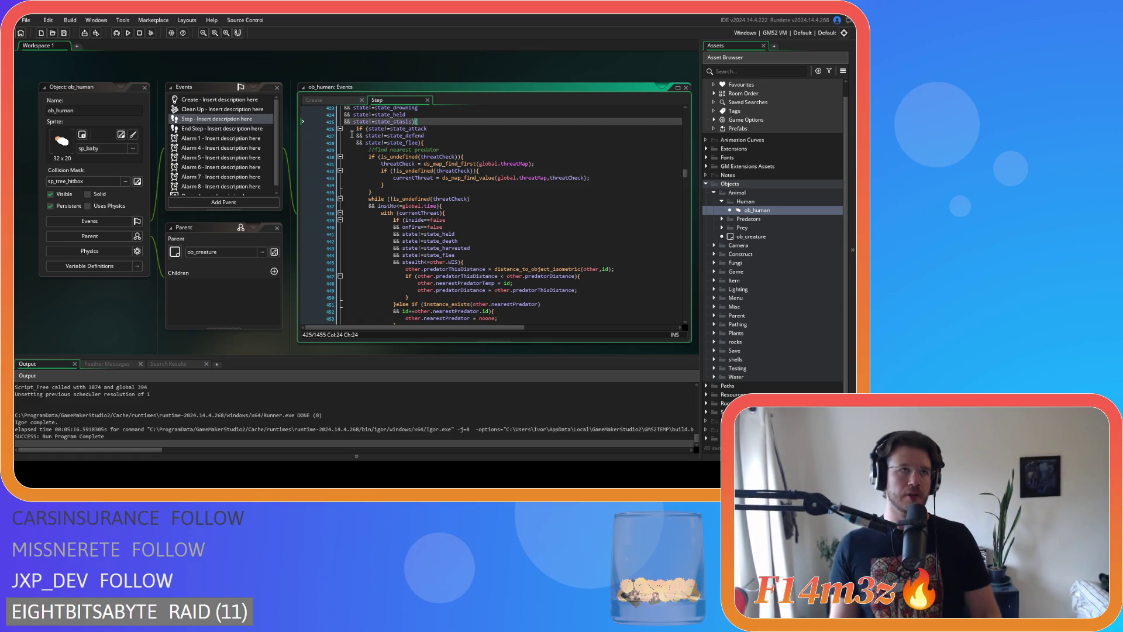
left_click(547, 236)
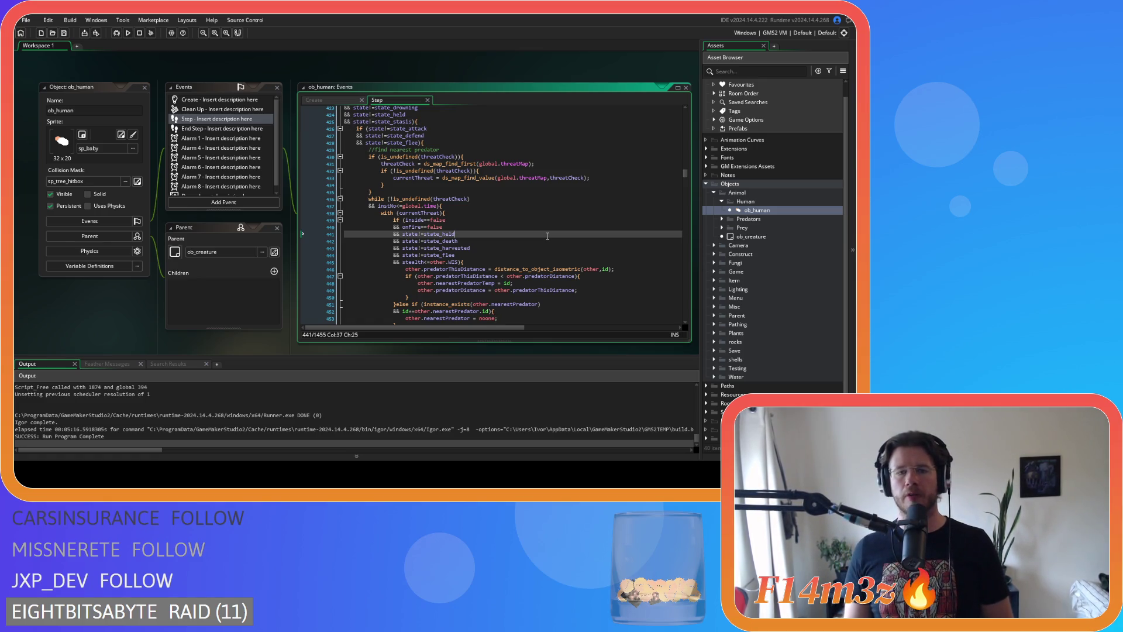
scroll(547, 236, "down", 2)
scroll(548, 235, "up", 2)
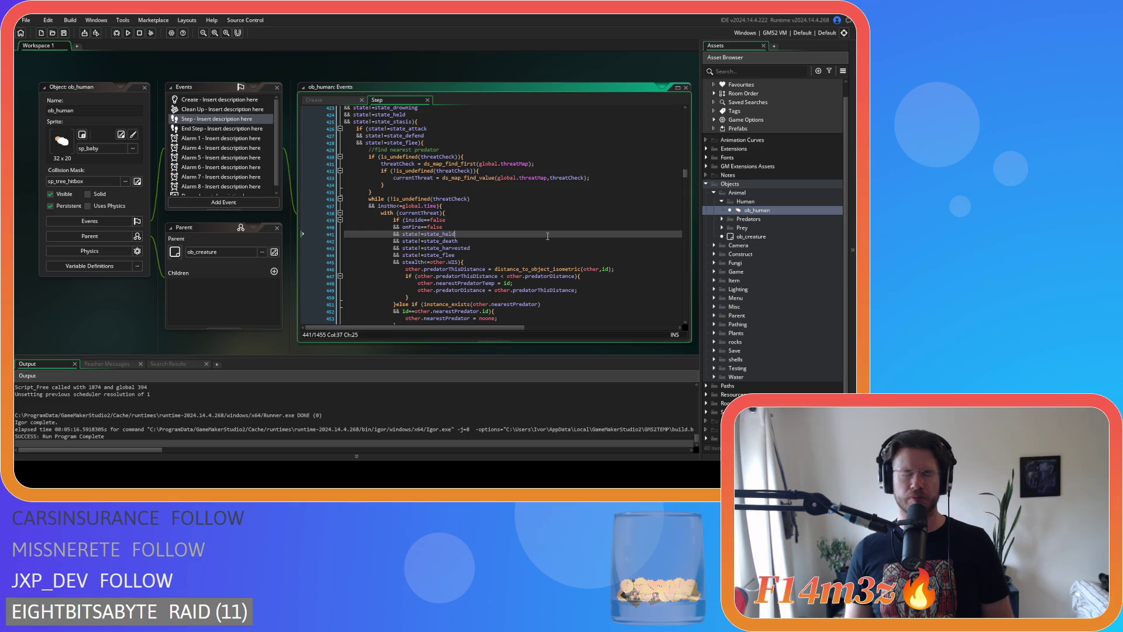
left_click(537, 171)
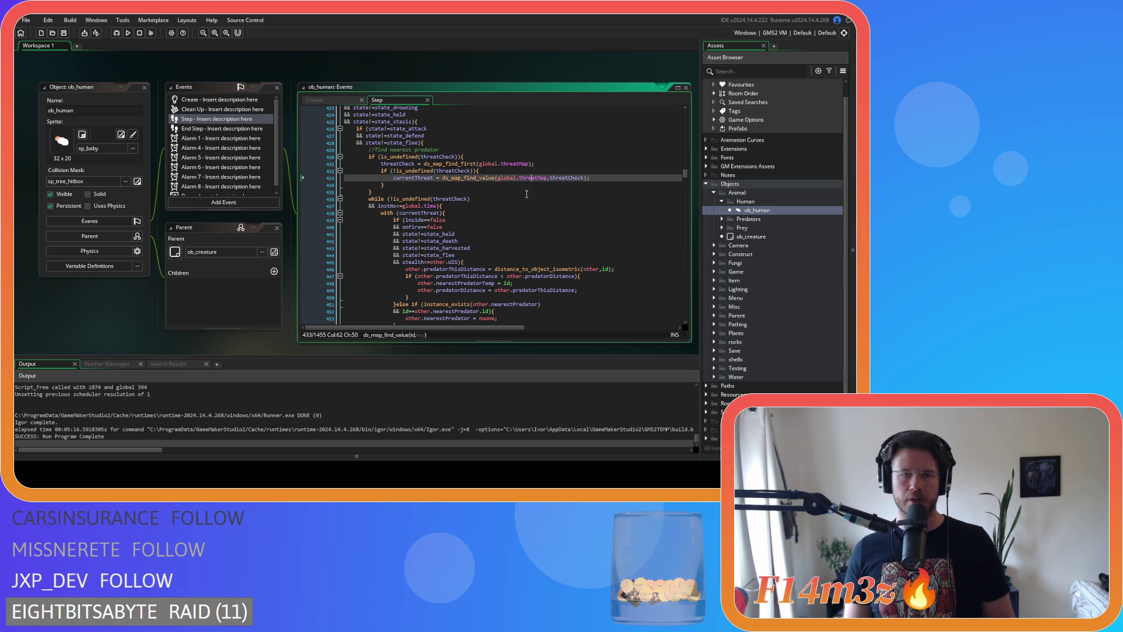
left_click(524, 200)
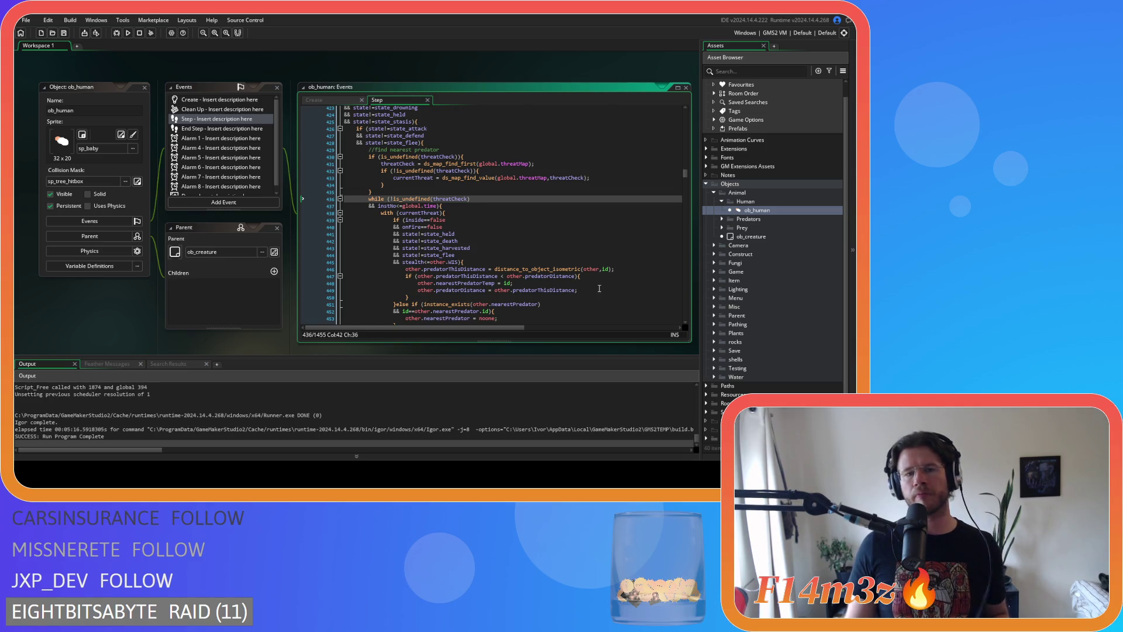
scroll(599, 288, "down", 17)
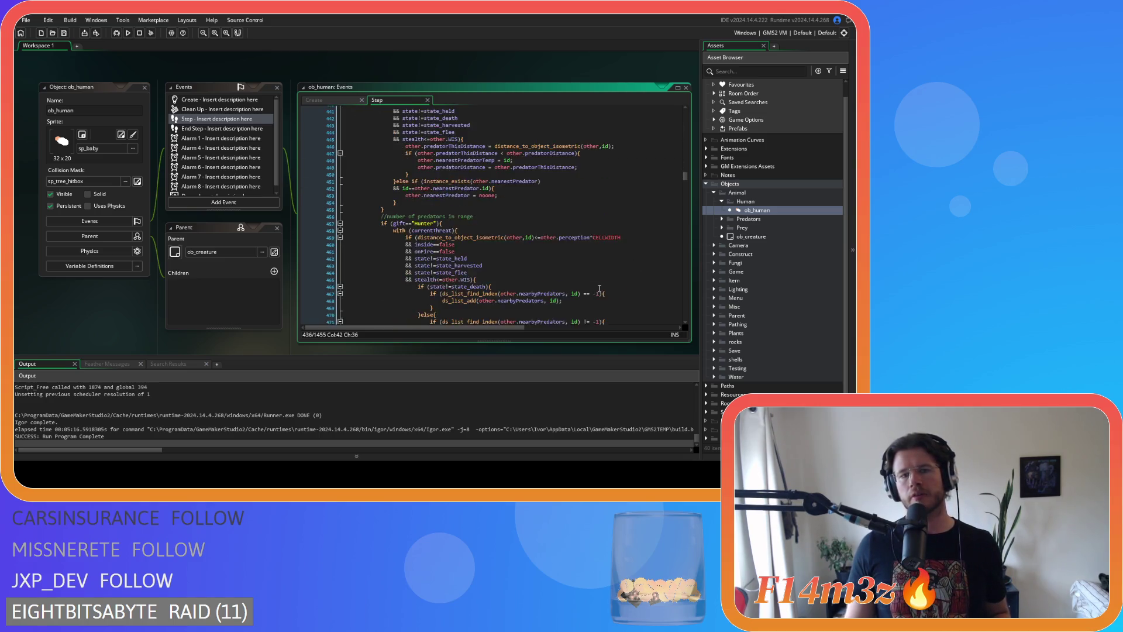
scroll(604, 272, "down", 8)
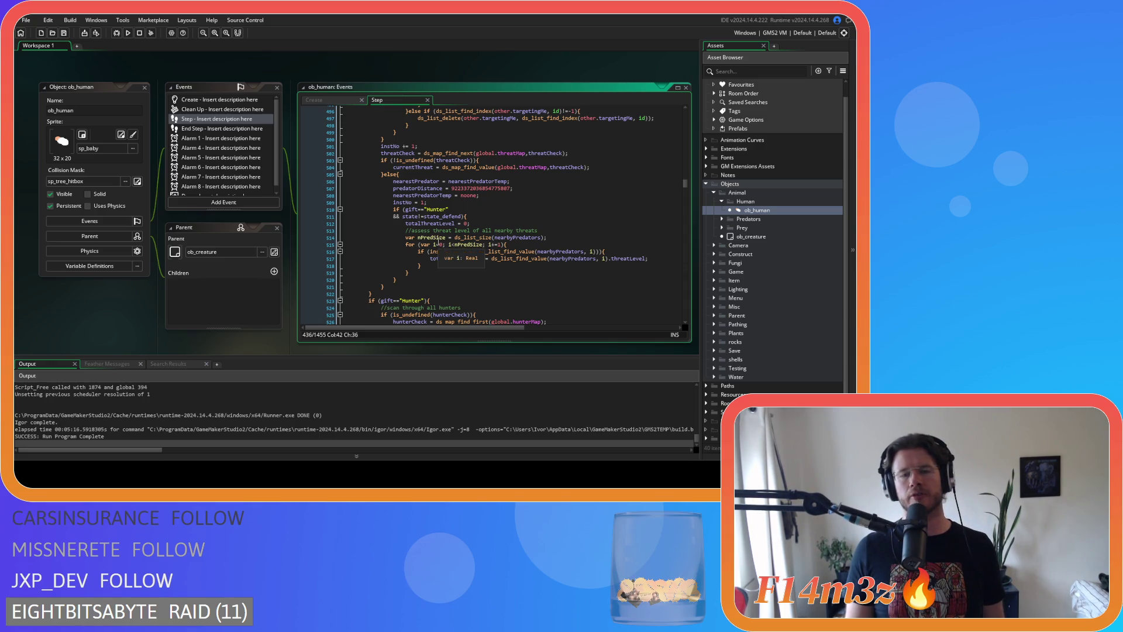
scroll(438, 244, "down", 3)
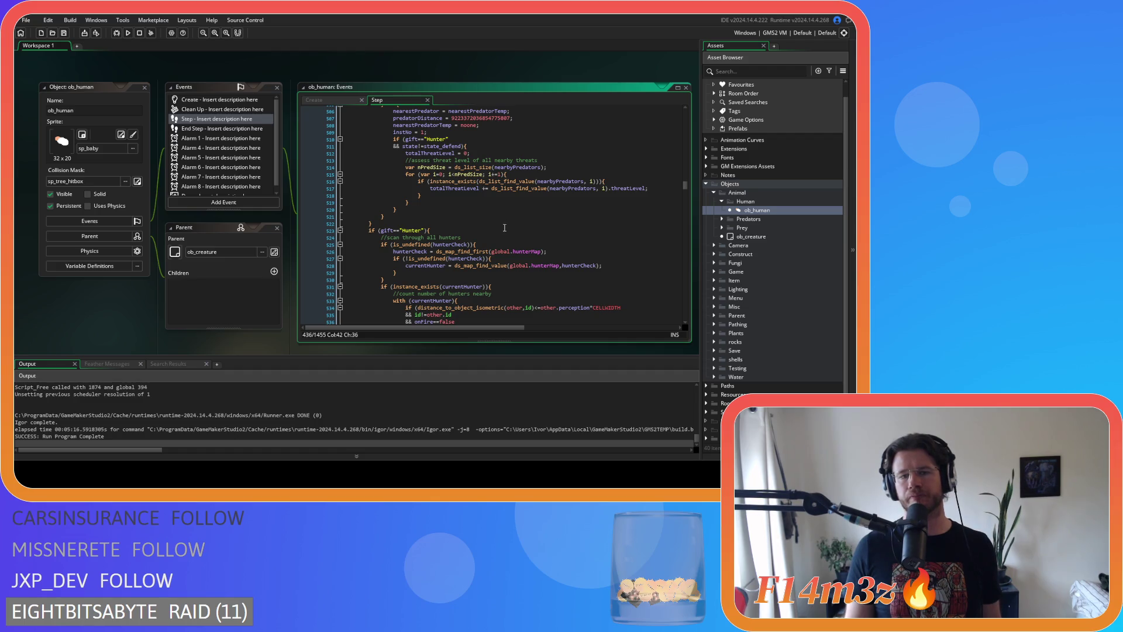
scroll(497, 228, "up", 20)
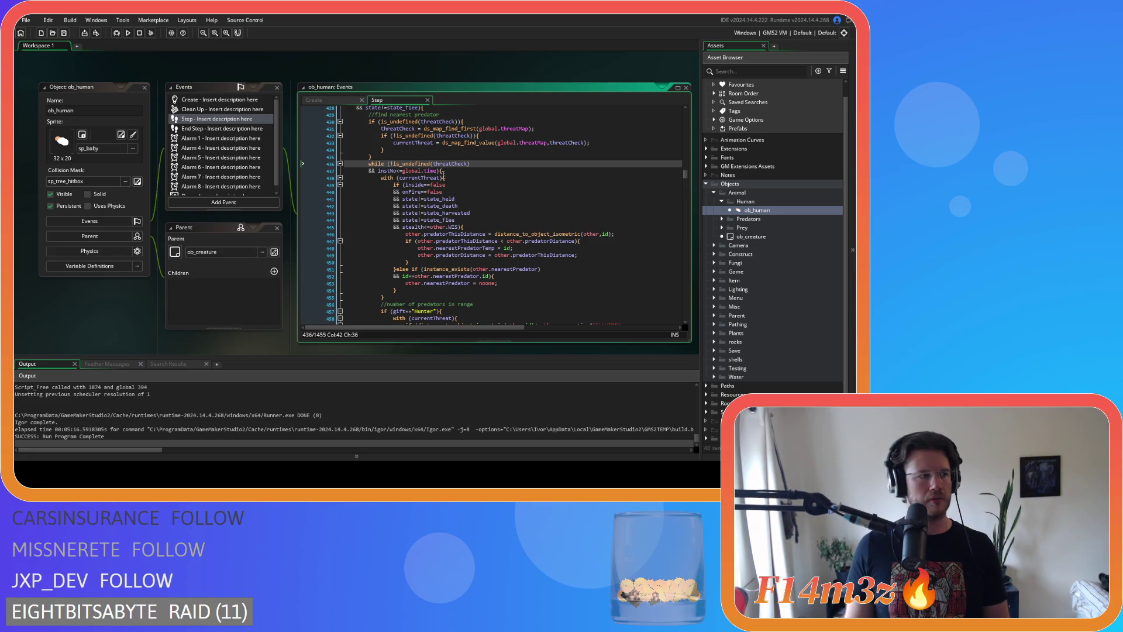
left_click_drag(450, 171, 368, 164)
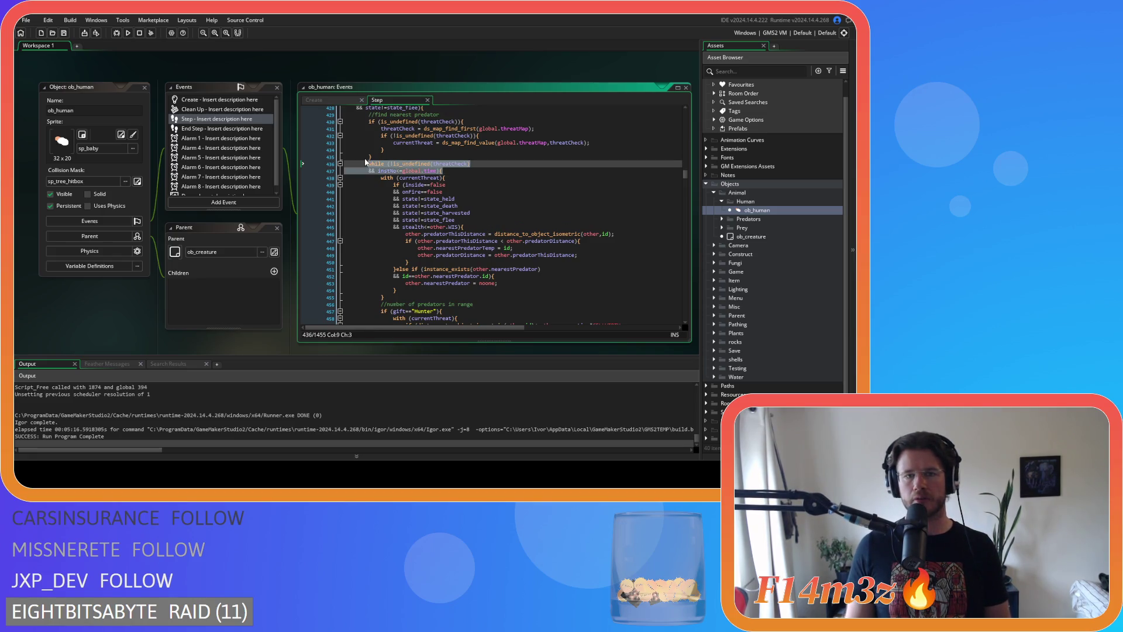
scroll(510, 204, "down", 20)
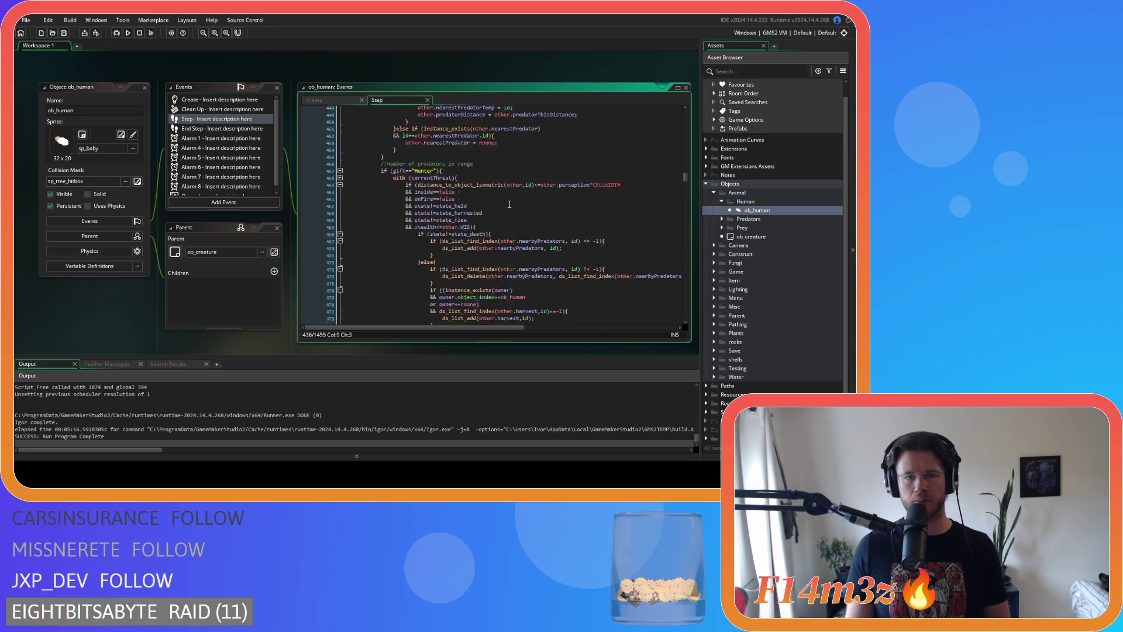
scroll(510, 203, "down", 7)
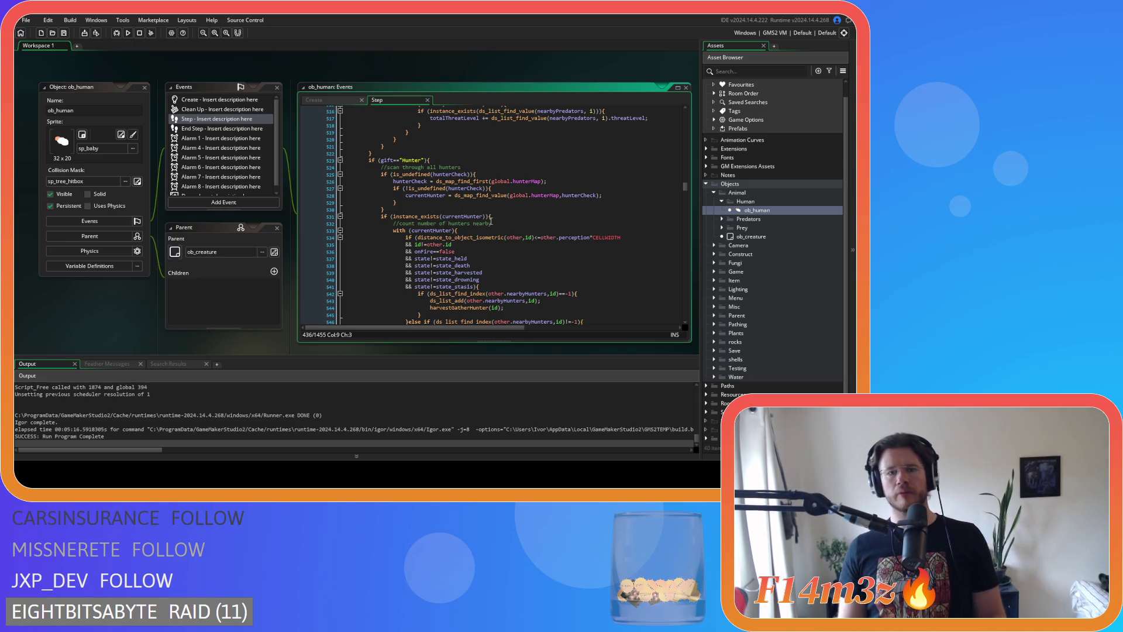
scroll(480, 216, "up", 1)
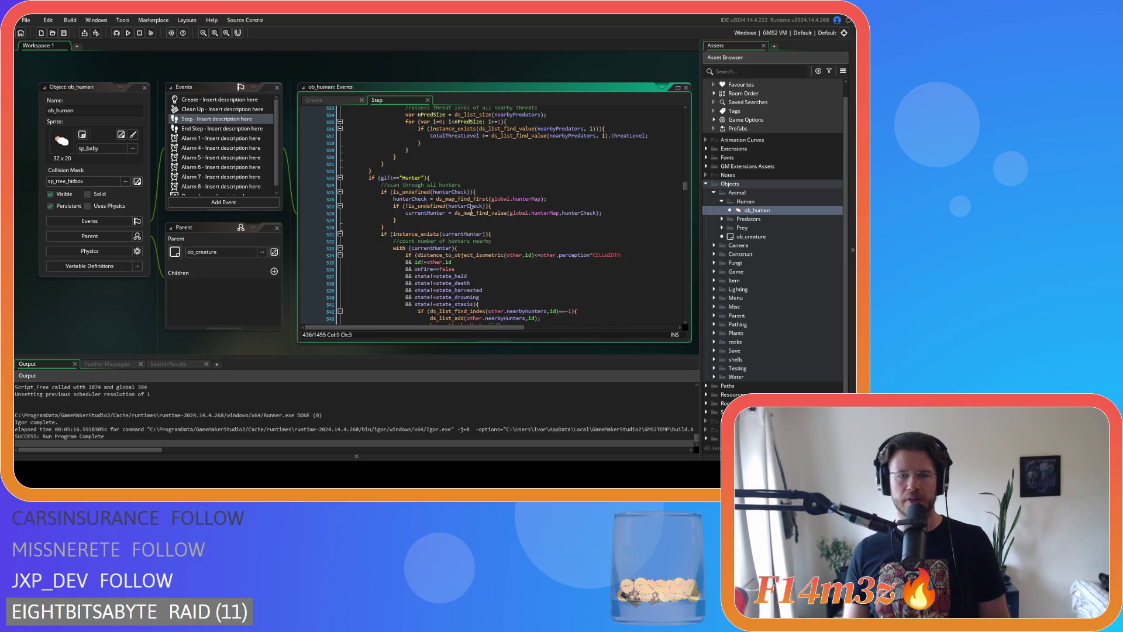
left_click(490, 234)
scroll(497, 222, "down", 15)
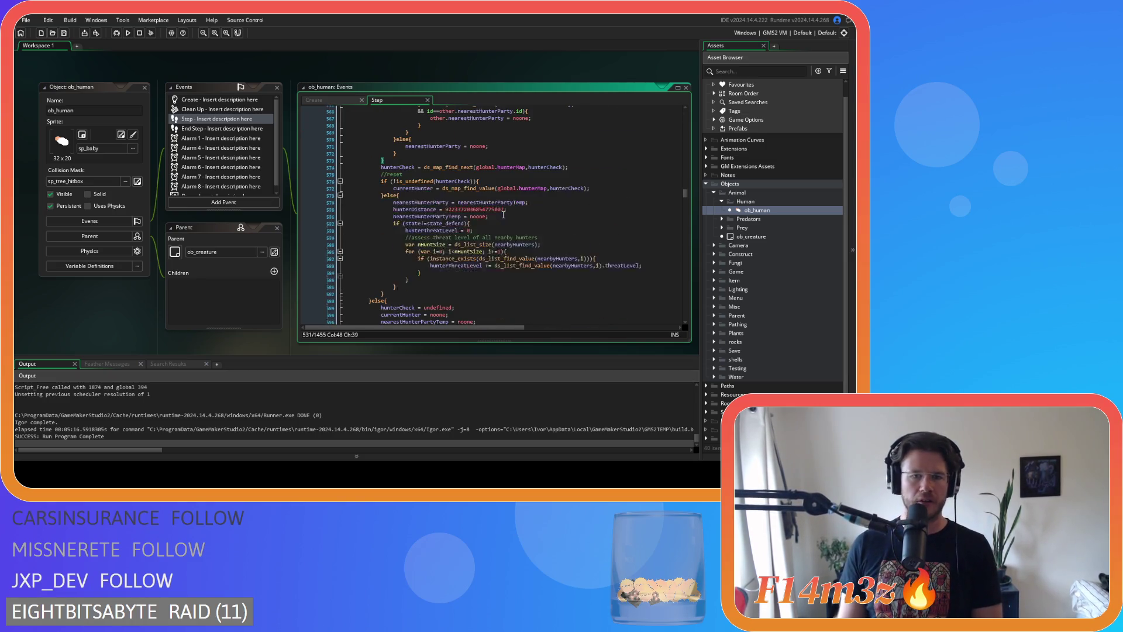
scroll(506, 216, "up", 4)
scroll(513, 218, "up", 3)
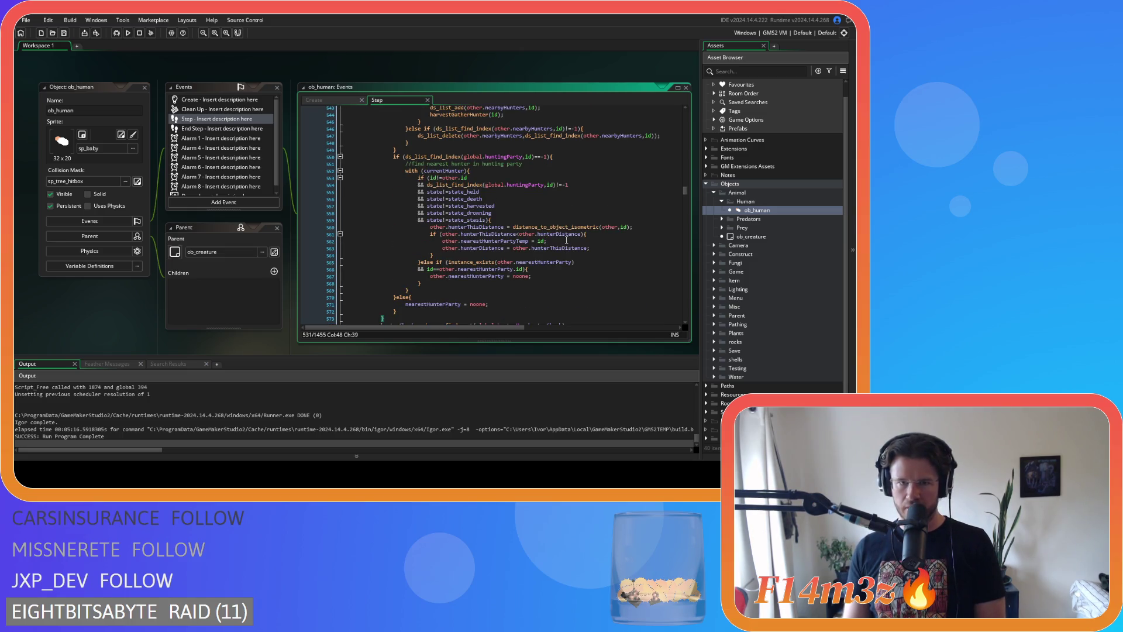
scroll(567, 240, "up", 2)
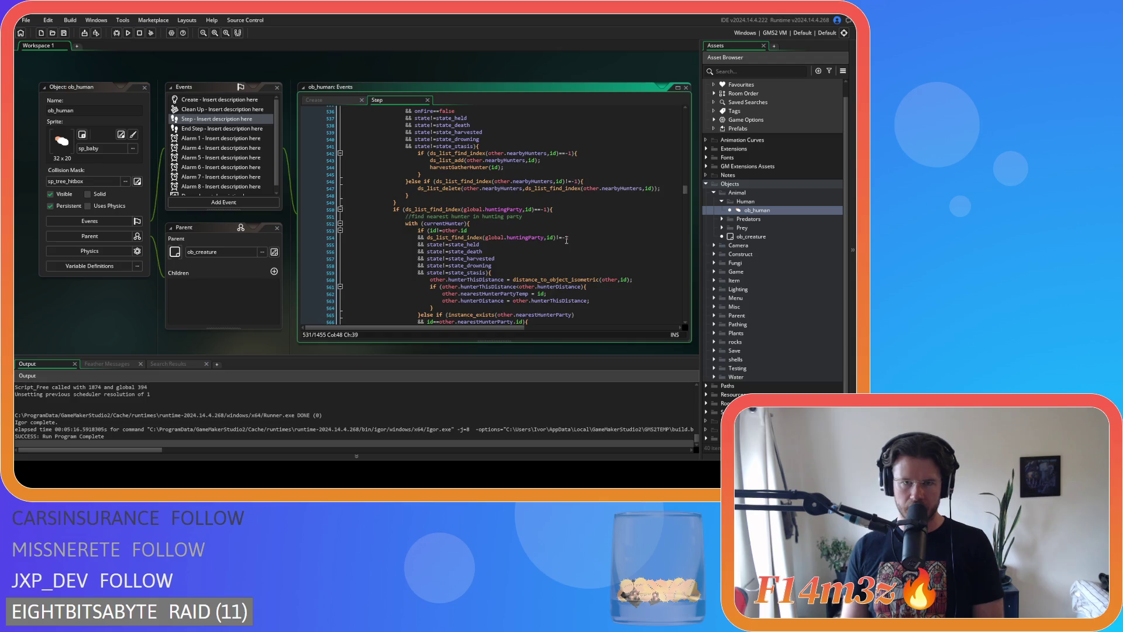
scroll(566, 240, "up", 3)
scroll(566, 239, "up", 3)
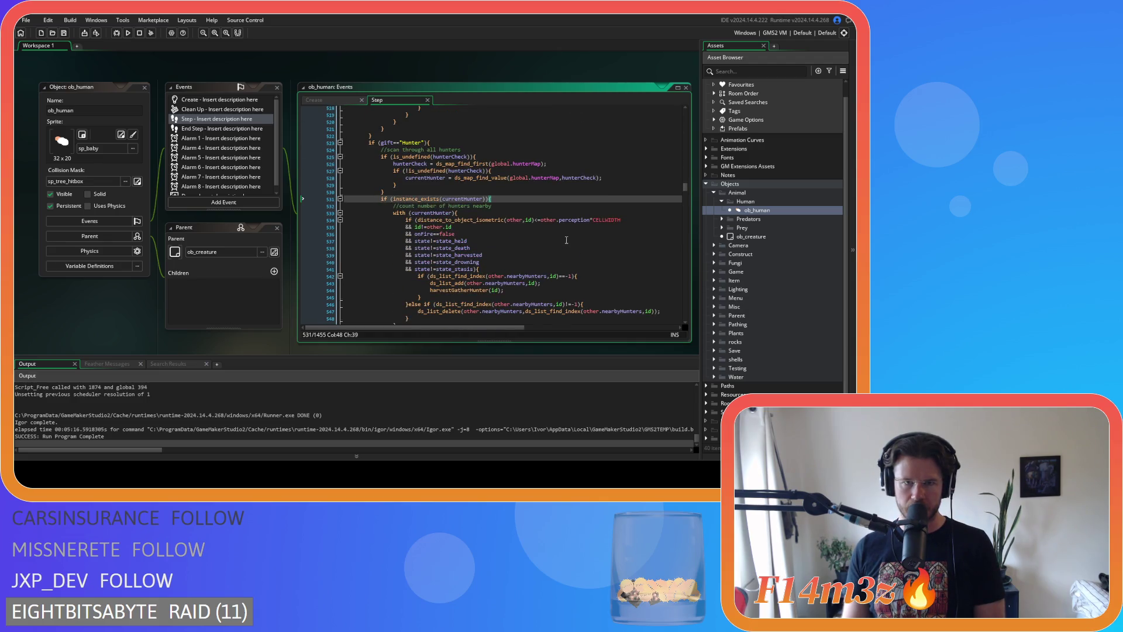
scroll(566, 240, "down", 10)
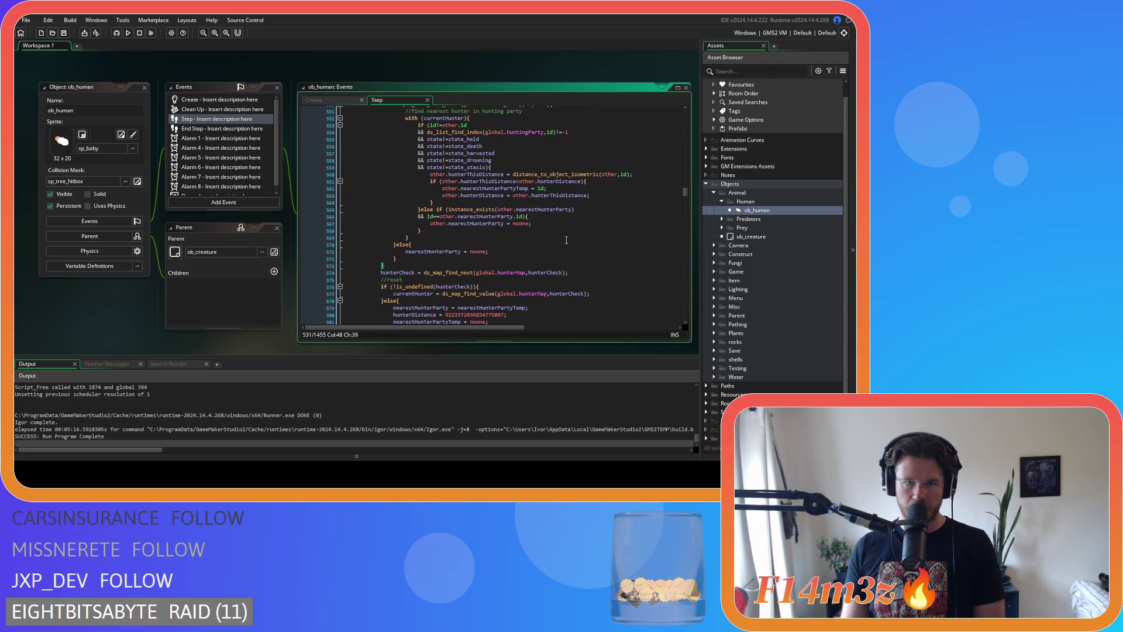
scroll(567, 240, "down", 3)
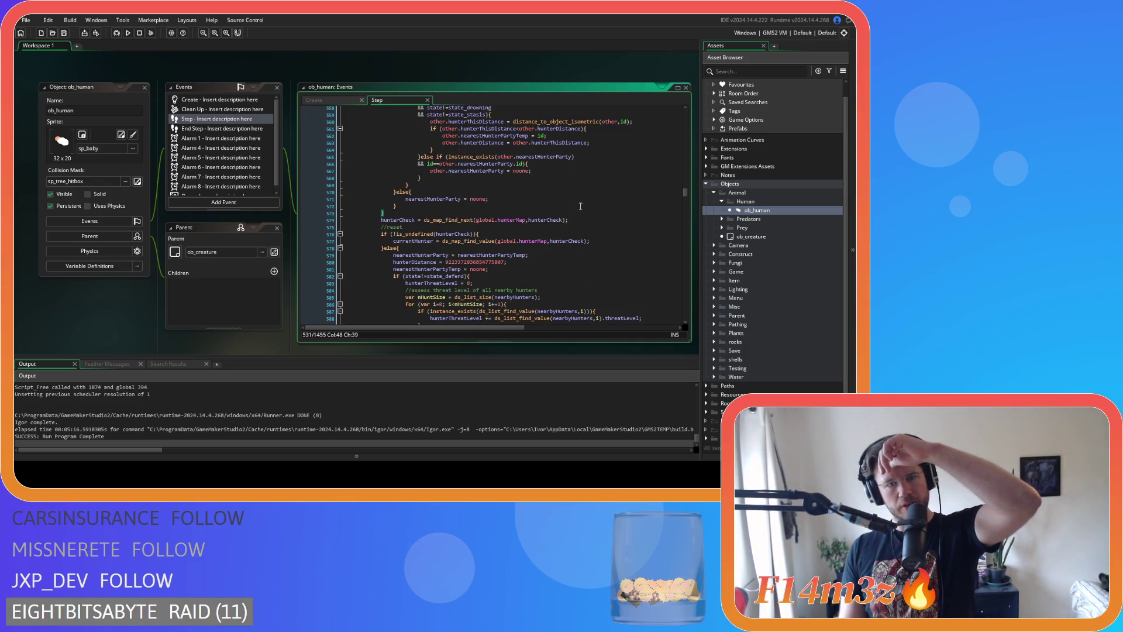
scroll(574, 214, "up", 3)
scroll(573, 214, "down", 7)
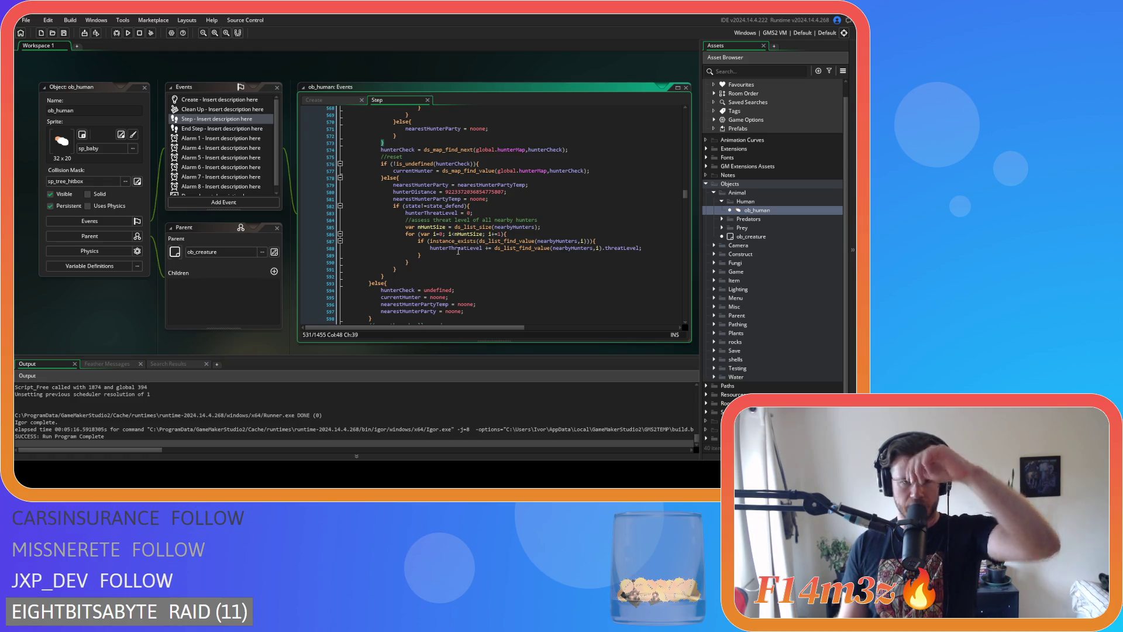
scroll(425, 255, "down", 2)
left_click(370, 248)
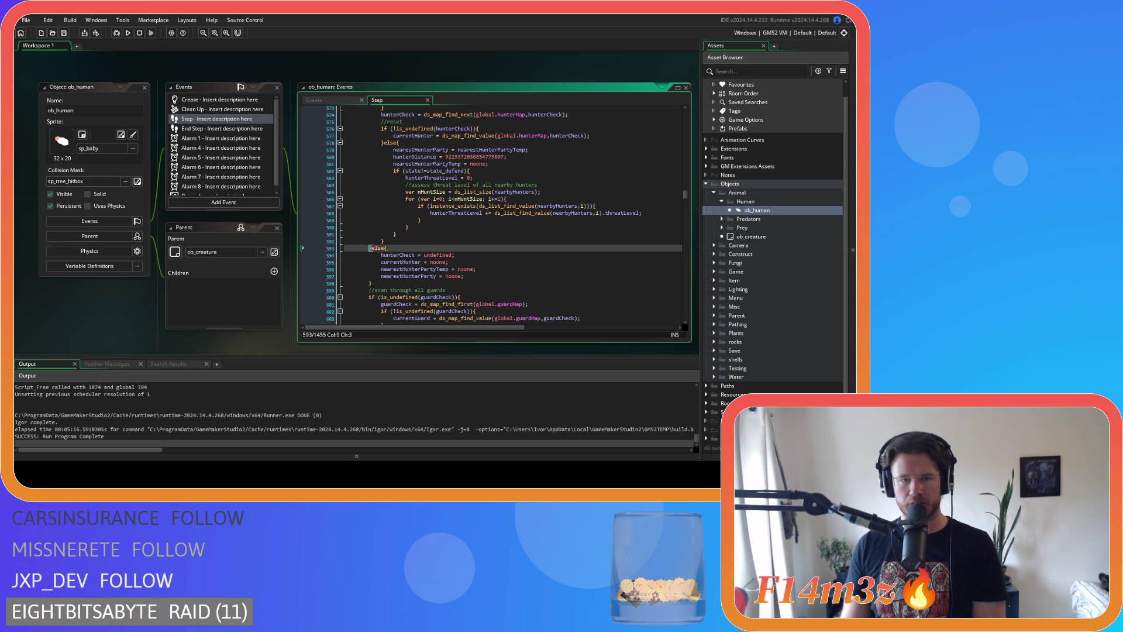
scroll(430, 251, "up", 3)
scroll(430, 248, "up", 15)
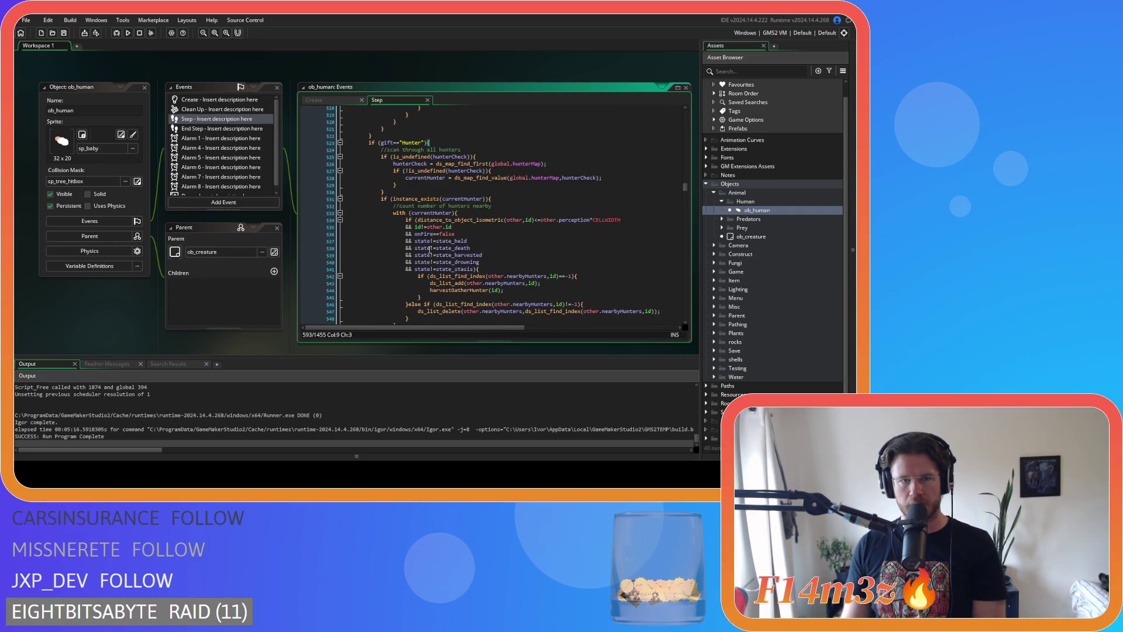
scroll(430, 251, "down", 18)
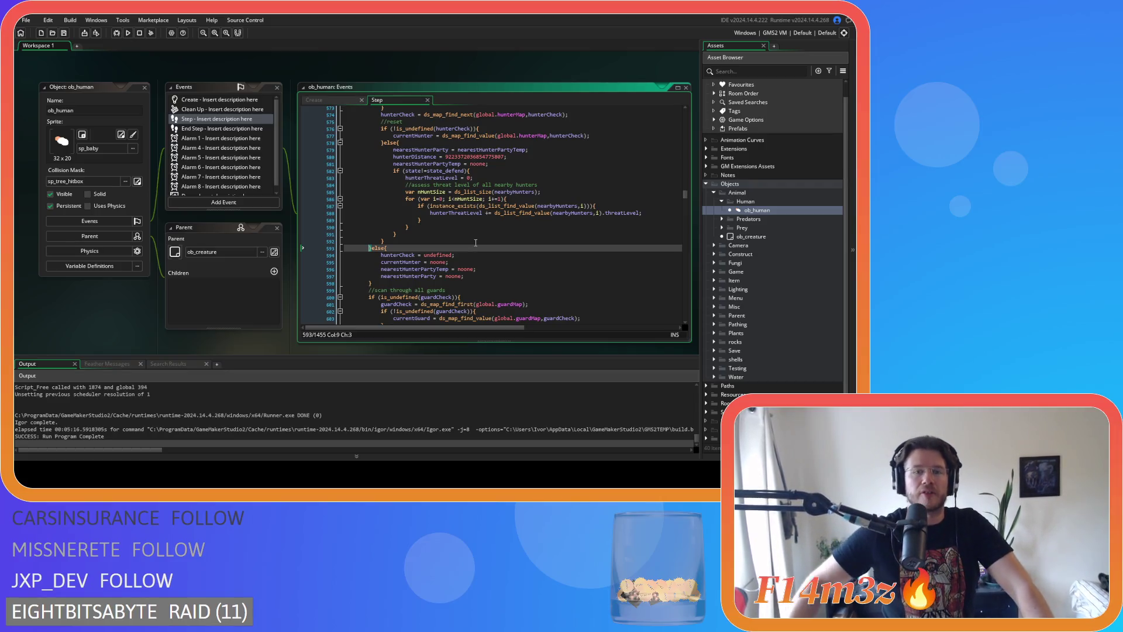
left_click_drag(468, 276, 402, 262)
left_click(382, 255)
scroll(454, 241, "up", 10)
scroll(454, 241, "up", 8)
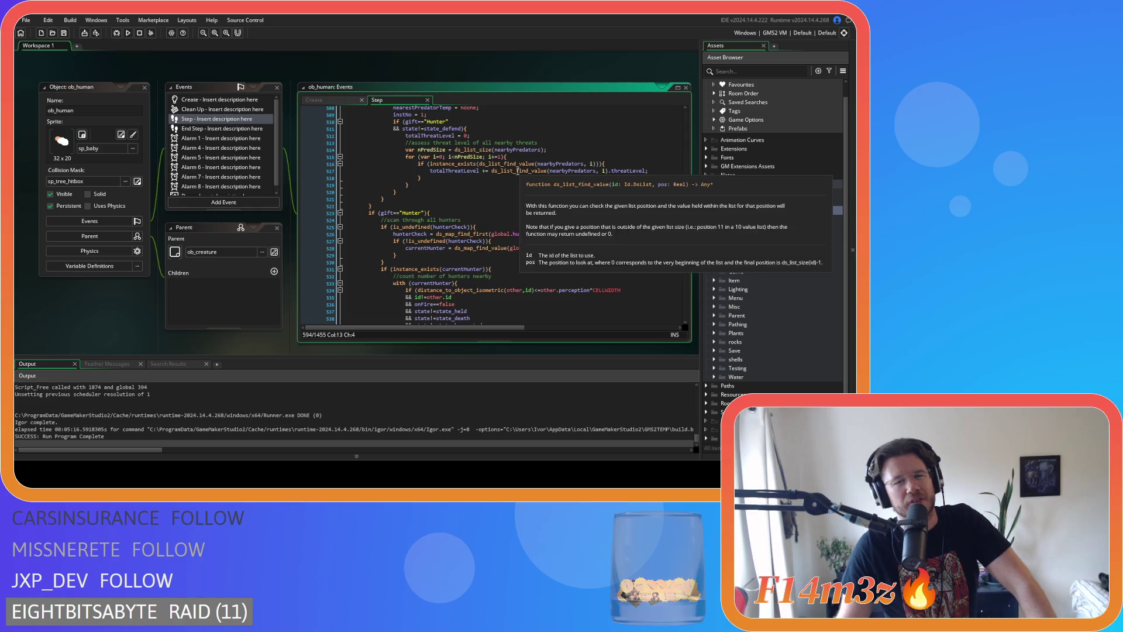
scroll(462, 174, "up", 3)
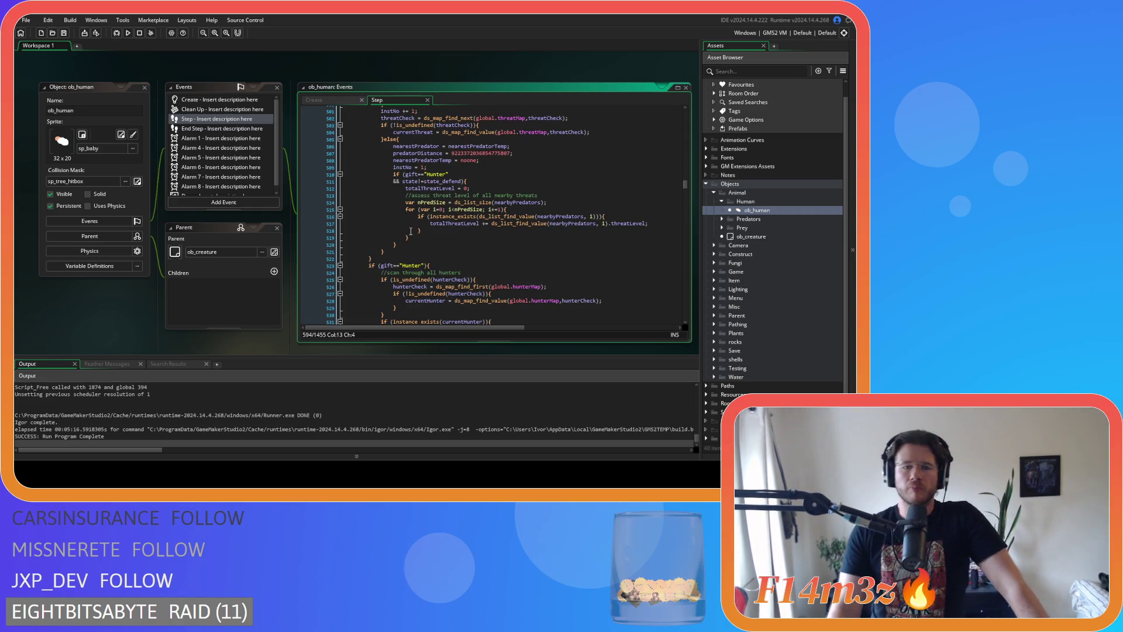
scroll(410, 230, "up", 8)
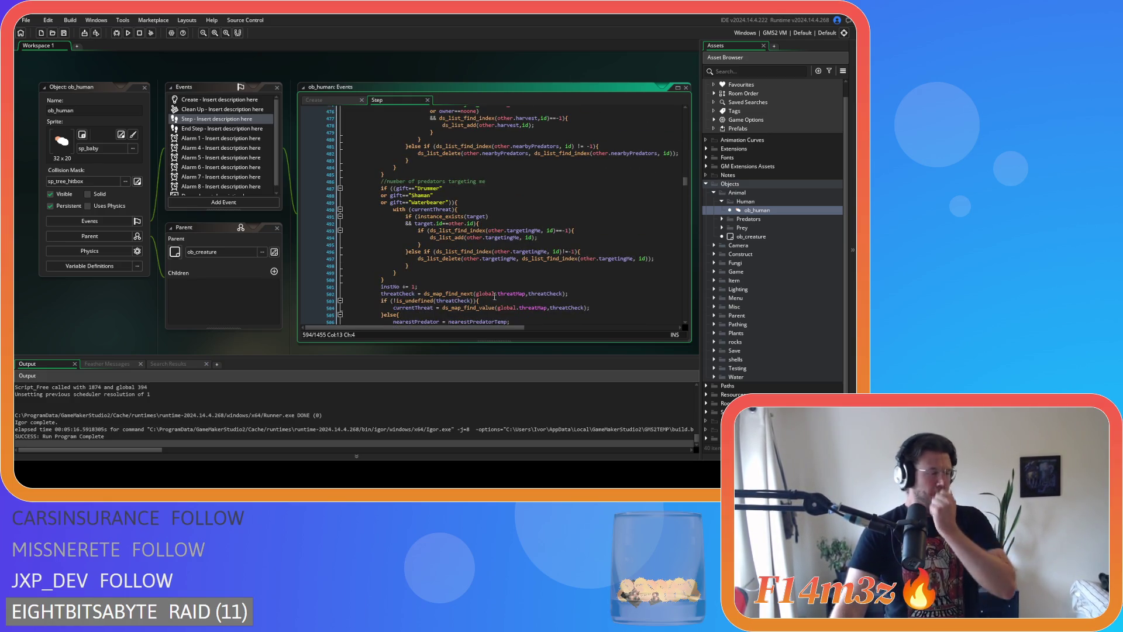
scroll(486, 270, "up", 3)
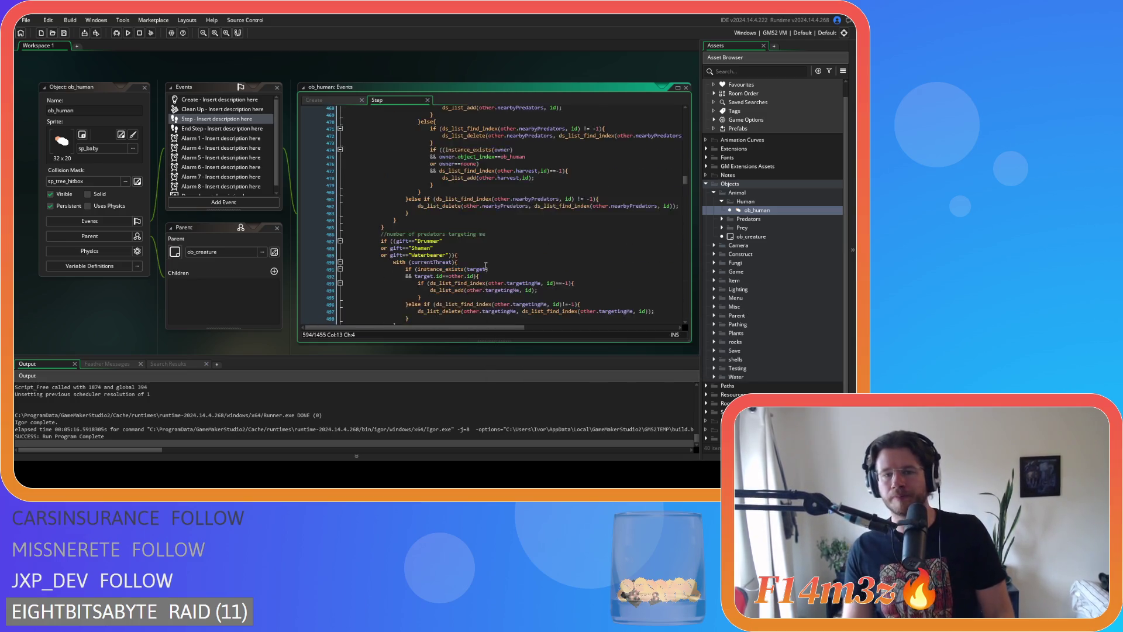
scroll(486, 270, "down", 5)
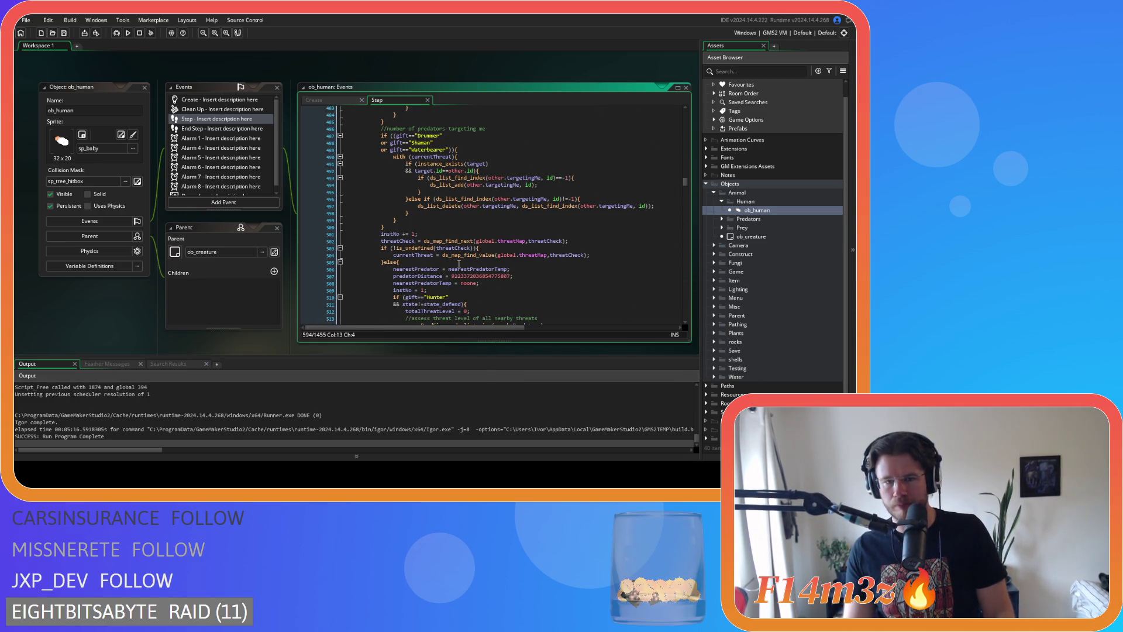
scroll(459, 264, "down", 9)
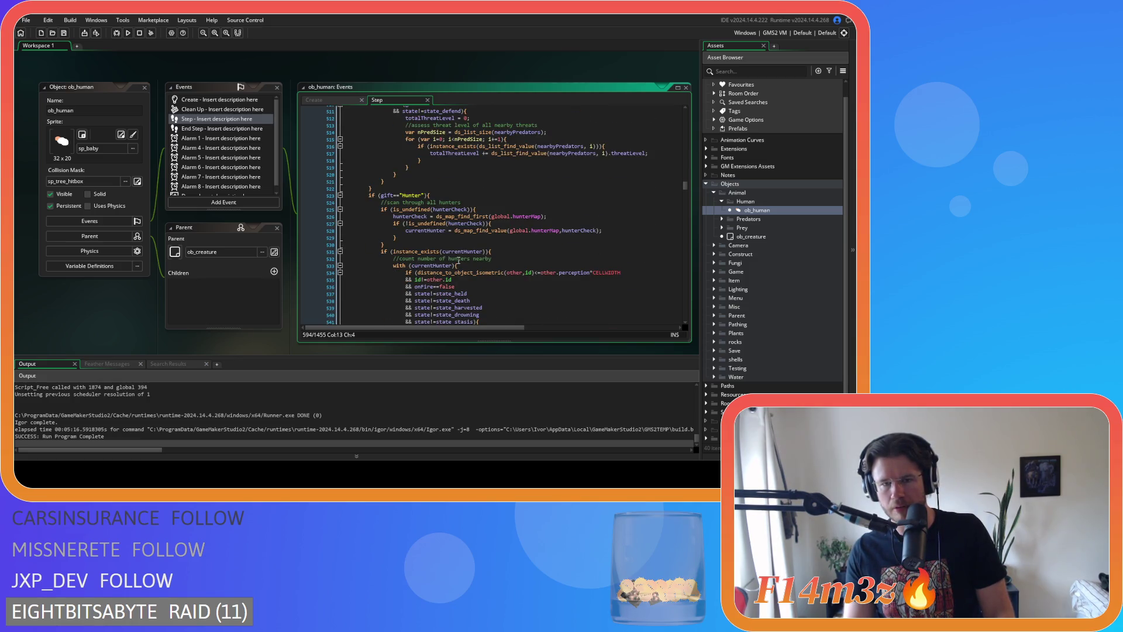
scroll(459, 261, "down", 2)
scroll(486, 215, "up", 20)
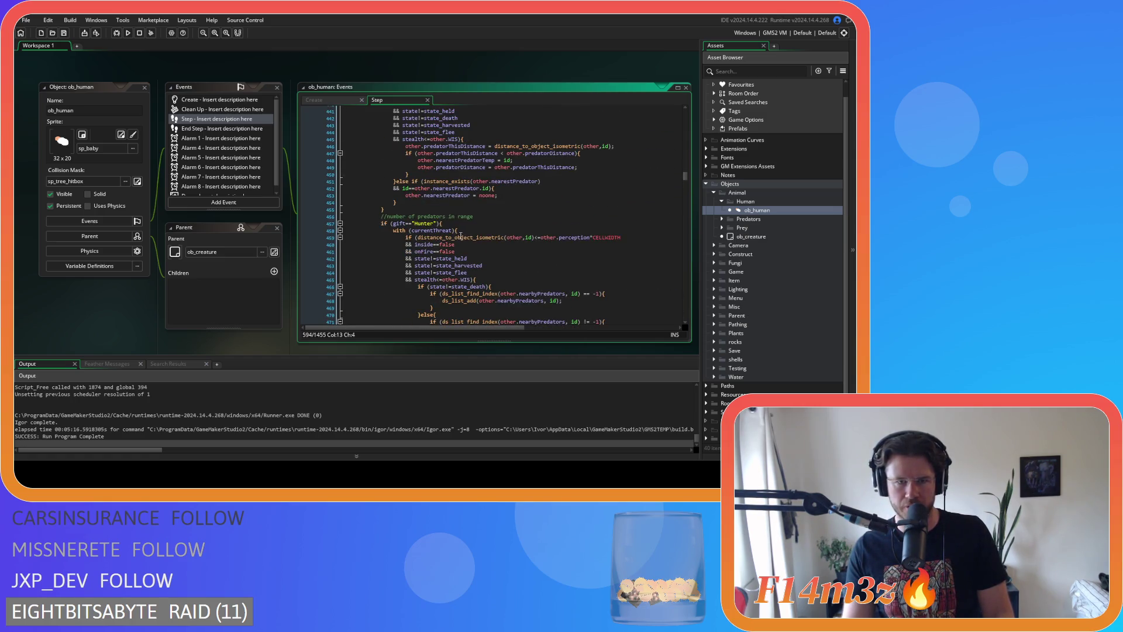
scroll(461, 236, "up", 5)
left_click_drag(443, 188, 368, 183)
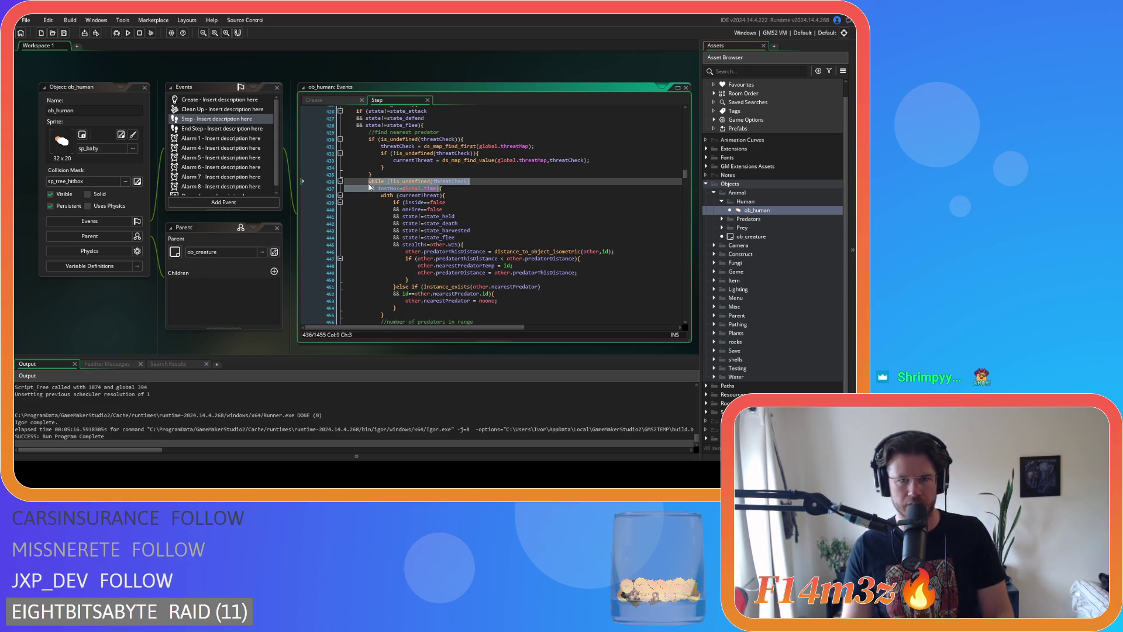
scroll(414, 197, "down", 20)
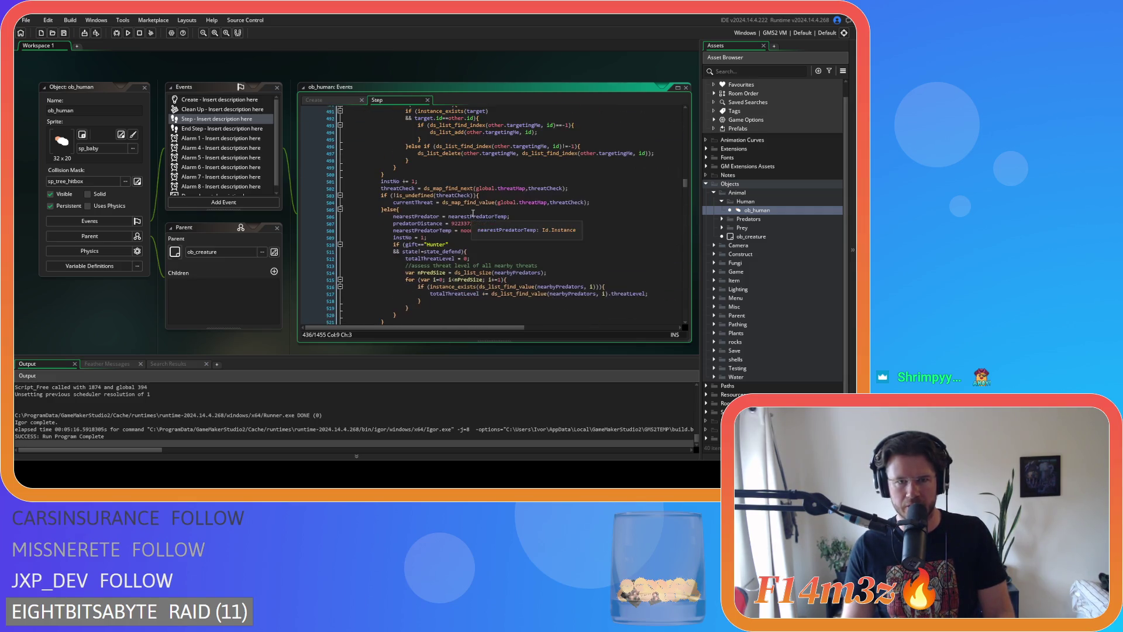
scroll(472, 213, "up", 13)
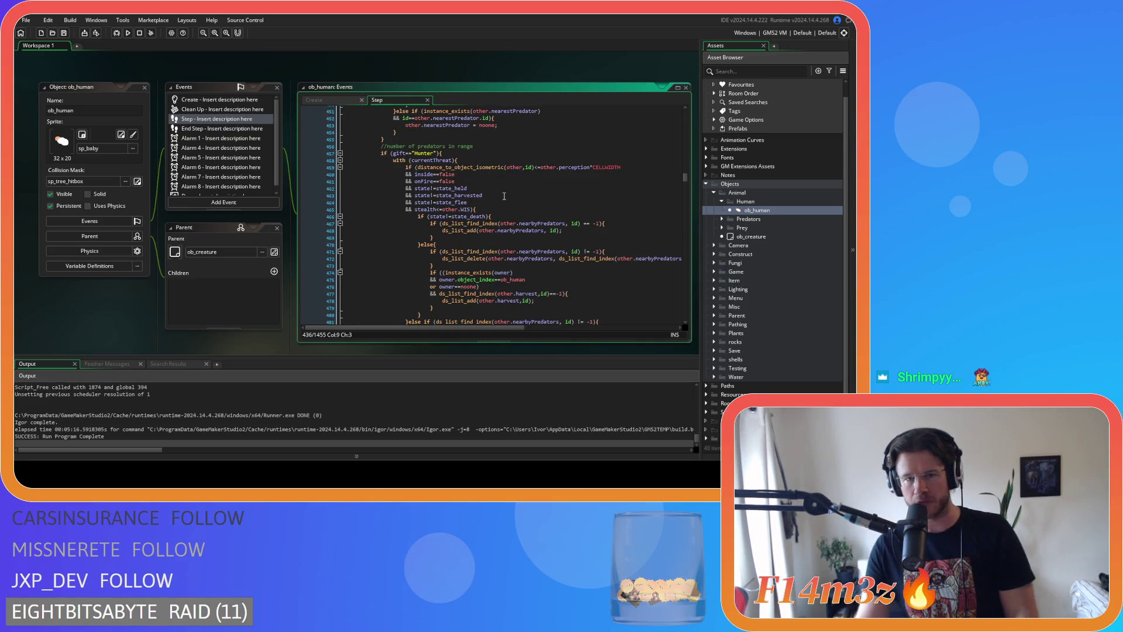
scroll(466, 228, "down", 3)
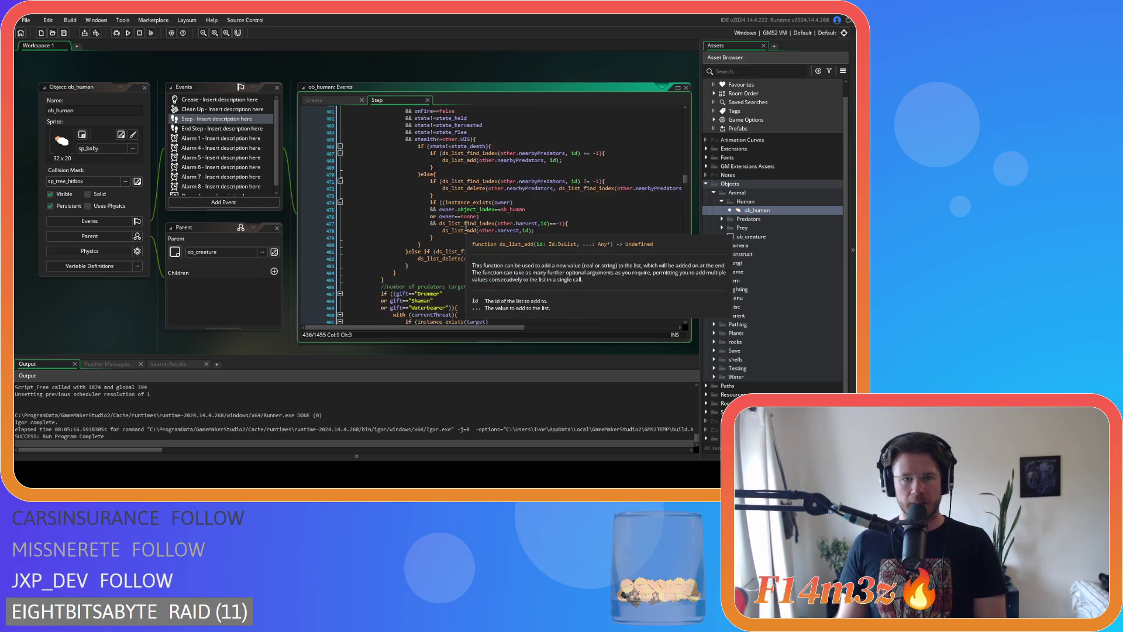
scroll(466, 228, "down", 4)
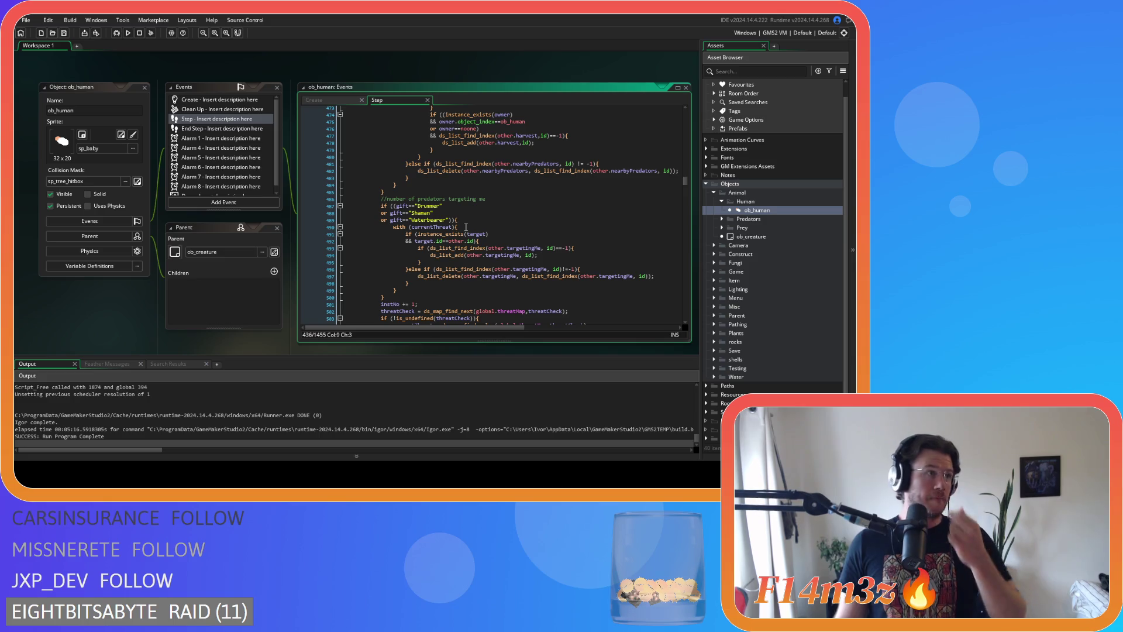
scroll(513, 213, "down", 16)
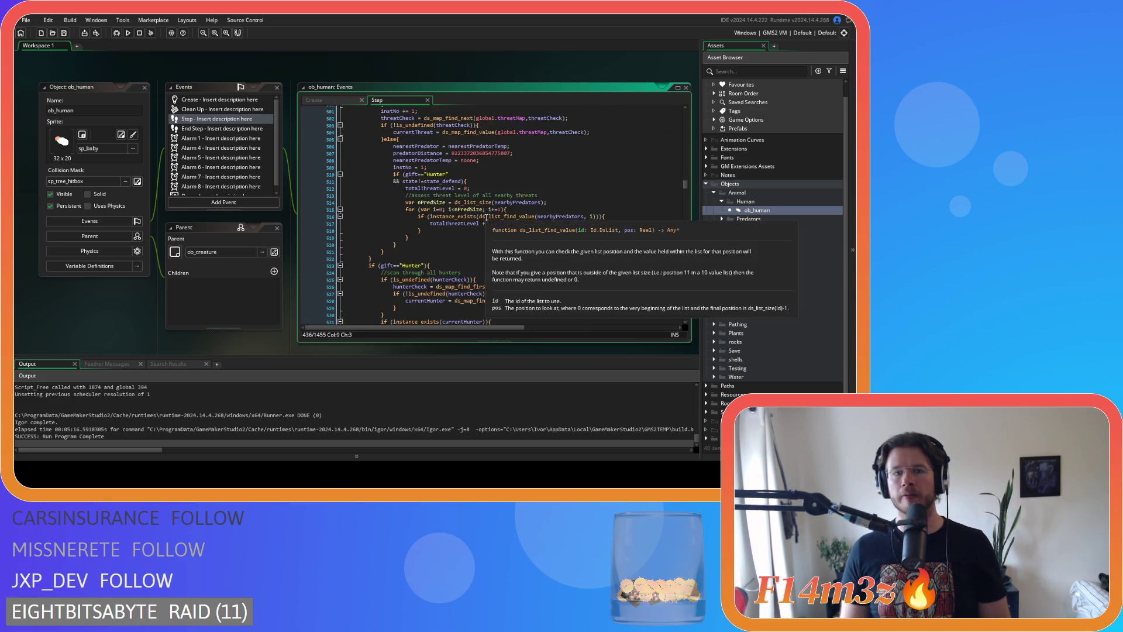
scroll(487, 218, "down", 12)
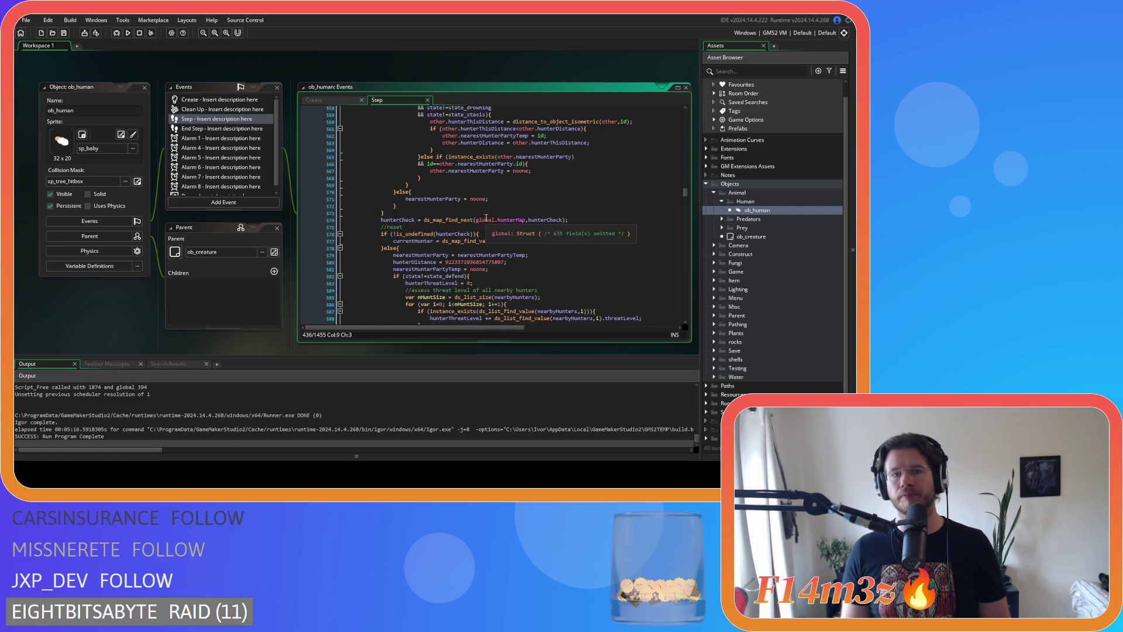
scroll(486, 217, "up", 9)
mouse_move(530, 246)
scroll(501, 257, "up", 4)
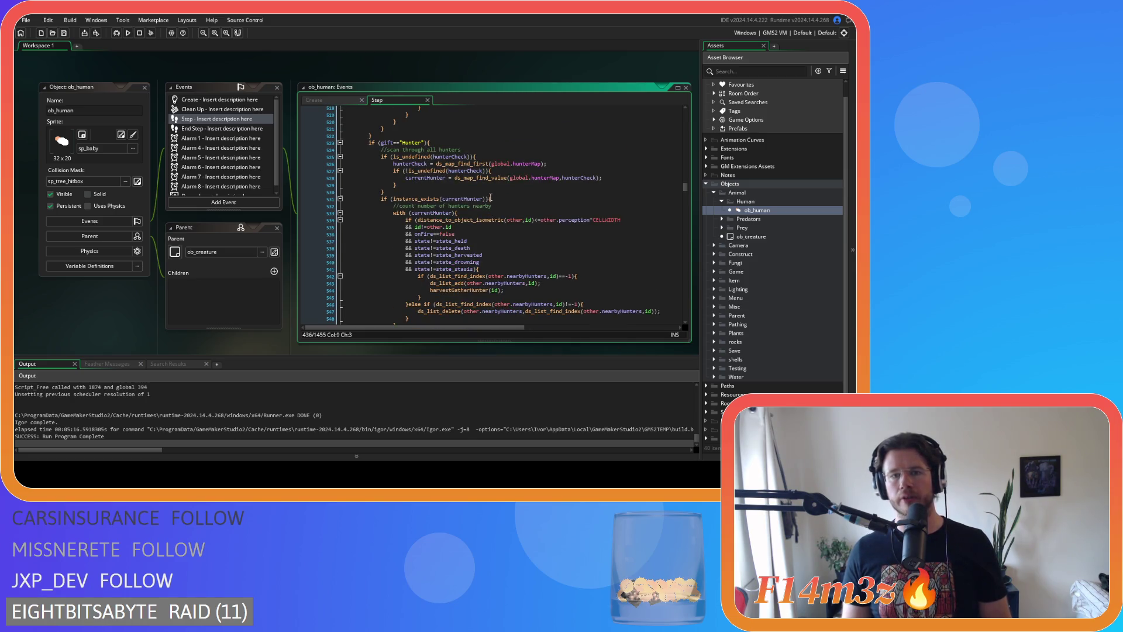
scroll(490, 198, "down", 6)
scroll(491, 198, "up", 7)
Replace the if instance_exists(currentHunter) line with the pasted while loop header
left_click(499, 216)
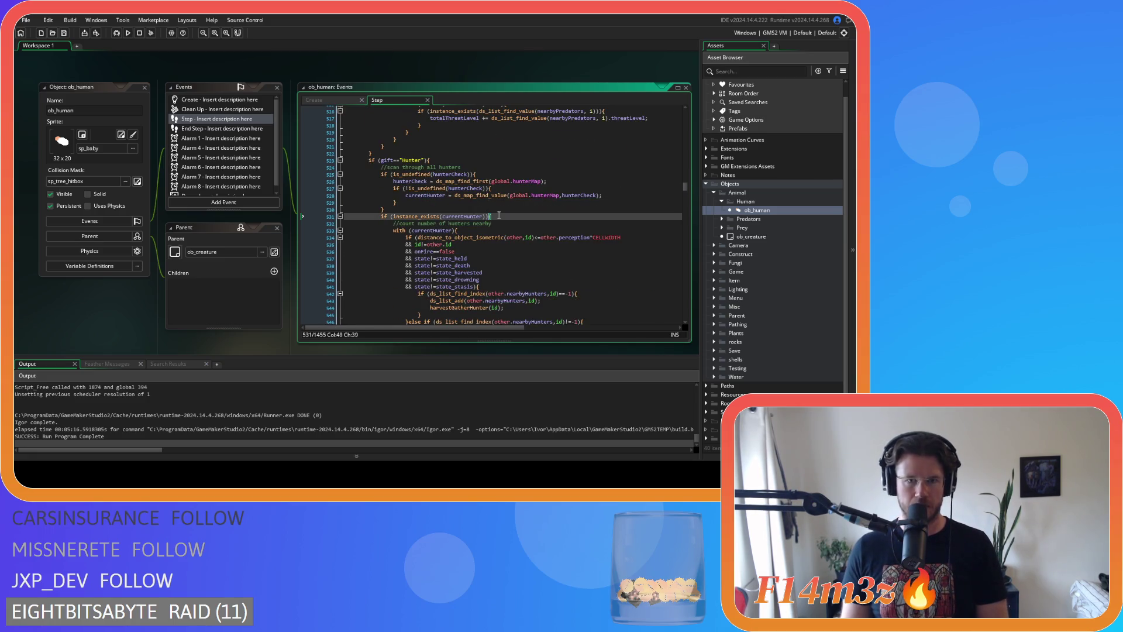
left_click_drag(489, 215, 378, 218)
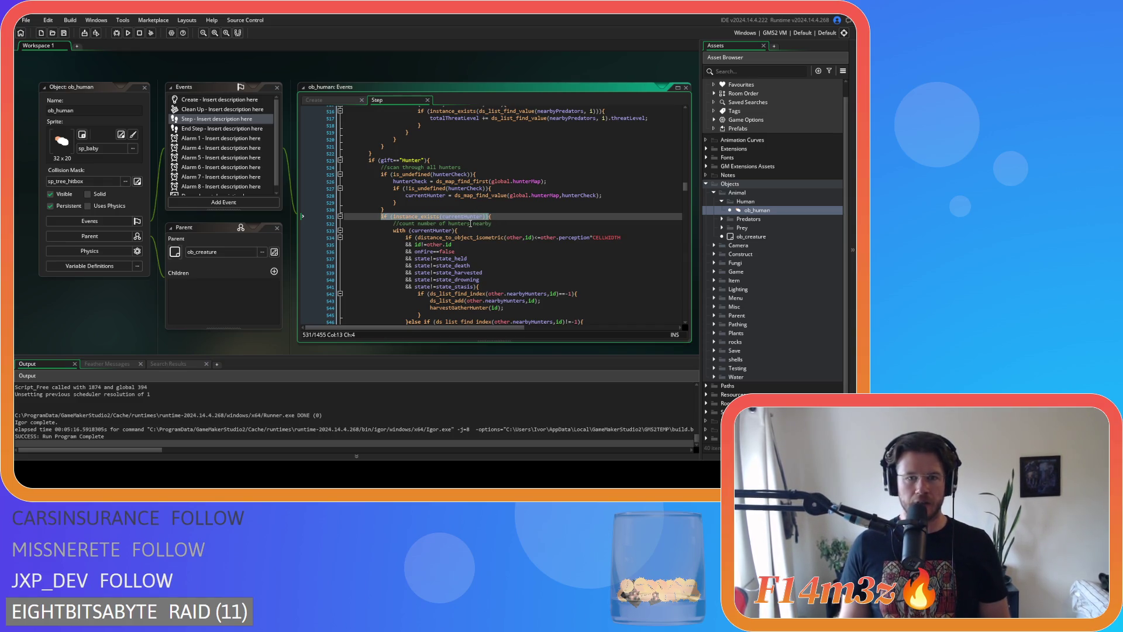
key("ctrl+v")
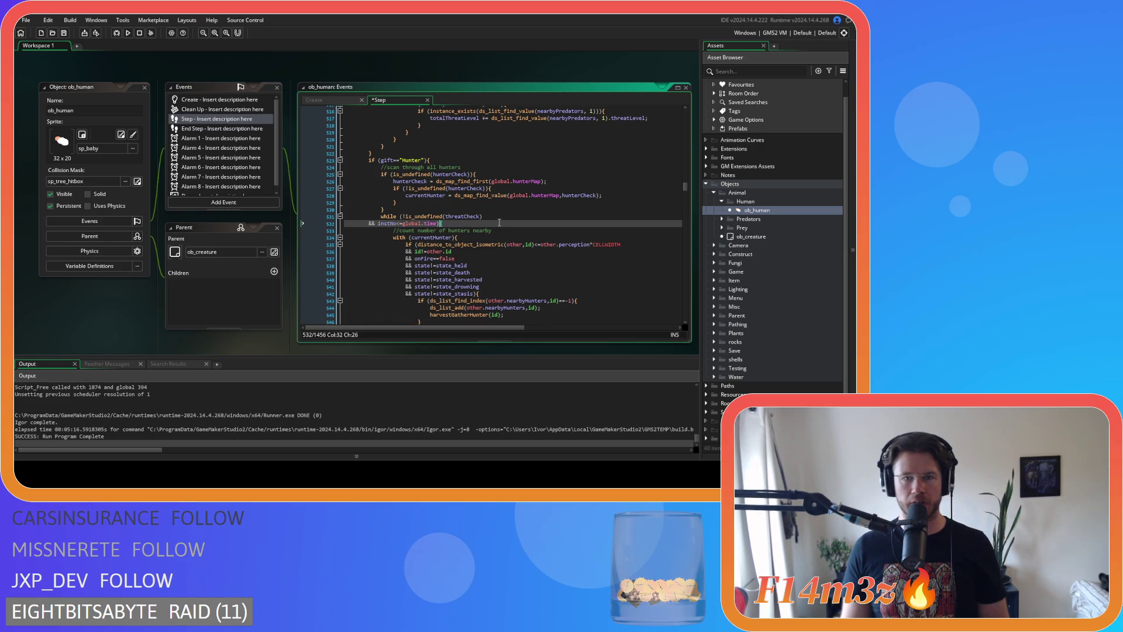
key("Tab")
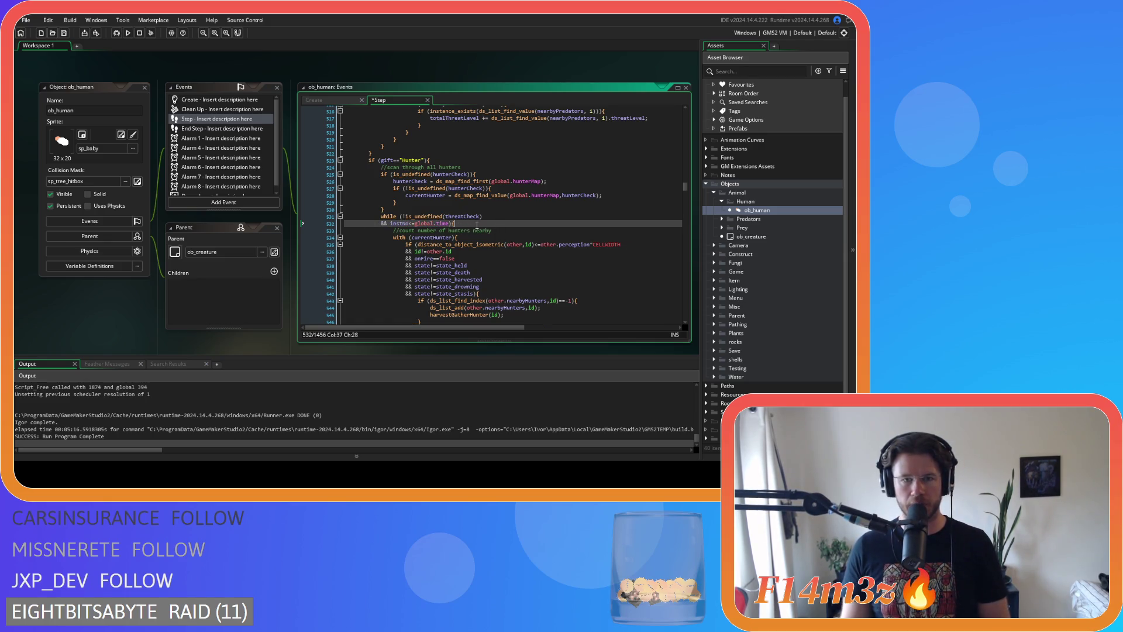
Indent the hunter advance and reset block, lines 575-593, one level deeper
scroll(477, 225, "down", 2)
scroll(477, 224, "down", 12)
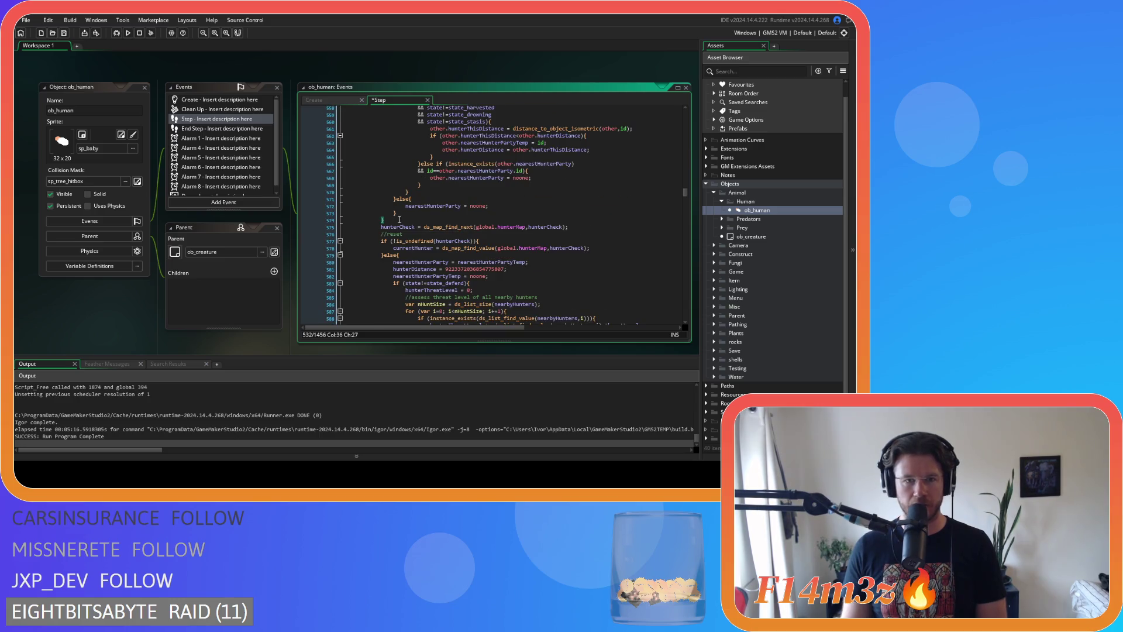
scroll(399, 221, "down", 3)
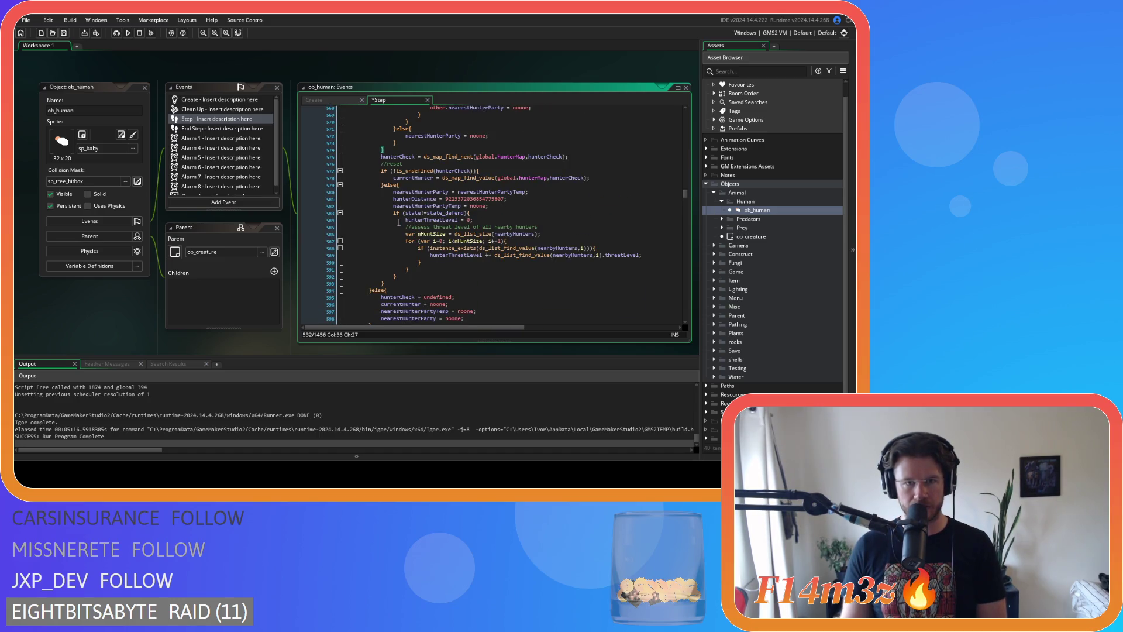
left_click_drag(384, 283, 379, 160)
left_click(379, 150)
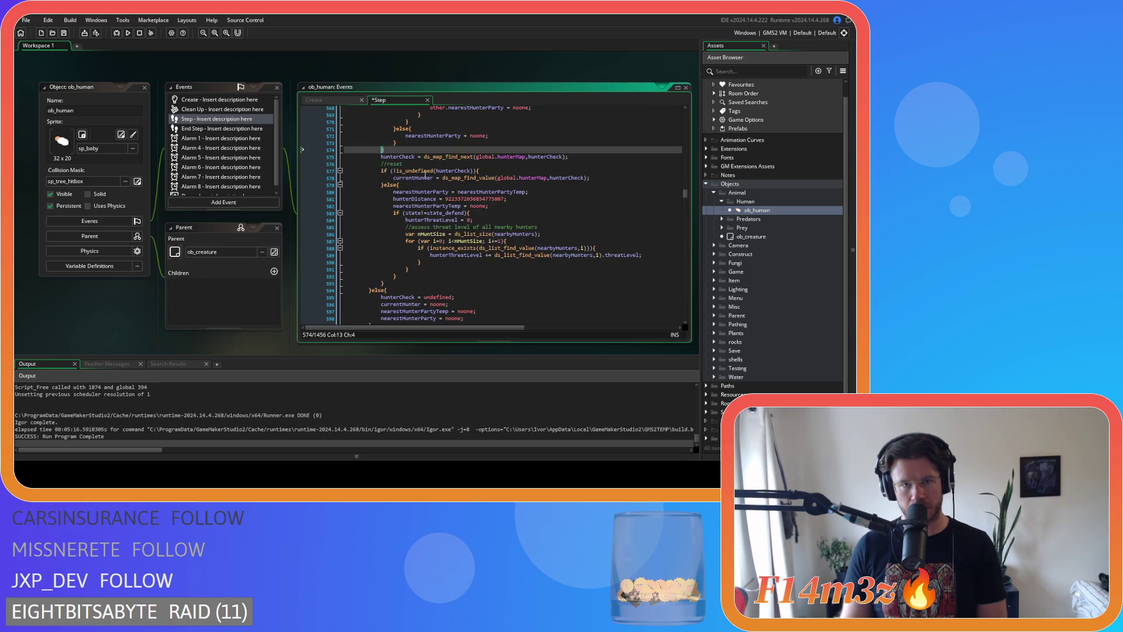
scroll(465, 211, "up", 10)
scroll(503, 242, "down", 1)
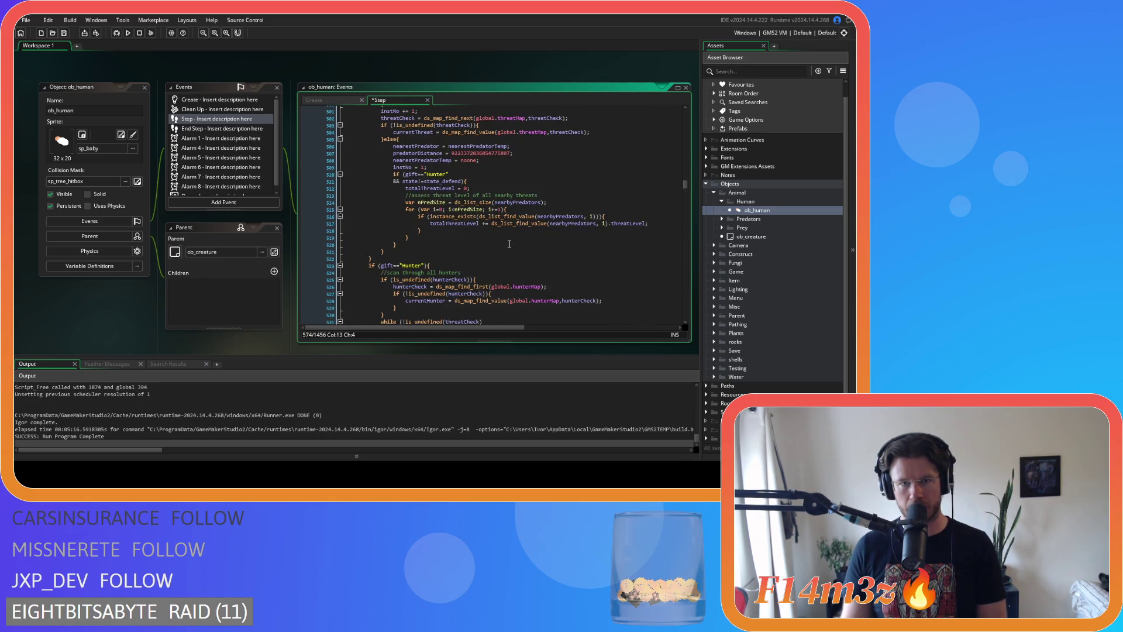
scroll(509, 244, "down", 15)
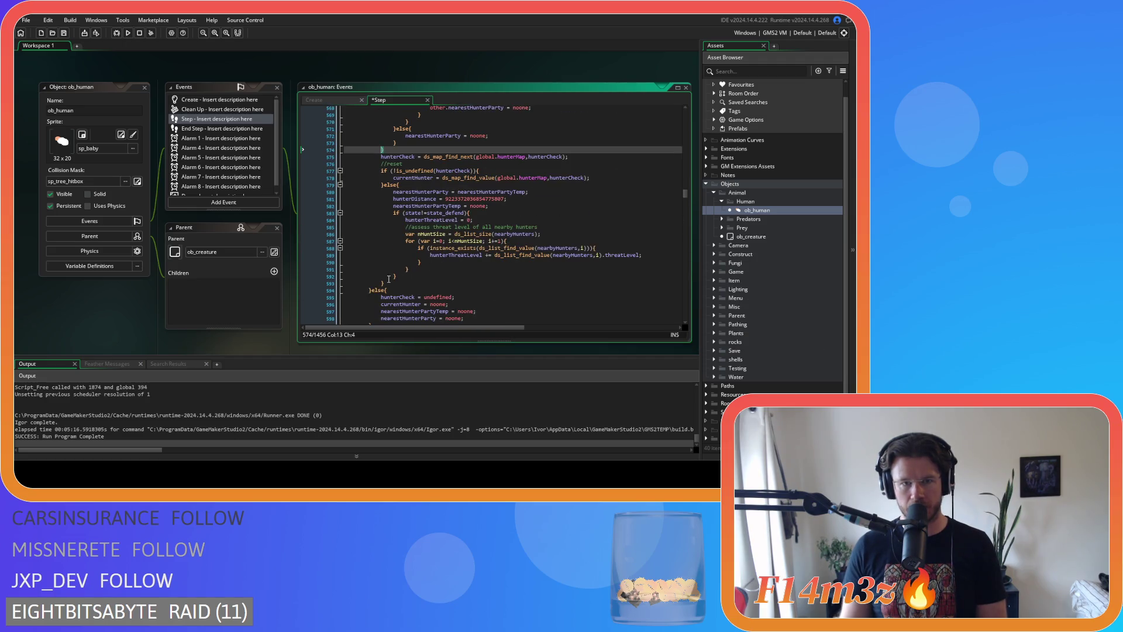
left_click_drag(386, 282, 381, 157)
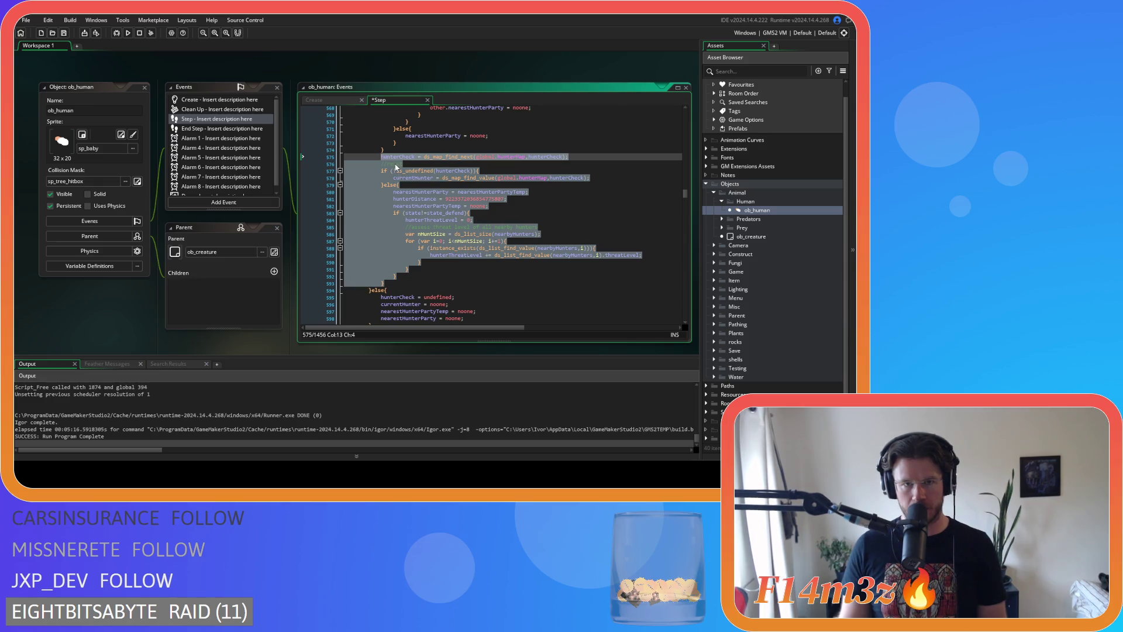
key("Tab")
Delete the stray closing brace on line 574, add a closing line after the block, and save
left_click(392, 147)
key("BackSpace")
key("BackSpace")
key("BackSpace")
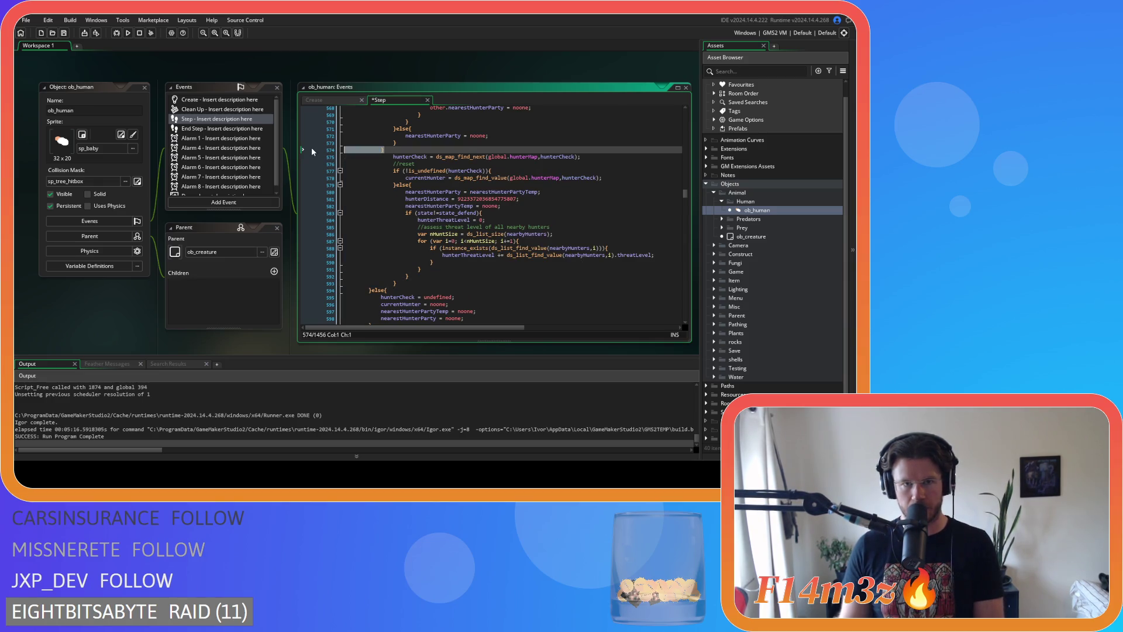
left_click(406, 280)
key("Return")
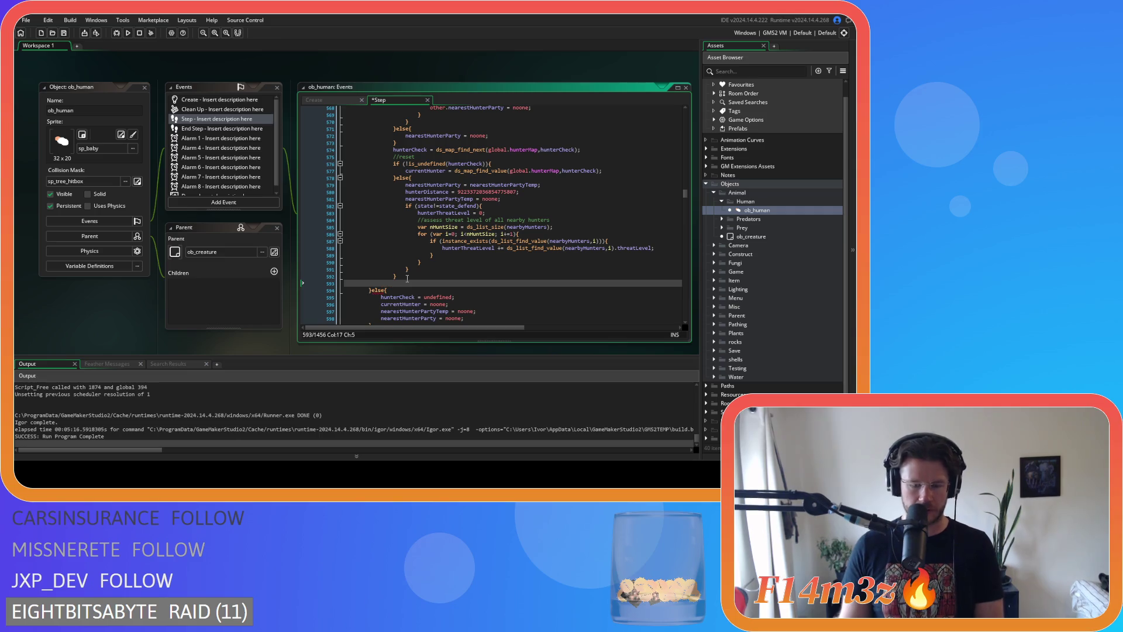
scroll(435, 269, "up", 7)
scroll(436, 269, "up", 9)
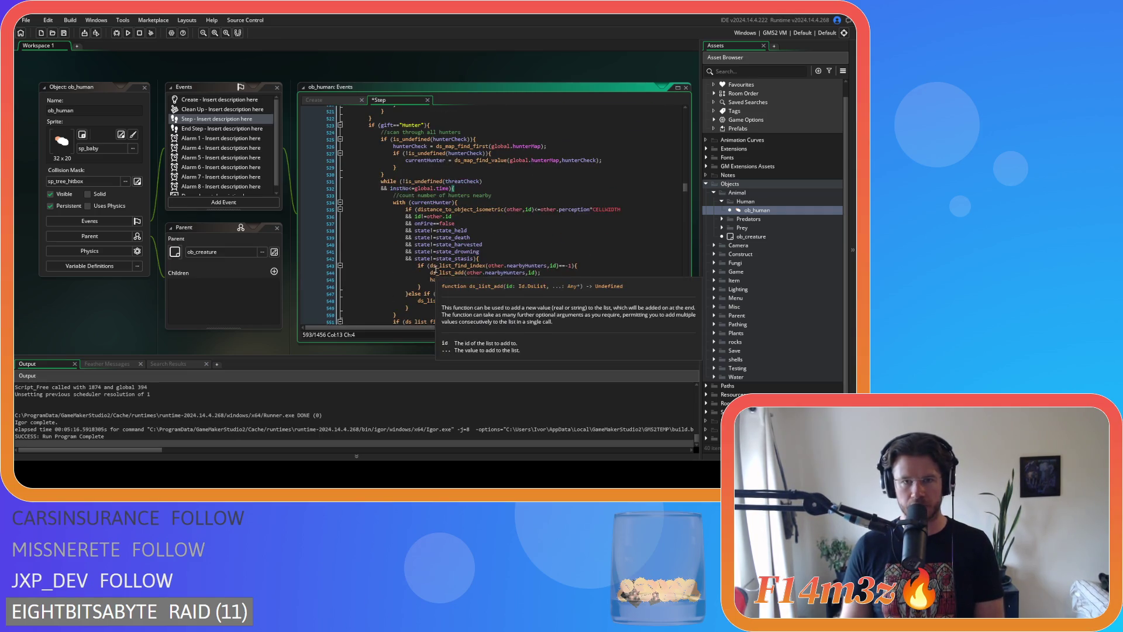
key("ctrl+s")
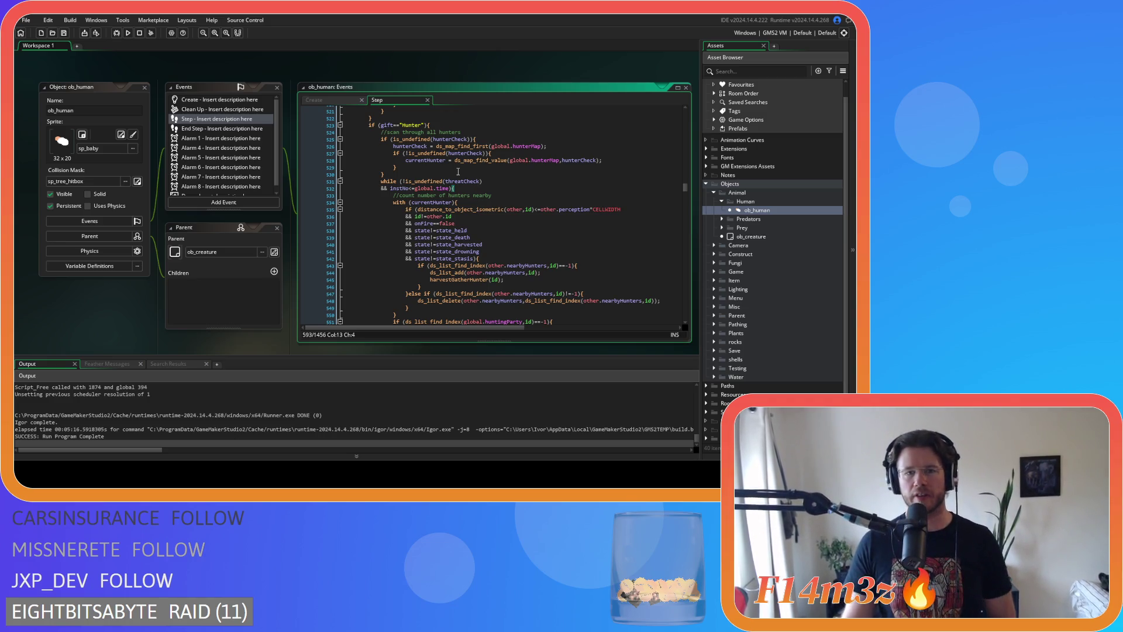
Add instNo = 1; after the nearestHunterPartyTemp = noone; reset line
scroll(501, 176, "down", 3)
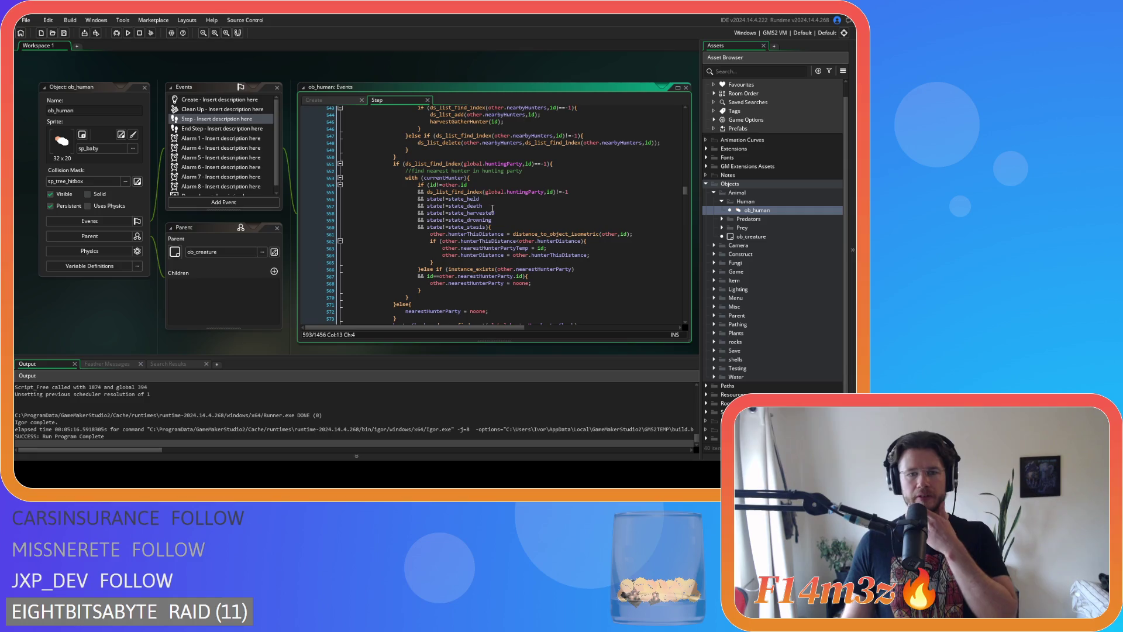
left_click(418, 135)
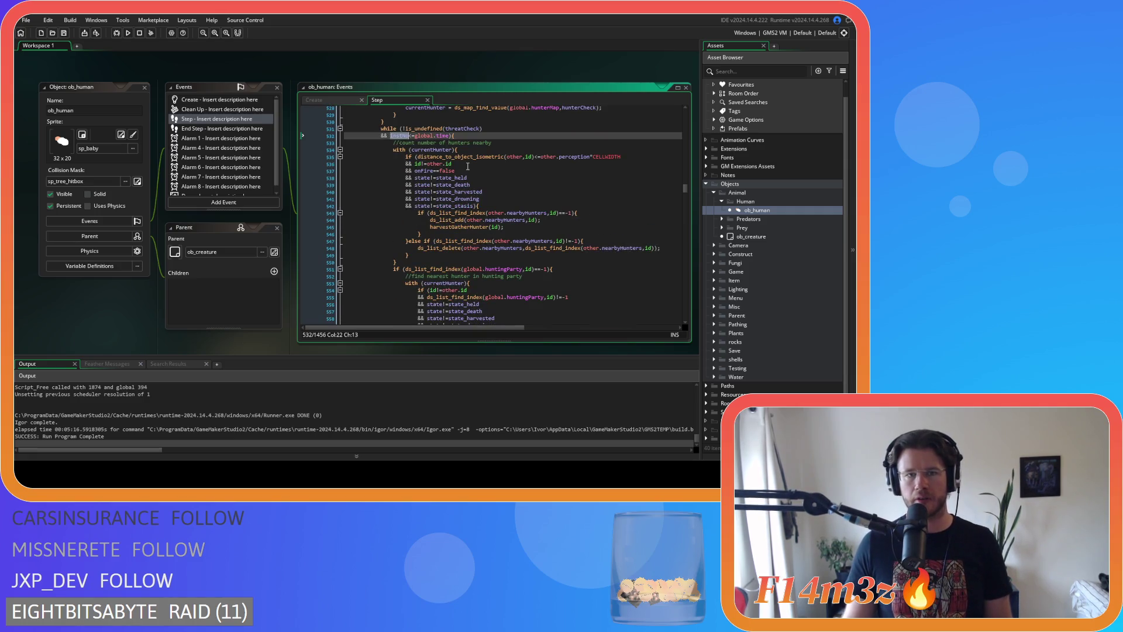
scroll(479, 214, "down", 10)
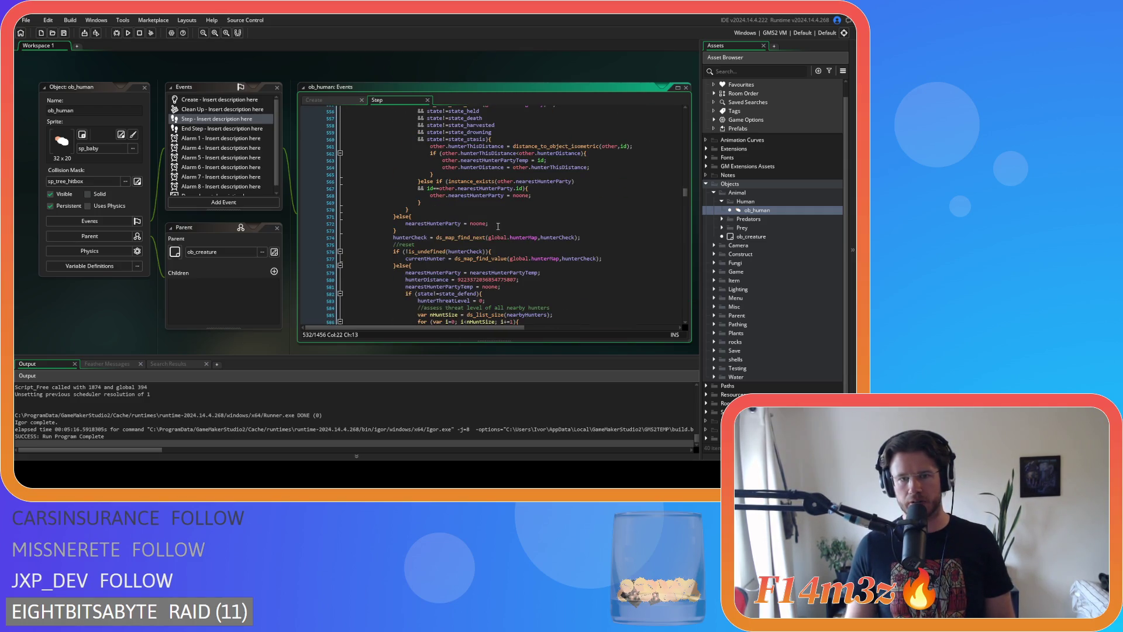
scroll(498, 226, "down", 3)
left_click(527, 236)
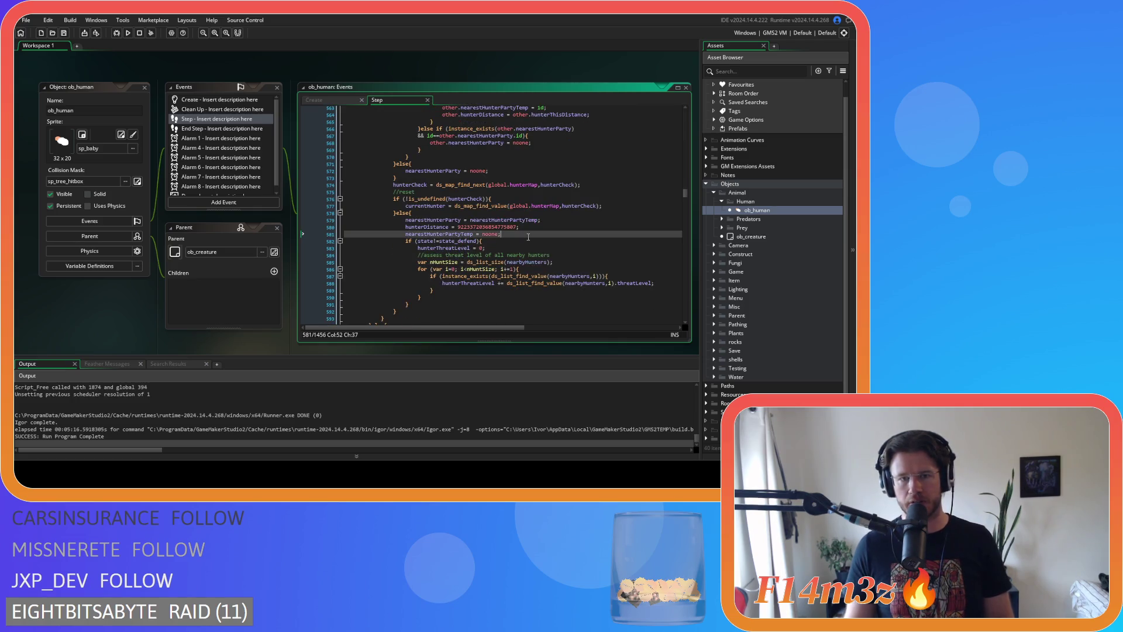
key("Return")
type("instNo = 1;")
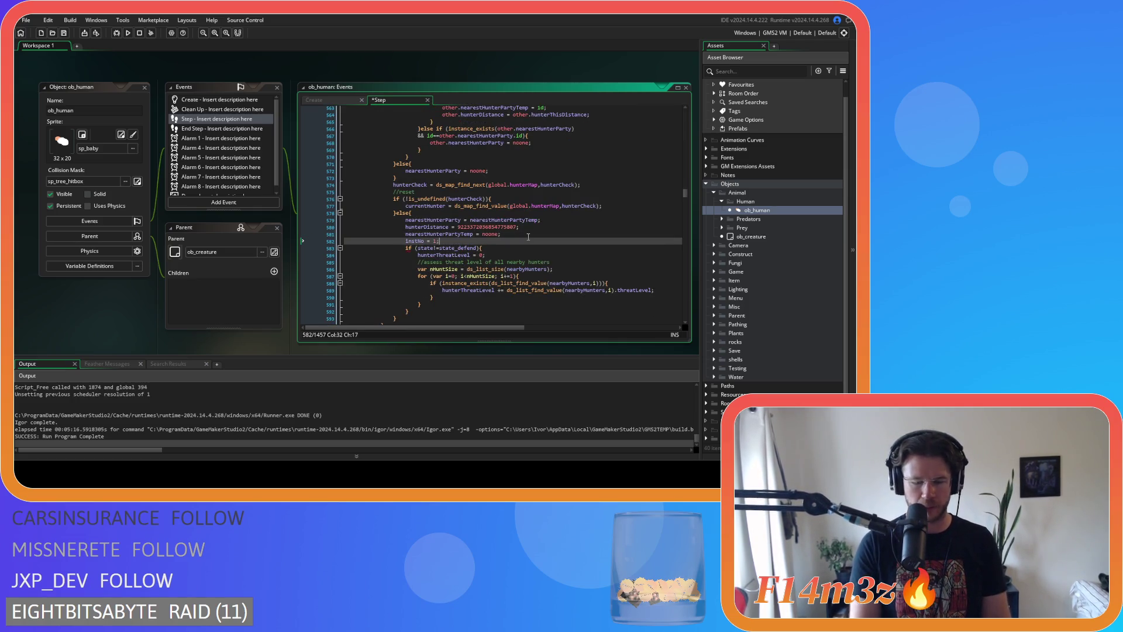
Add instNo += 1; after the brace closing the hunter-party check, and save
scroll(484, 212, "up", 2)
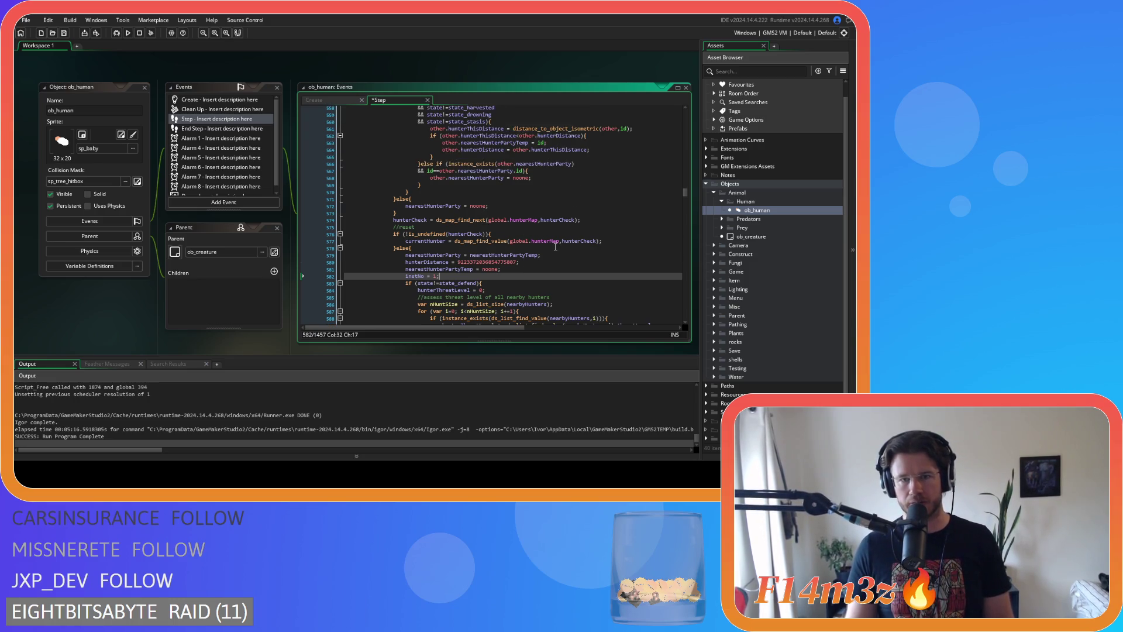
left_click(485, 214)
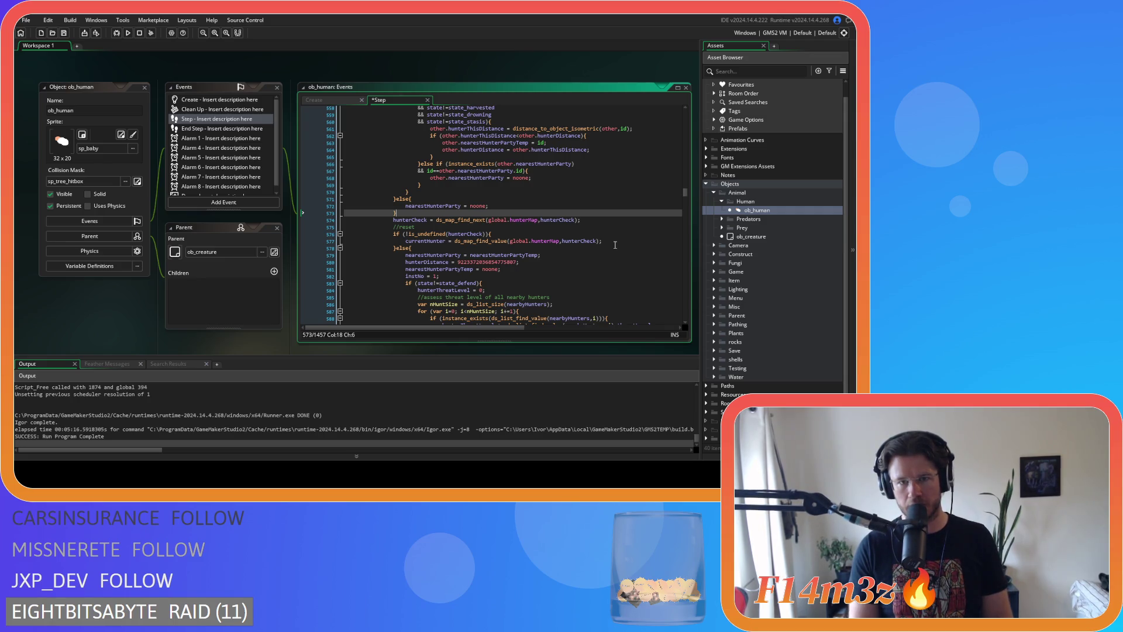
key("Return")
type("instNo +")
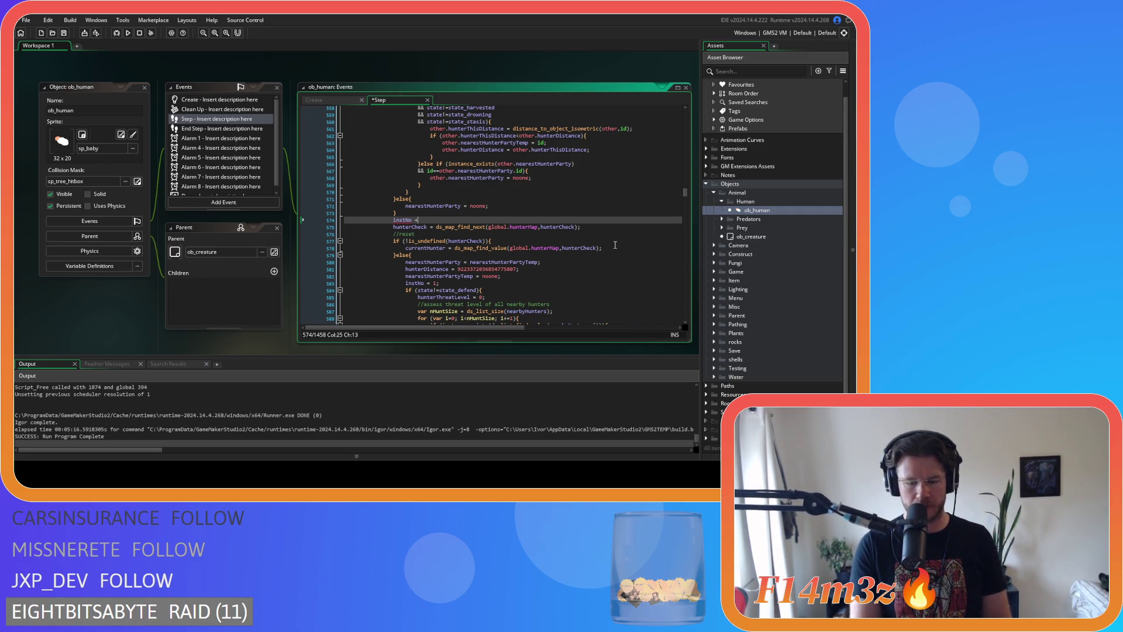
type("= 1;")
key("ctrl+s")
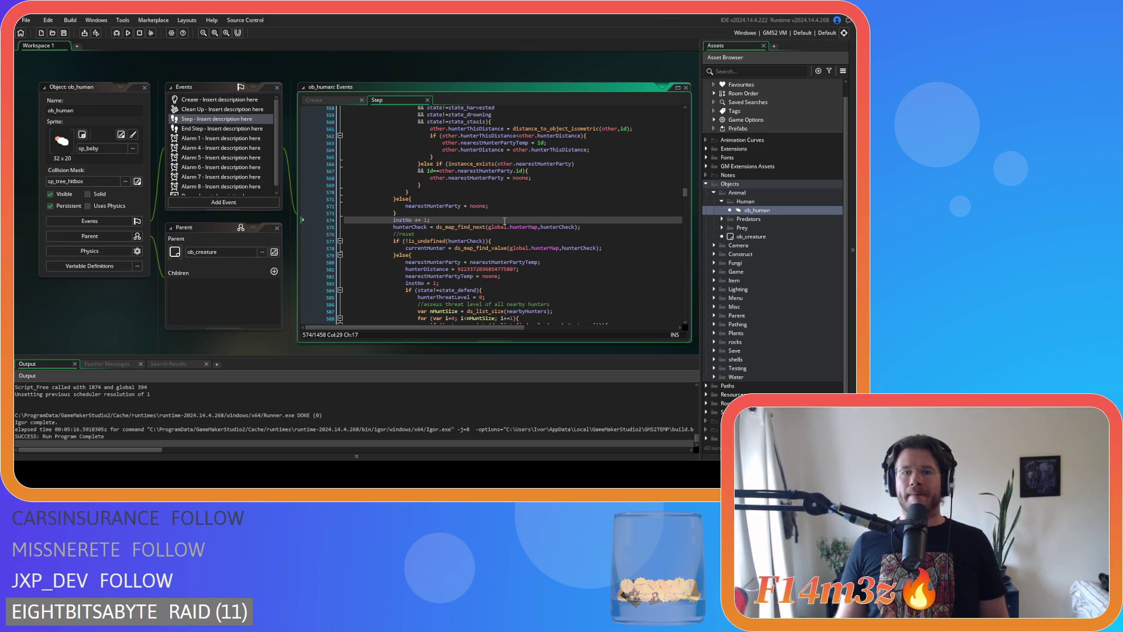
scroll(456, 226, "up", 1)
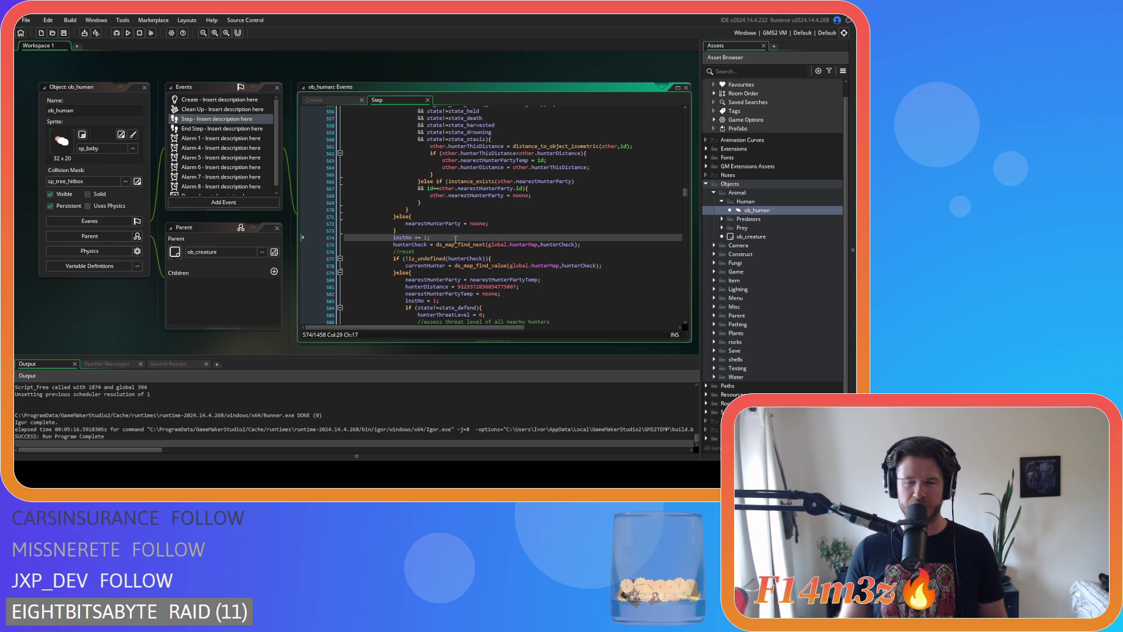
left_click(458, 230)
scroll(458, 231, "up", 3)
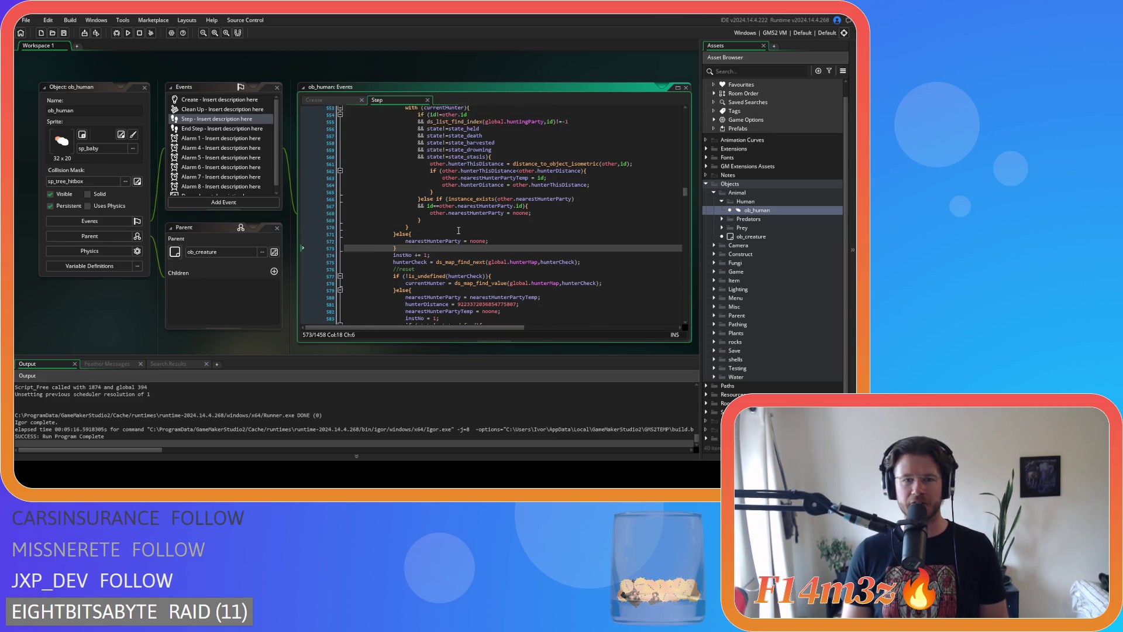
scroll(459, 230, "up", 15)
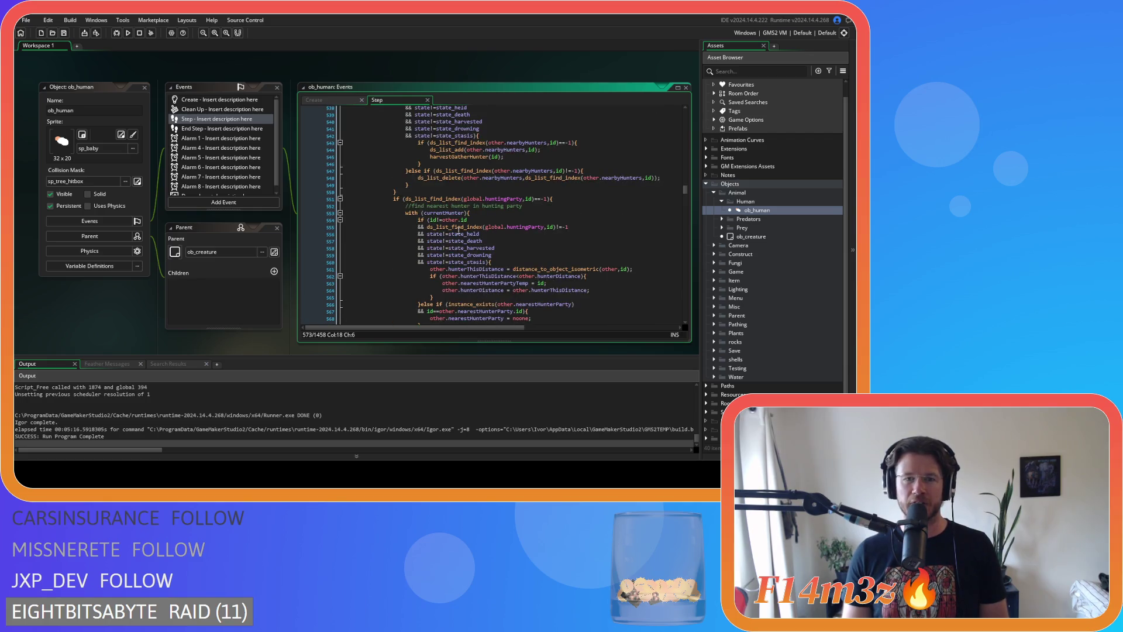
scroll(488, 241, "up", 8)
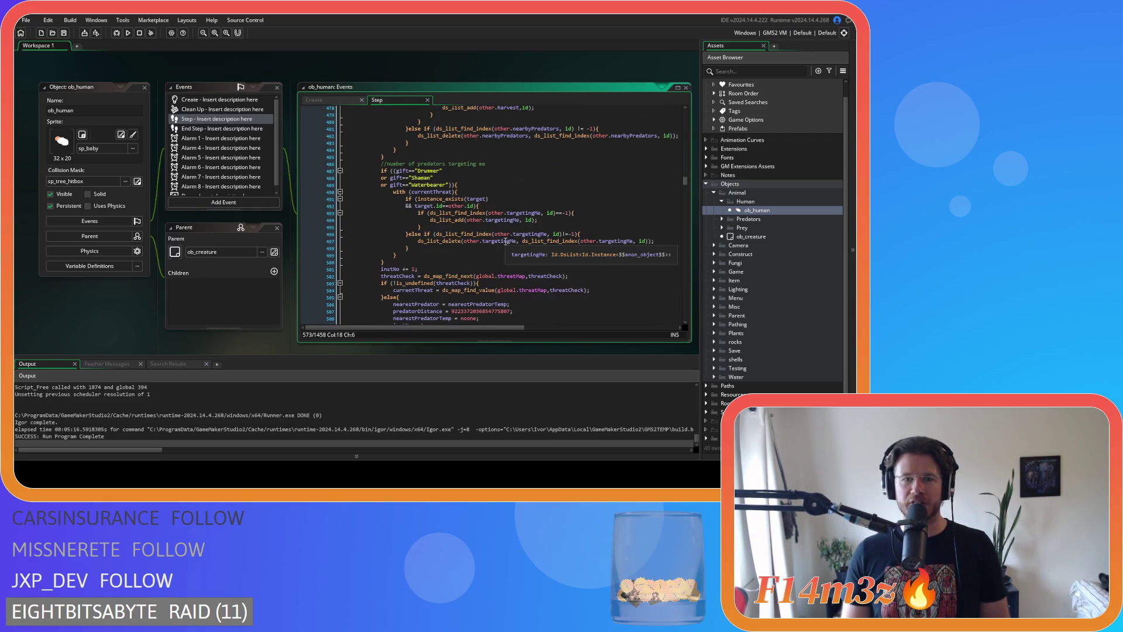
scroll(506, 242, "up", 10)
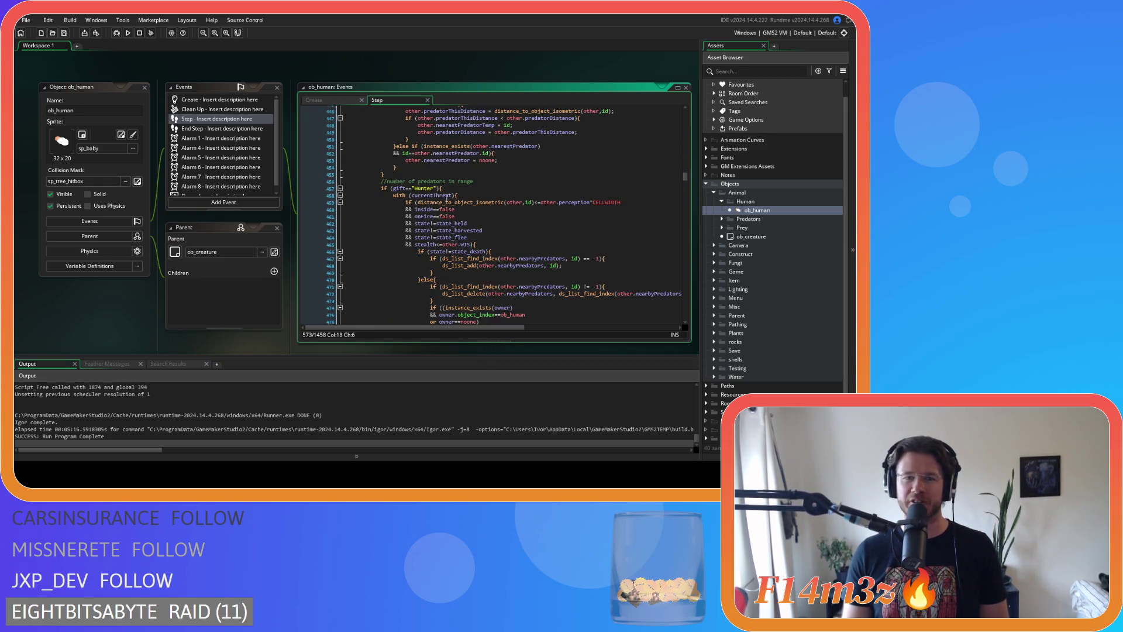
scroll(443, 202, "up", 9)
scroll(484, 227, "down", 3)
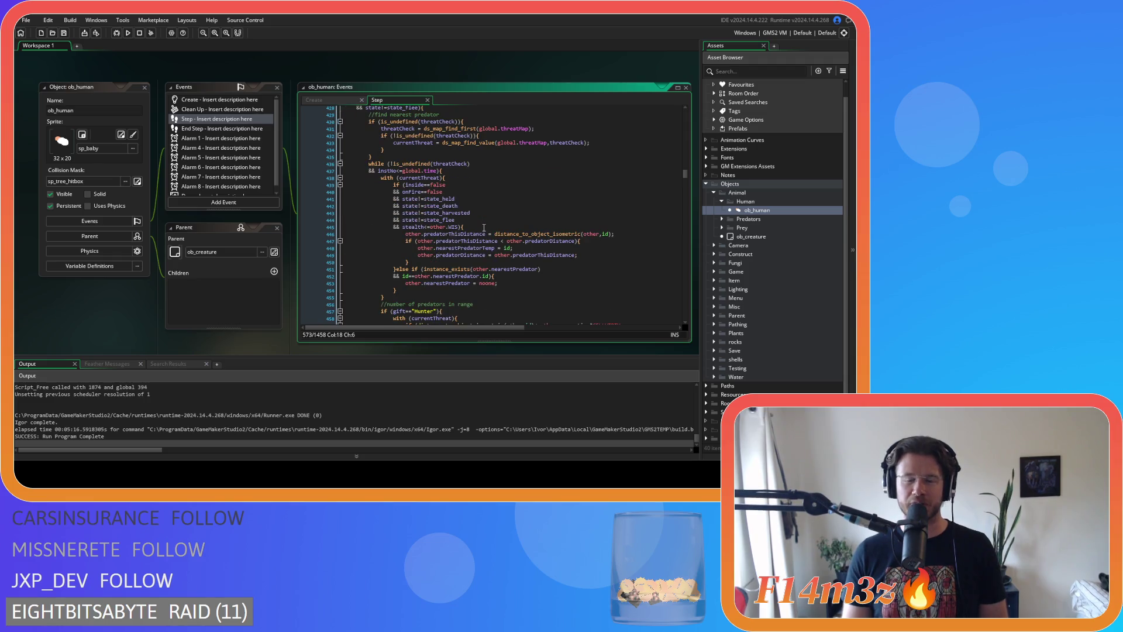
left_click(461, 170)
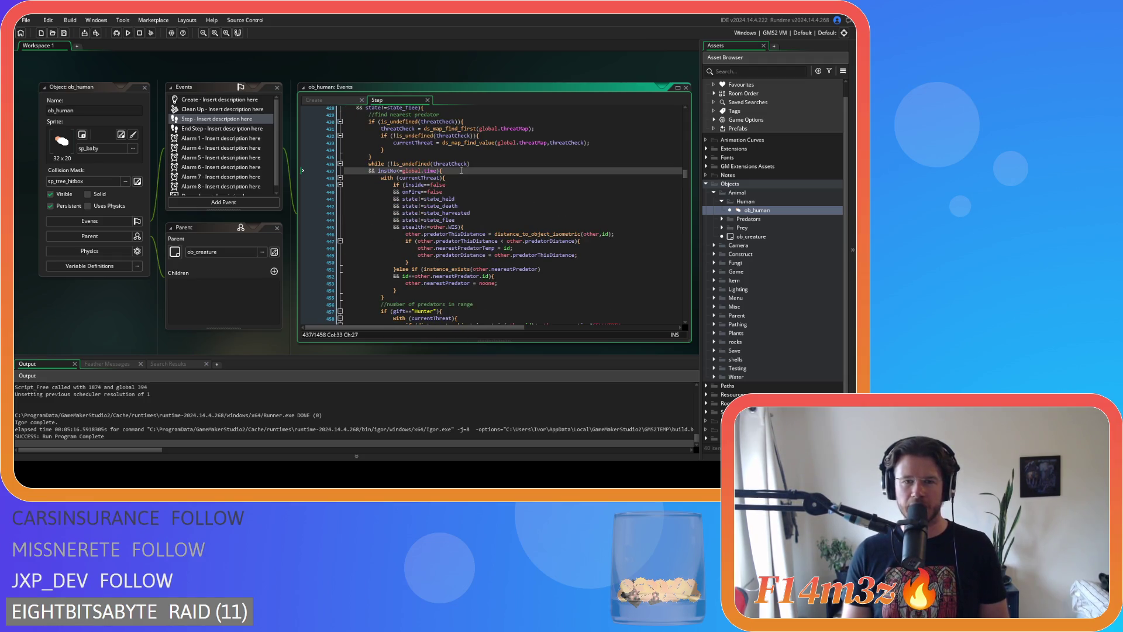
scroll(460, 170, "down", 9)
scroll(462, 175, "down", 18)
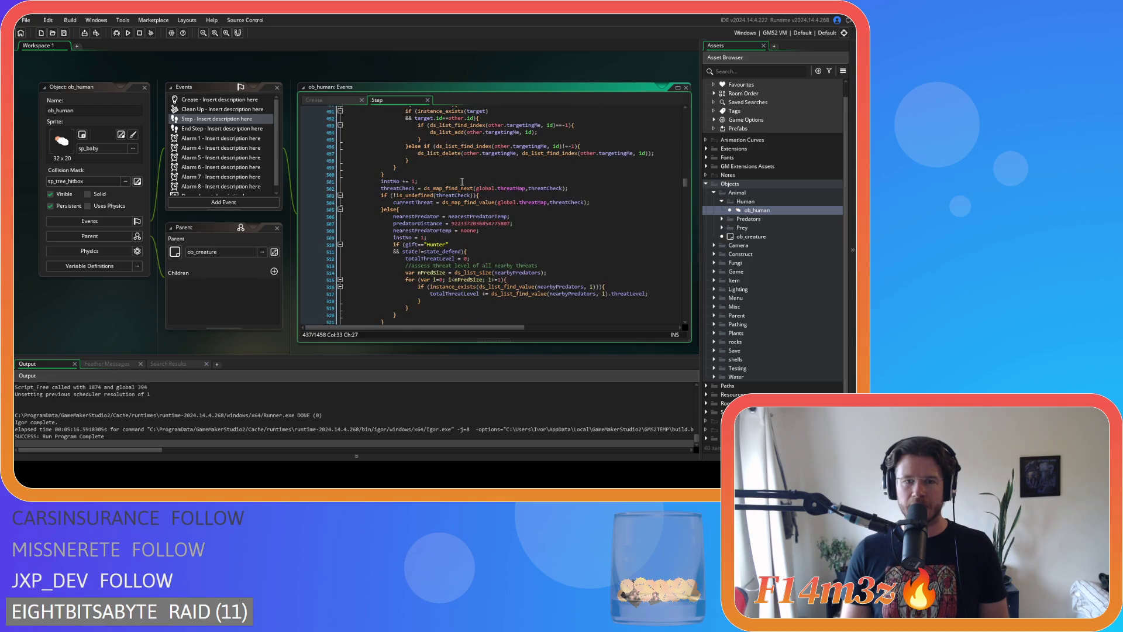
scroll(461, 181, "down", 17)
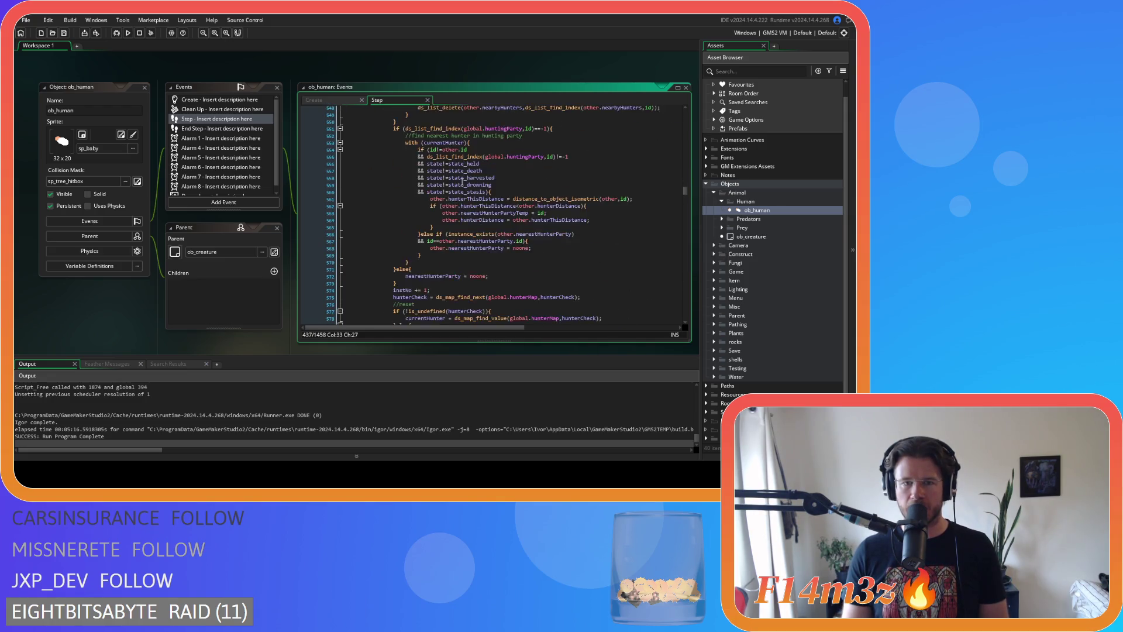
scroll(462, 181, "down", 2)
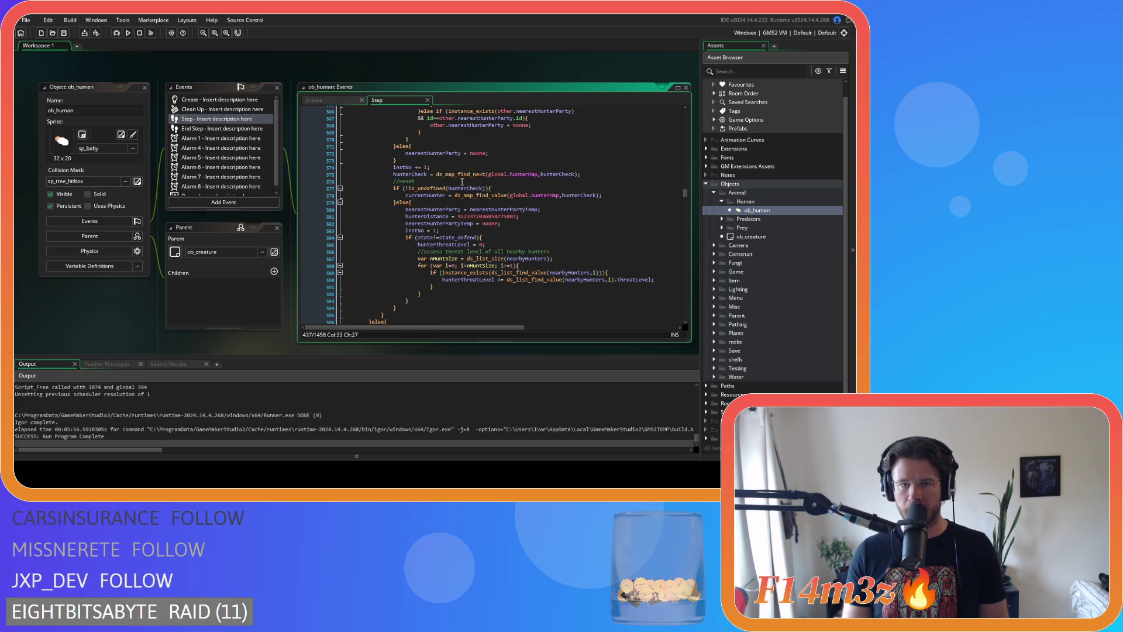
left_click(461, 181)
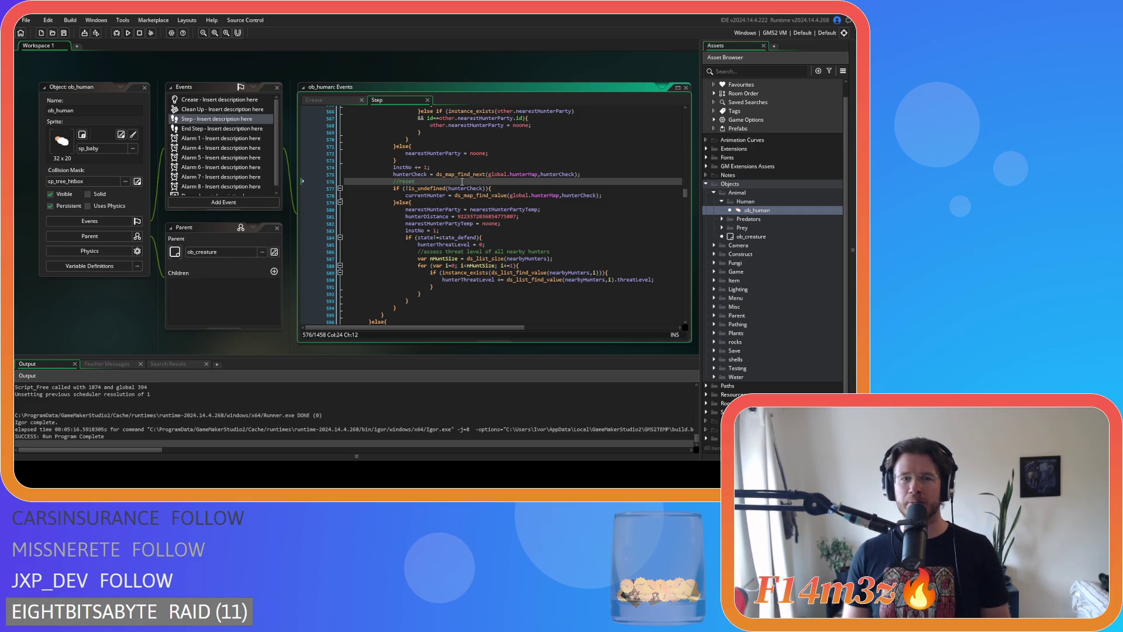
left_click(444, 164)
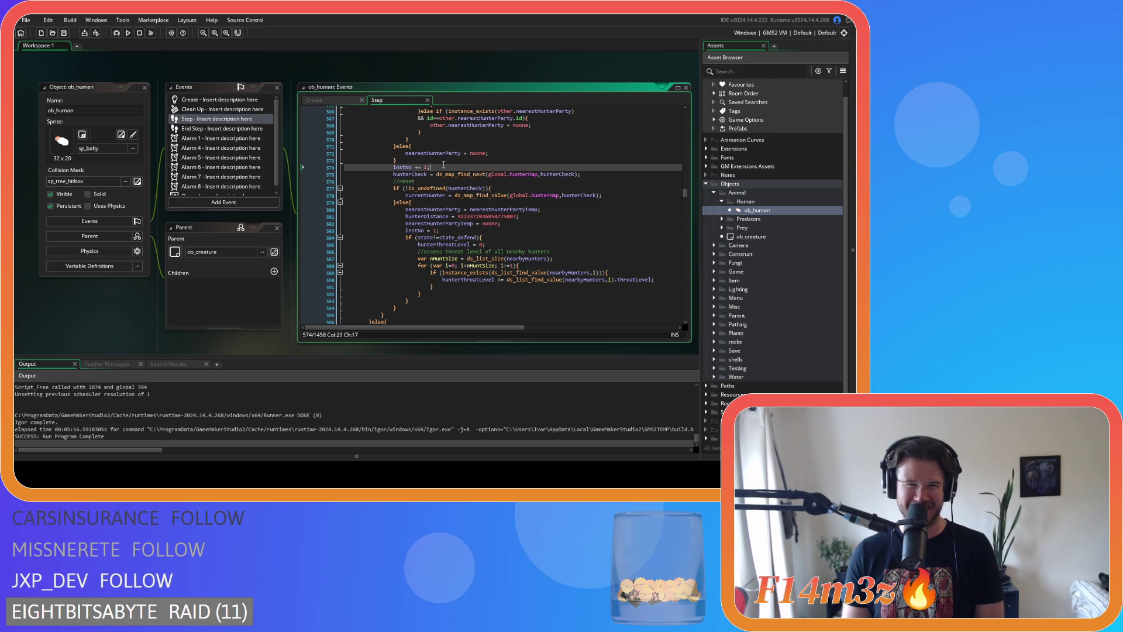
scroll(490, 236, "up", 2)
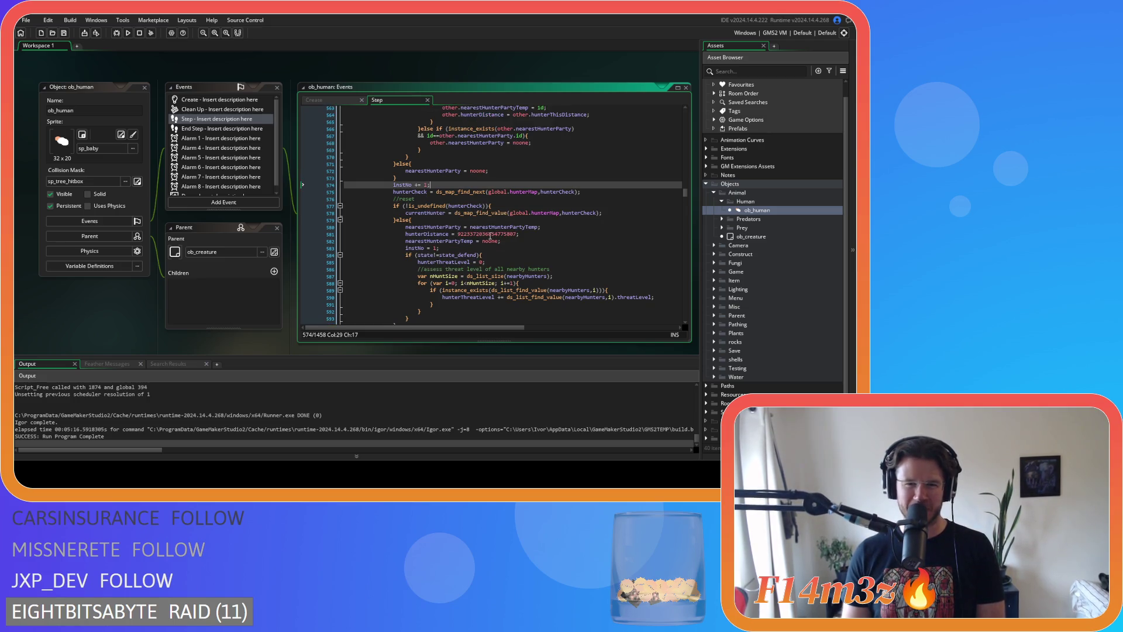
left_click(499, 260)
key("Down")
key("Up")
key("Up")
key("Down")
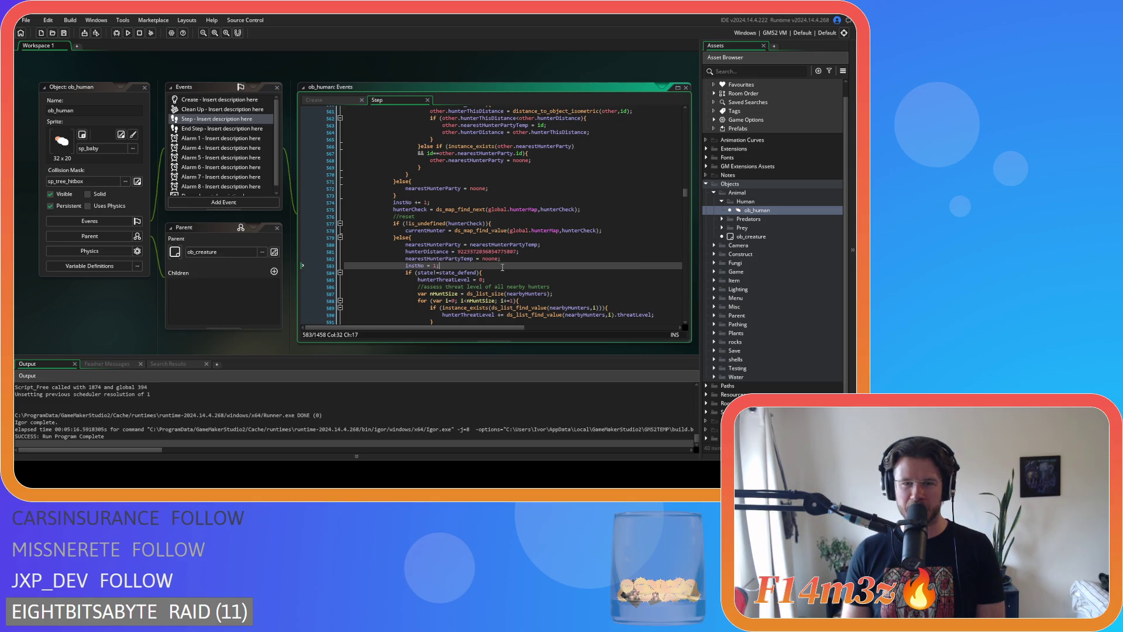
key("Down")
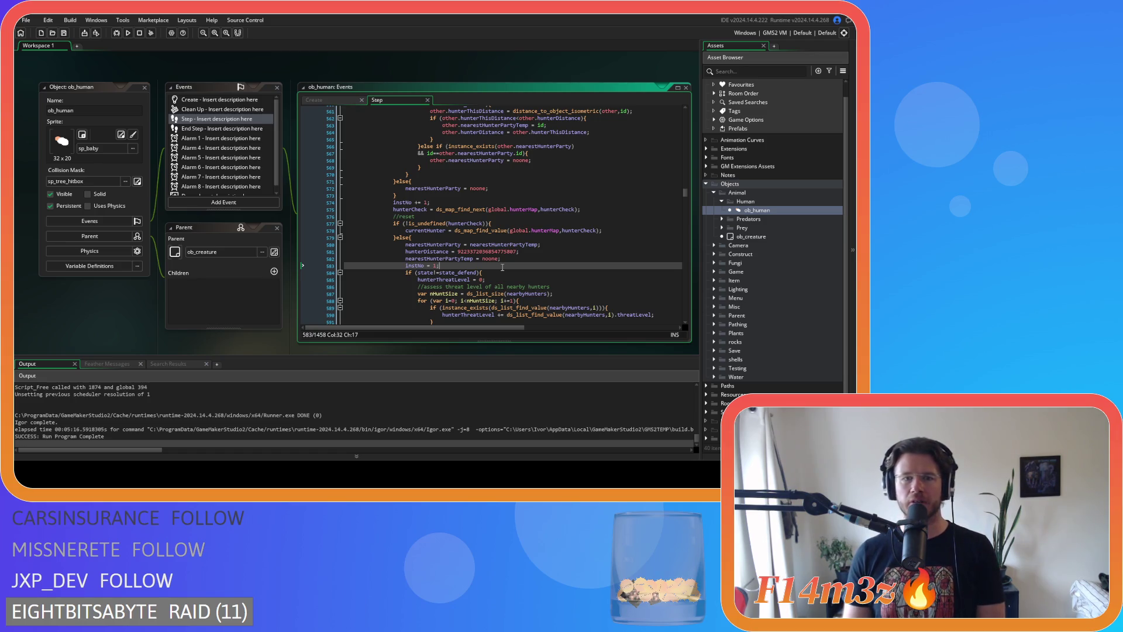
scroll(501, 267, "up", 9)
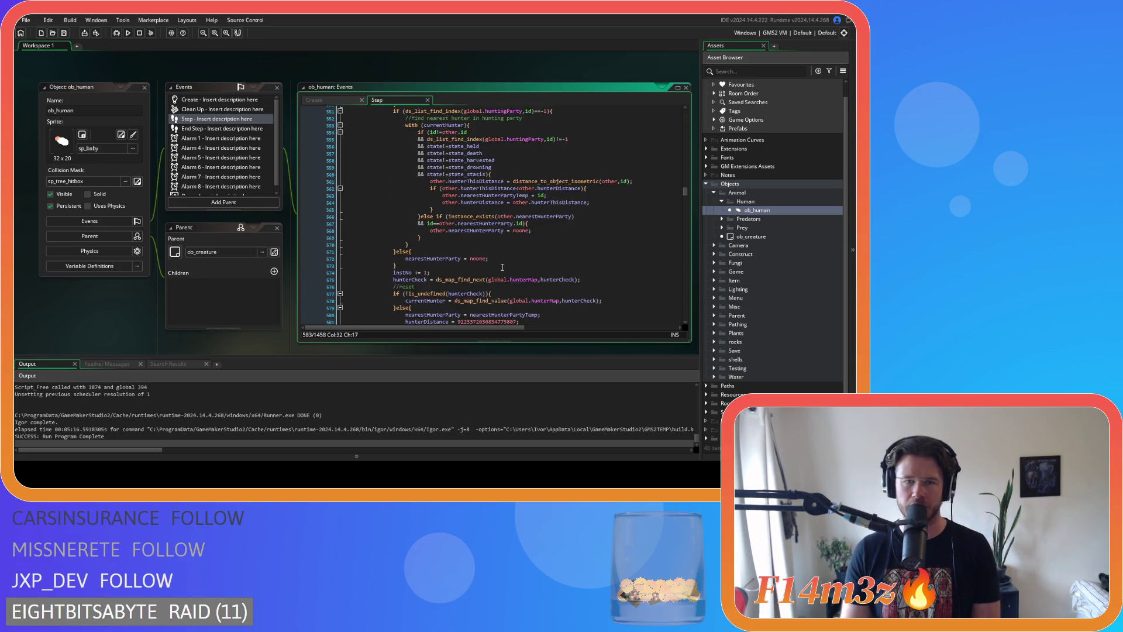
Mark the opening brace of if (gift=="Hunter") and scroll down to its matching }else{ branch
scroll(502, 266, "up", 5)
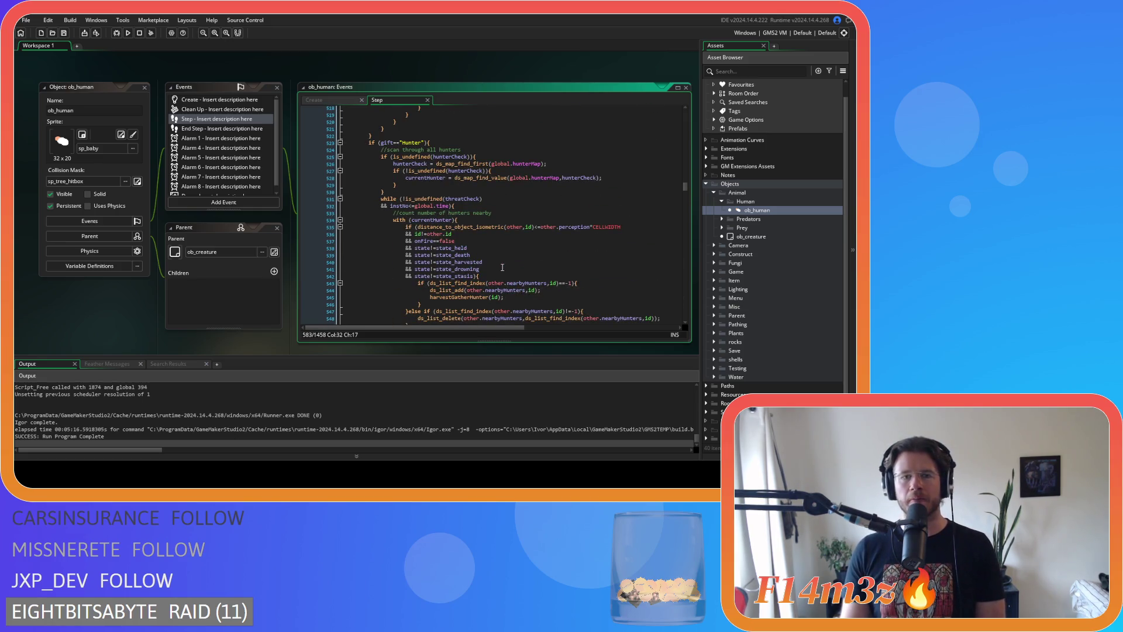
scroll(466, 235, "up", 2)
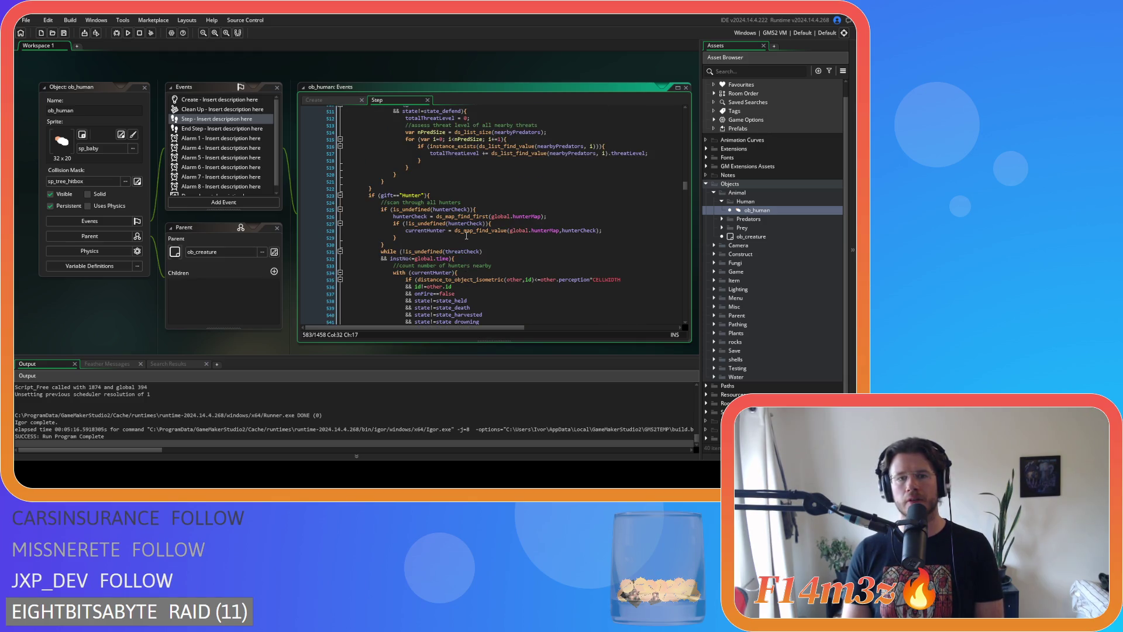
left_click(431, 195)
scroll(465, 255, "down", 20)
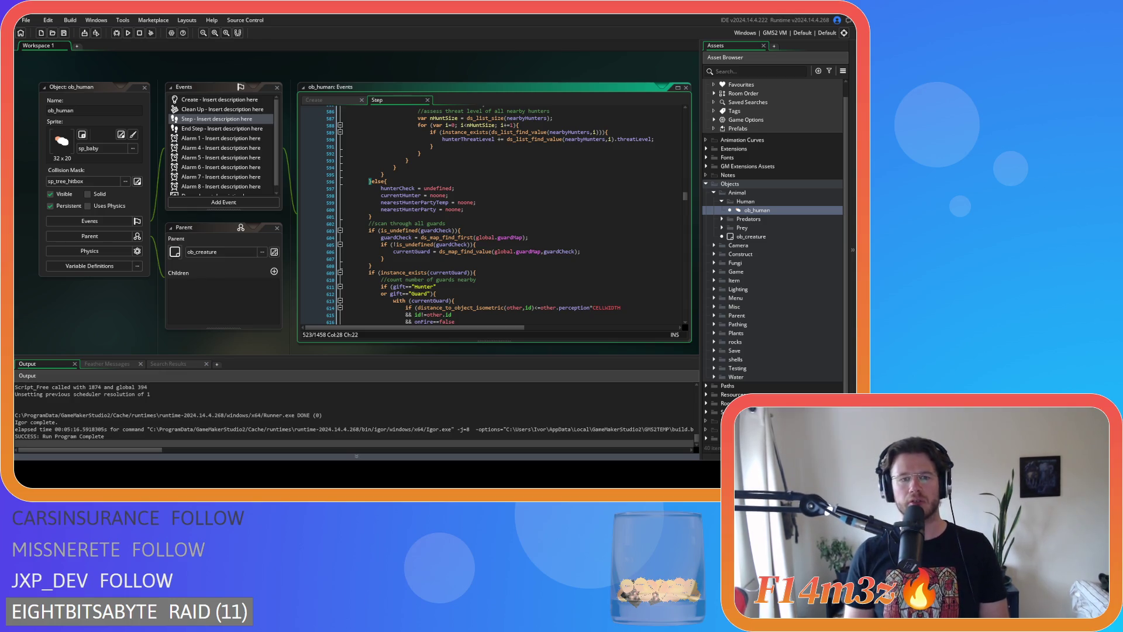
left_click(477, 203)
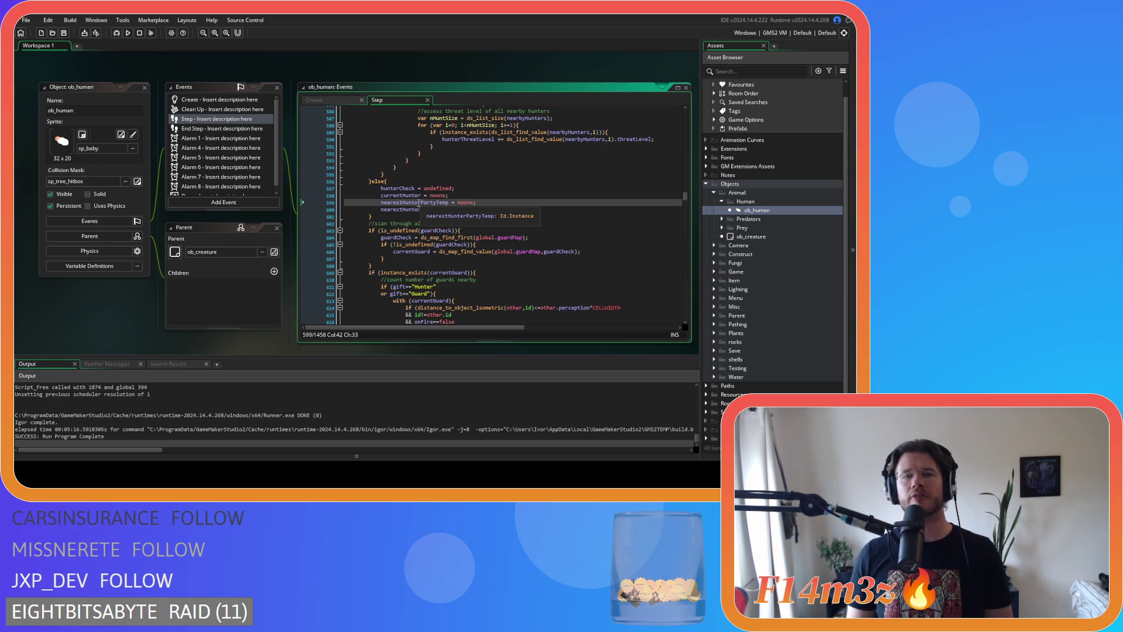
type("Party = noone;")
left_click(465, 215)
mouse_move(397, 189)
left_mouse_down()
mouse_move(463, 212)
mouse_move(381, 189)
left_mouse_up()
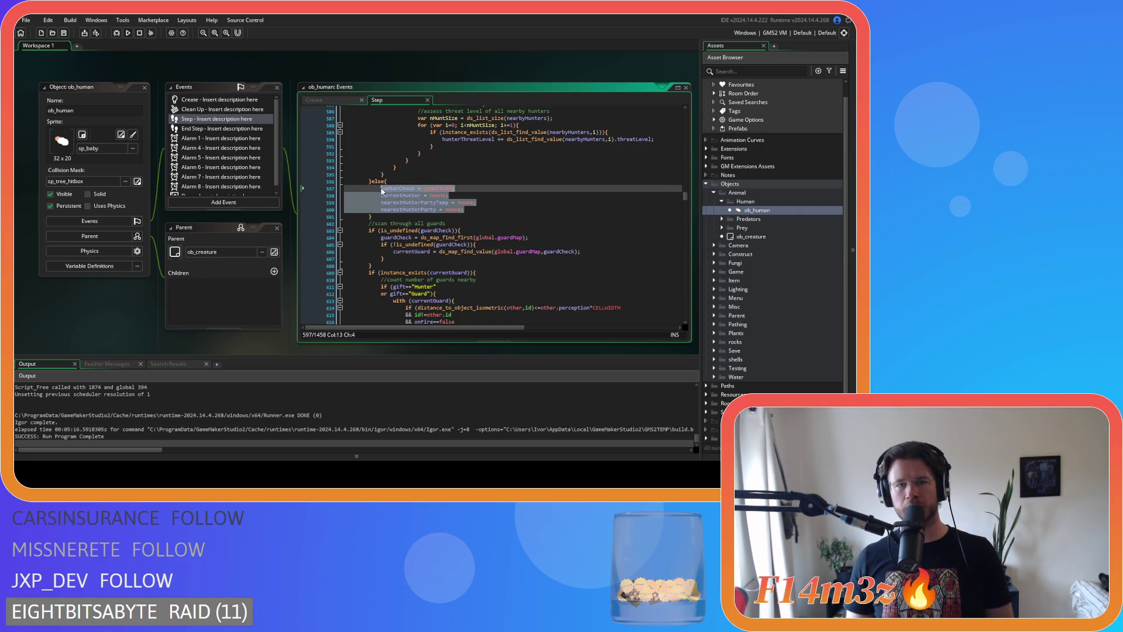
left_click(401, 216)
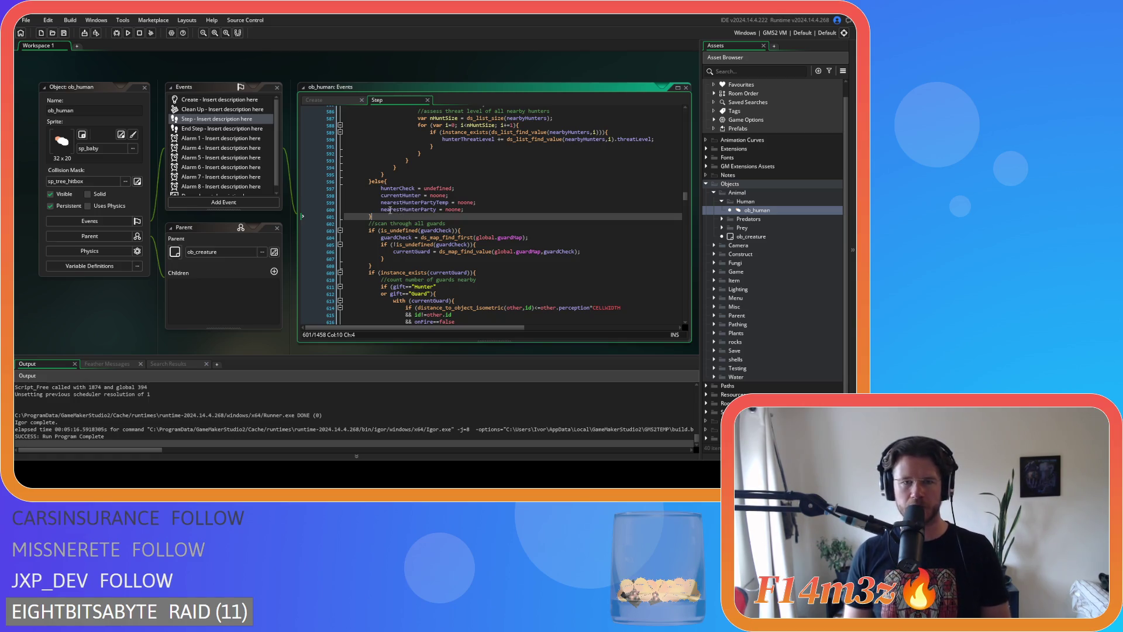
scroll(395, 206, "up", 15)
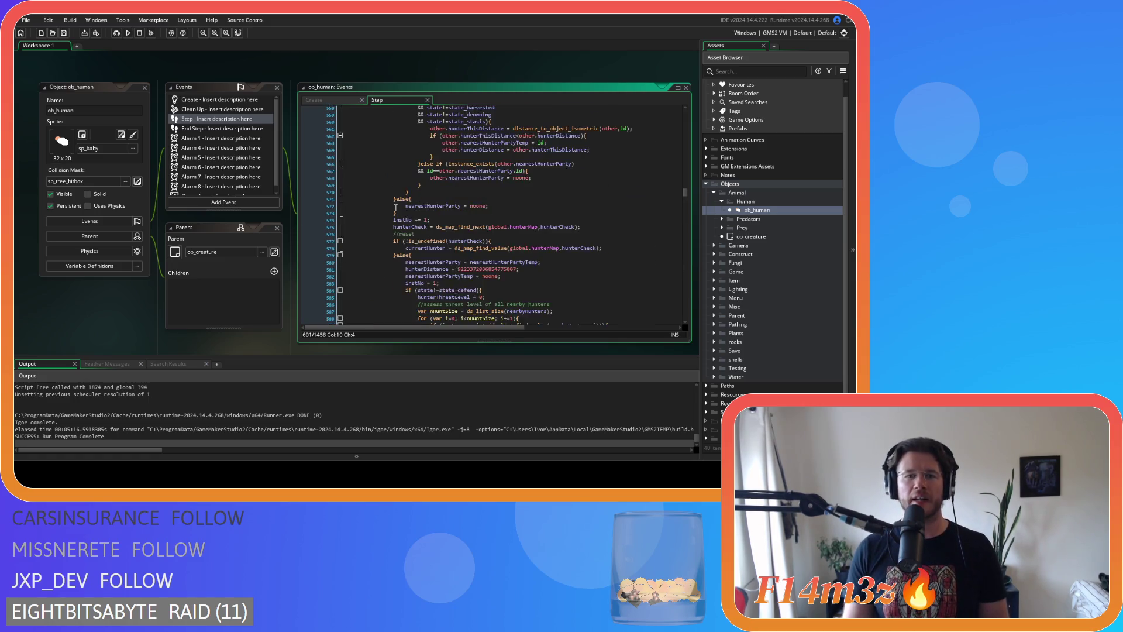
scroll(401, 221, "down", 2)
left_click(419, 195)
scroll(451, 215, "down", 8)
scroll(451, 216, "down", 8)
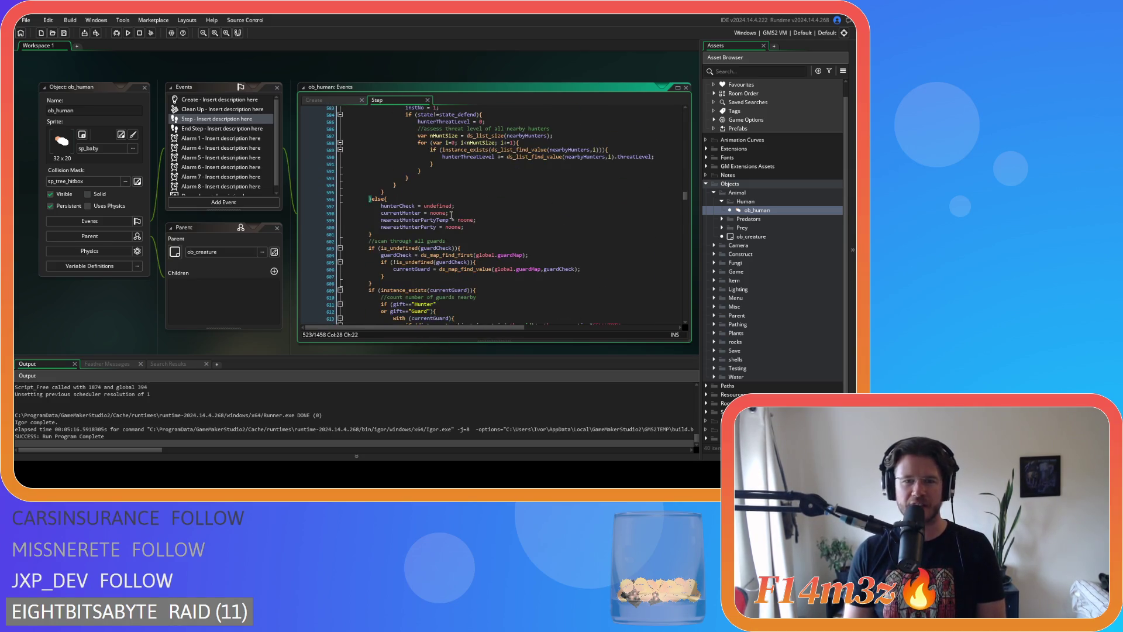
left_click_drag(465, 227, 381, 206)
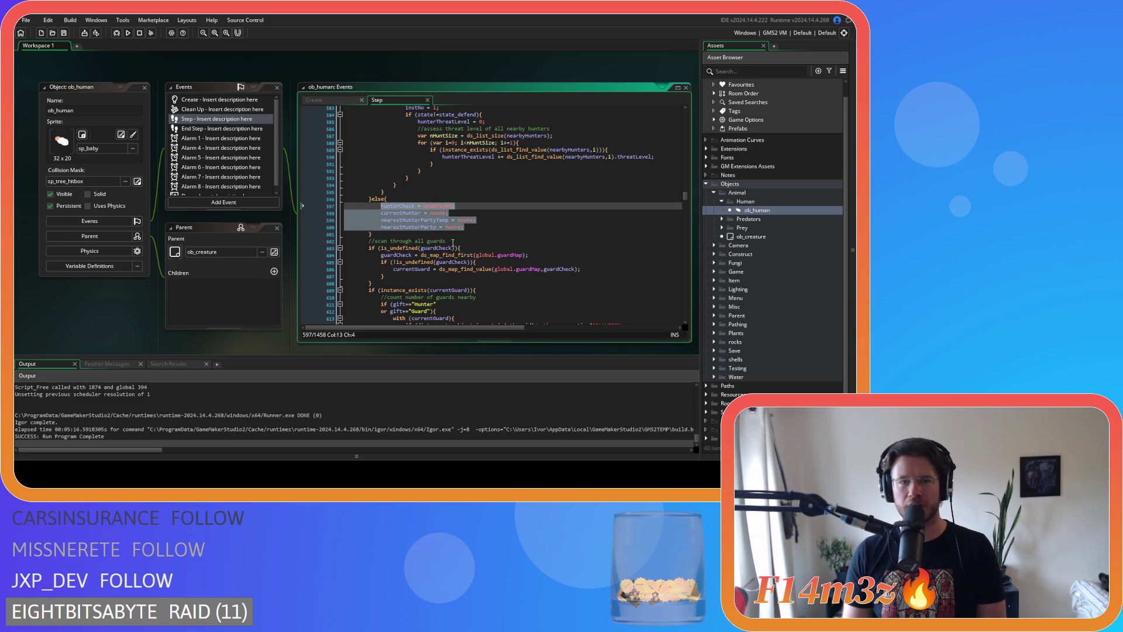
left_click(470, 236)
scroll(466, 241, "up", 7)
scroll(466, 241, "up", 17)
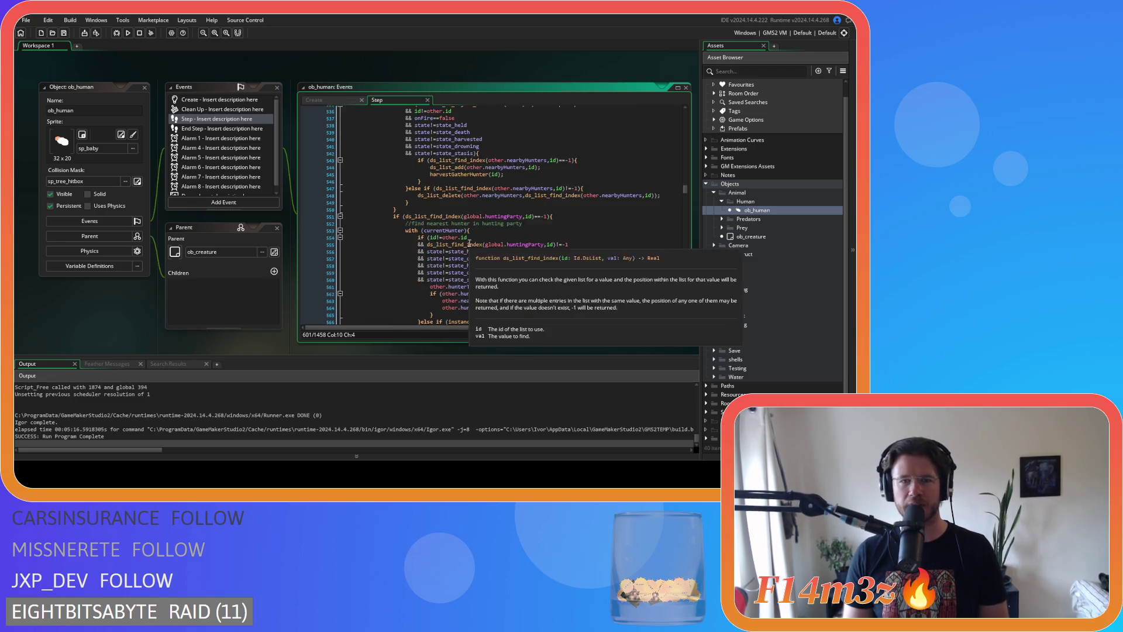
left_click(479, 234)
scroll(514, 236, "down", 4)
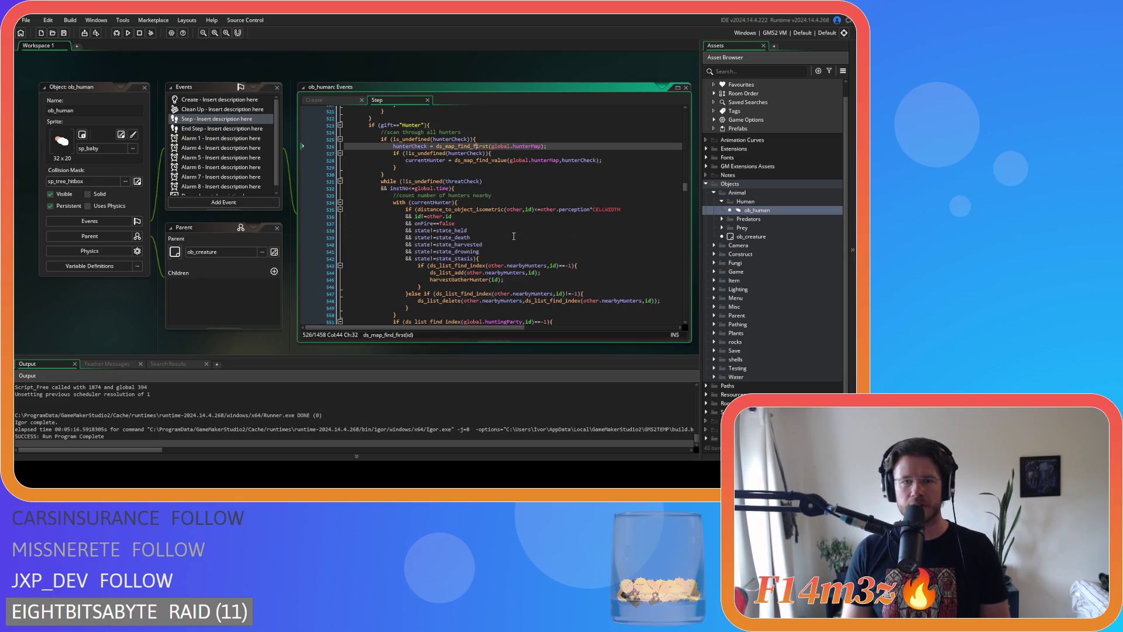
scroll(495, 226, "down", 2)
left_click(497, 154)
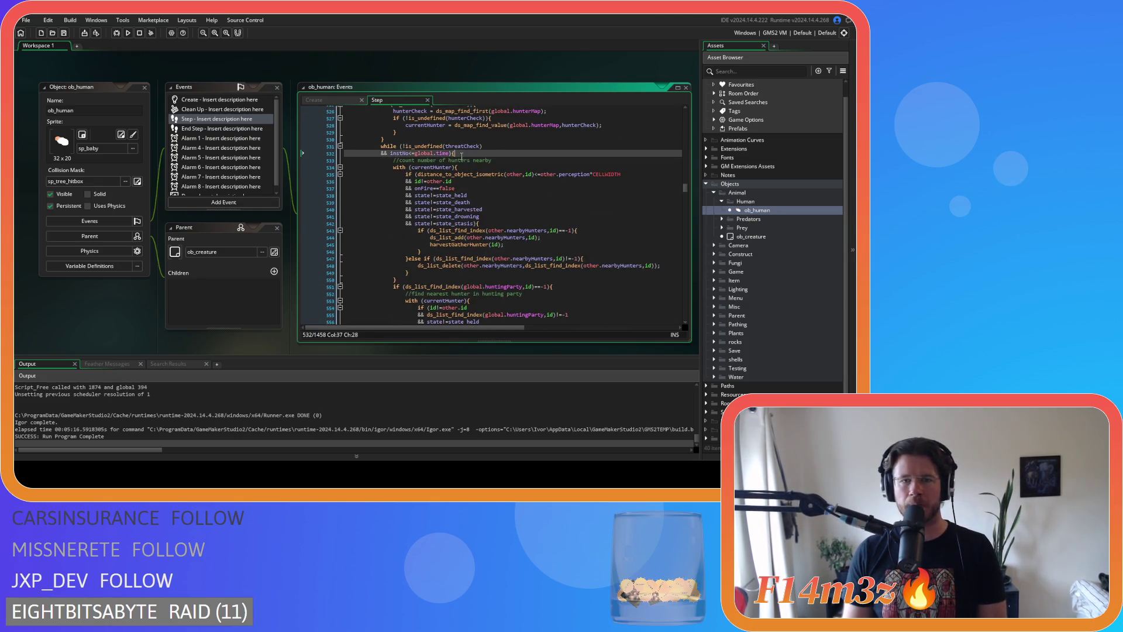
scroll(514, 213, "down", 5)
scroll(514, 213, "down", 16)
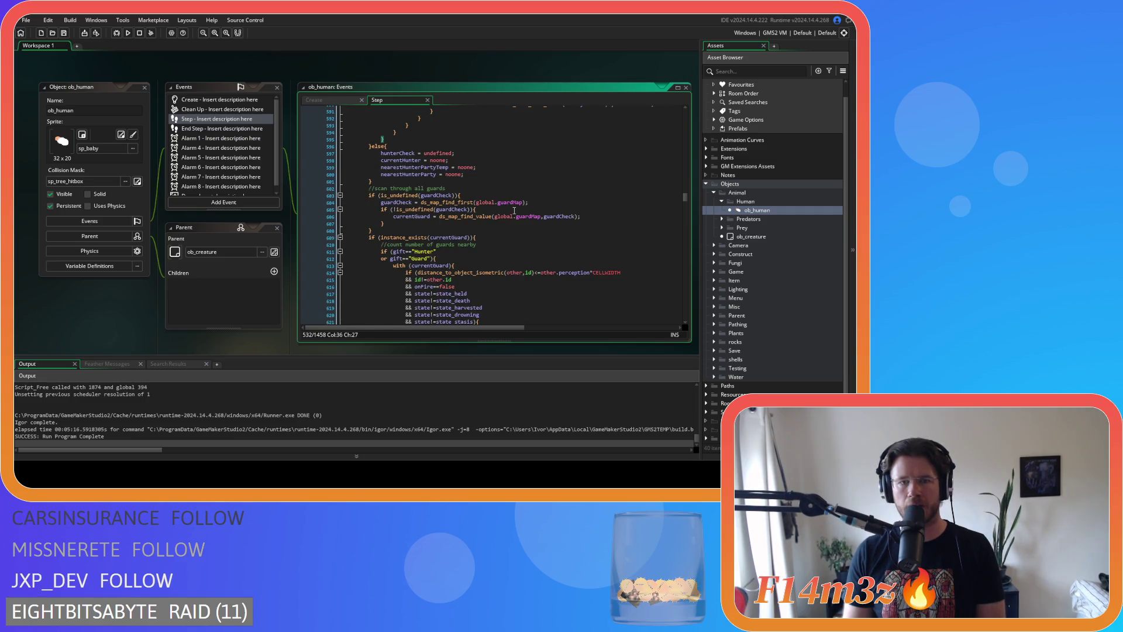
scroll(514, 210, "down", 3)
left_click(473, 188)
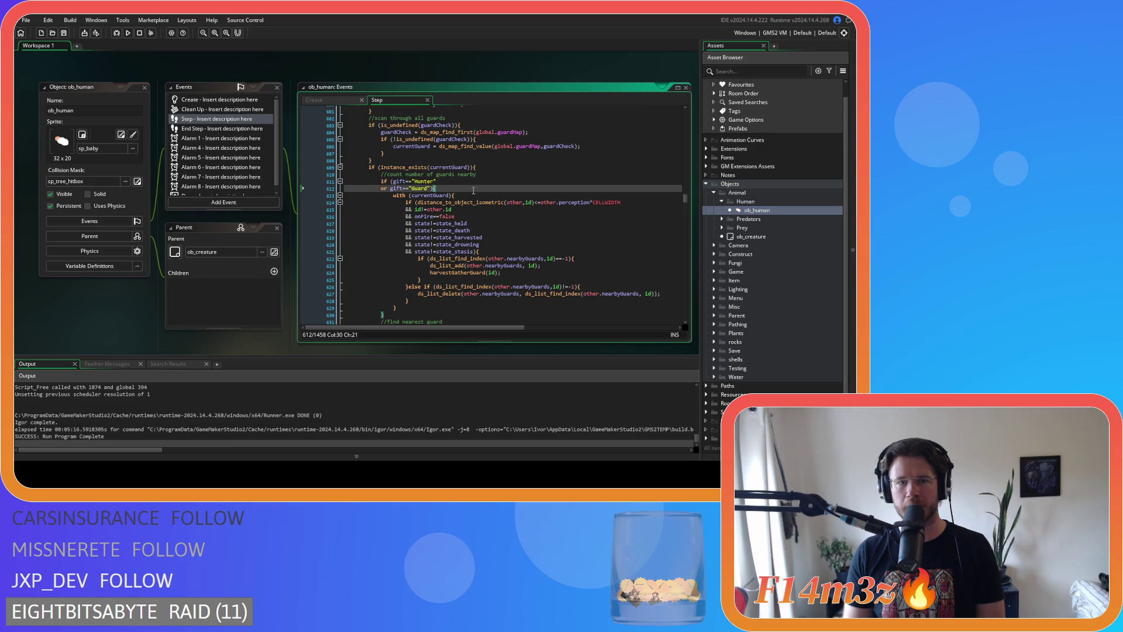
scroll(473, 190, "down", 5)
scroll(474, 190, "down", 4)
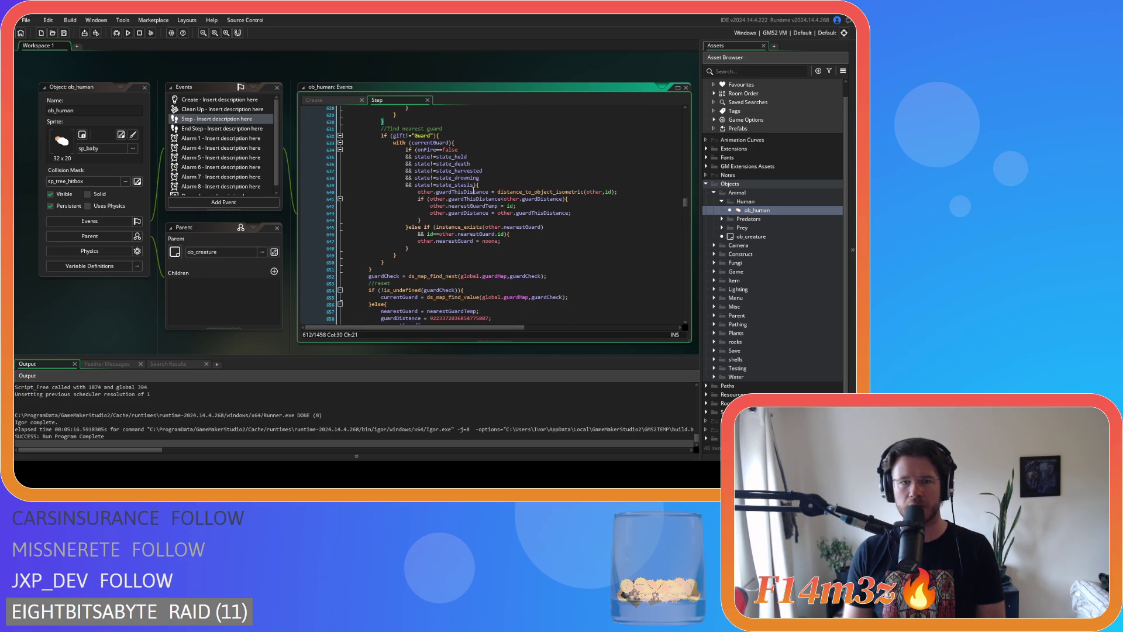
scroll(474, 190, "down", 6)
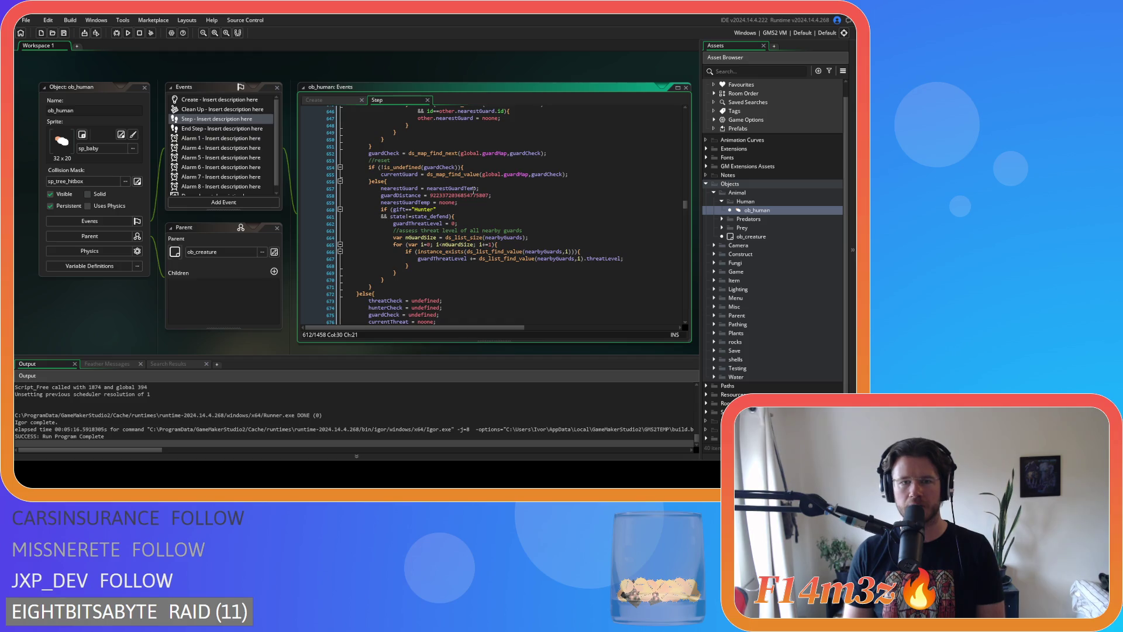
scroll(431, 221, "down", 2)
left_click(348, 261)
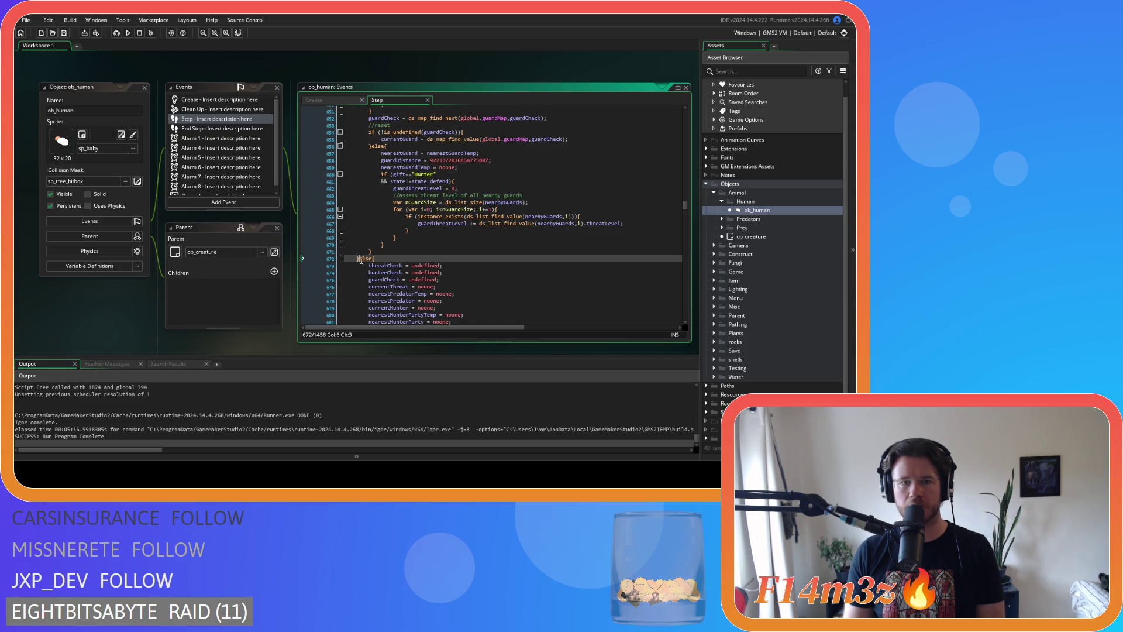
scroll(413, 265, "up", 20)
scroll(412, 265, "up", 16)
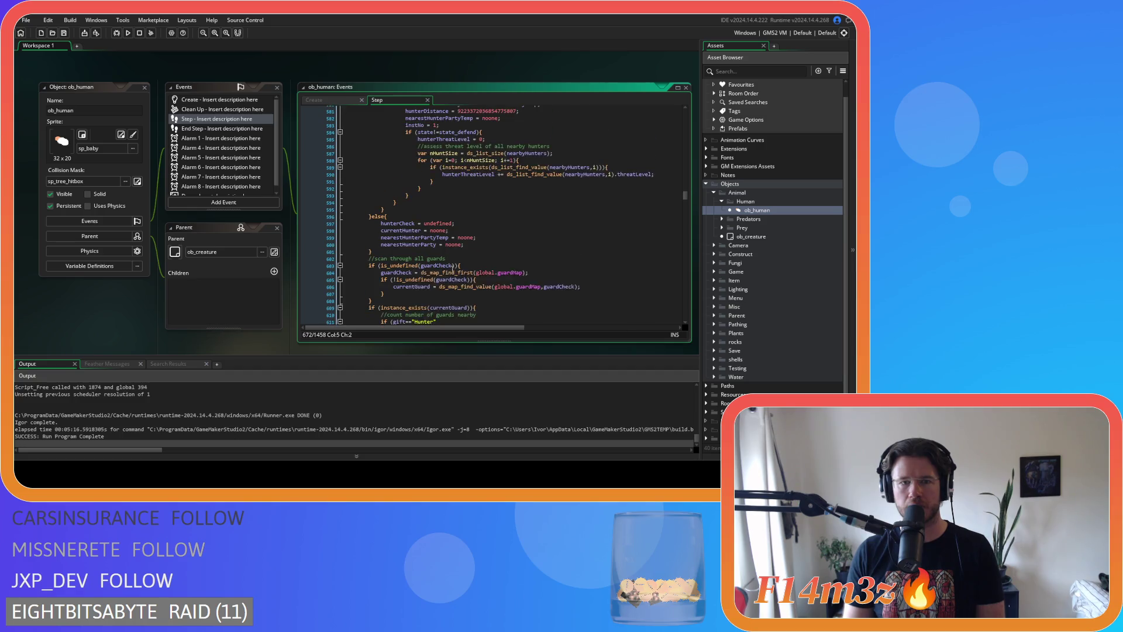
scroll(472, 272, "up", 20)
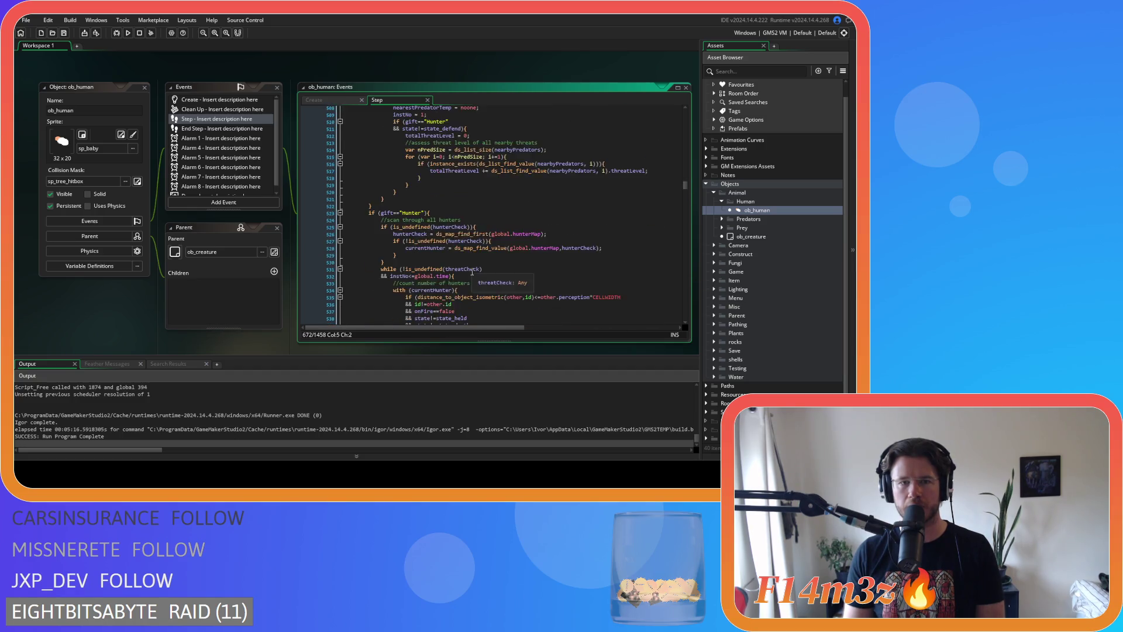
scroll(472, 272, "up", 6)
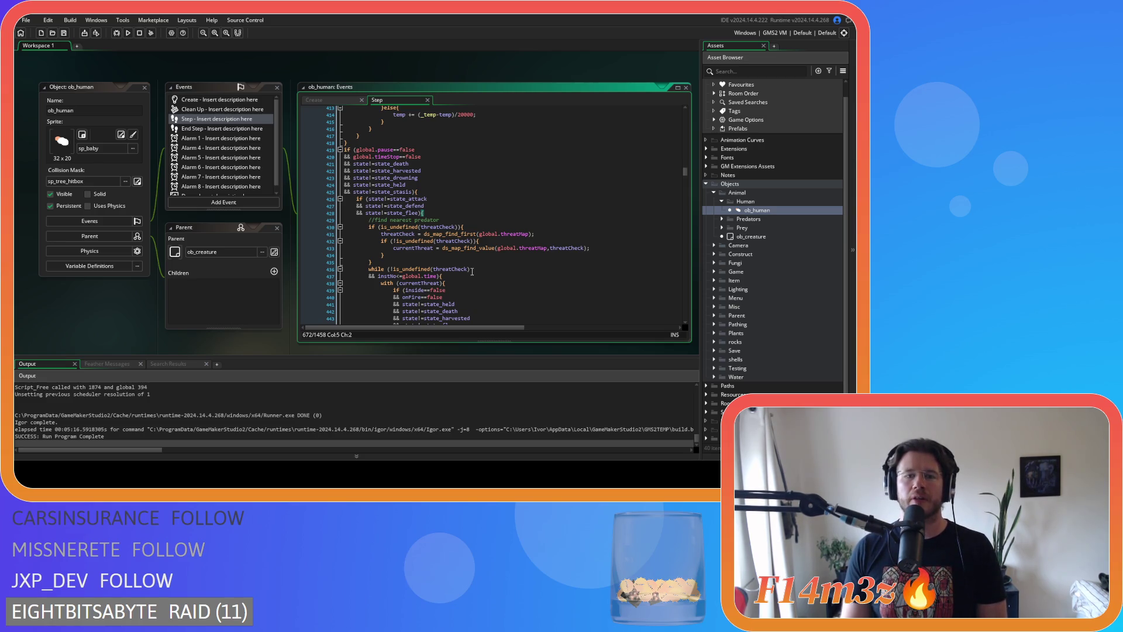
scroll(472, 272, "down", 19)
scroll(472, 266, "down", 20)
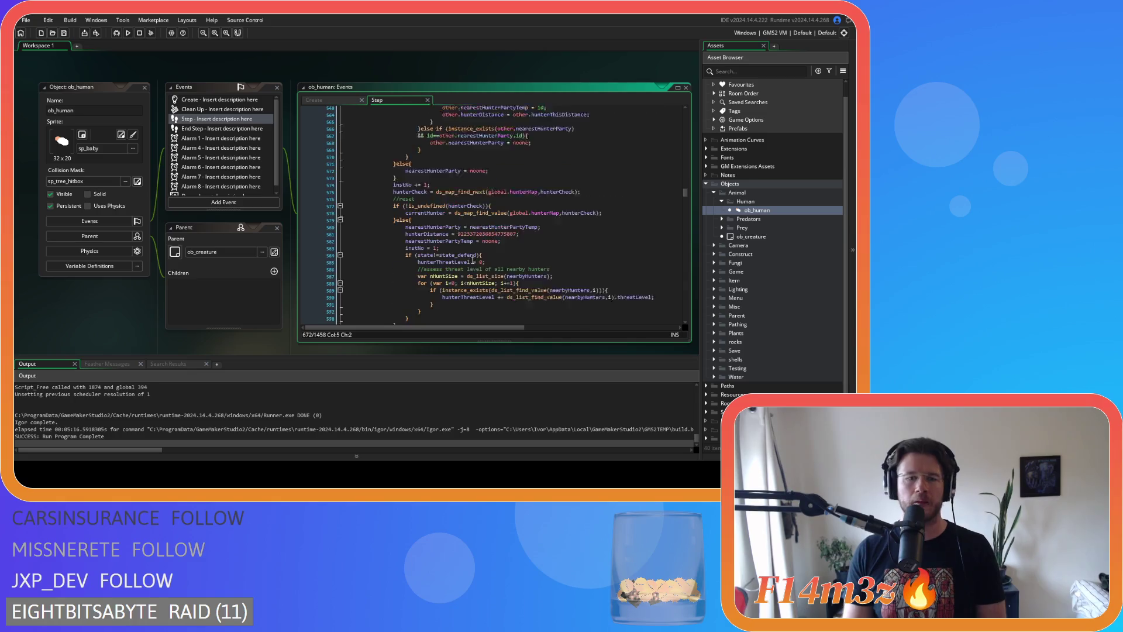
scroll(472, 259, "down", 14)
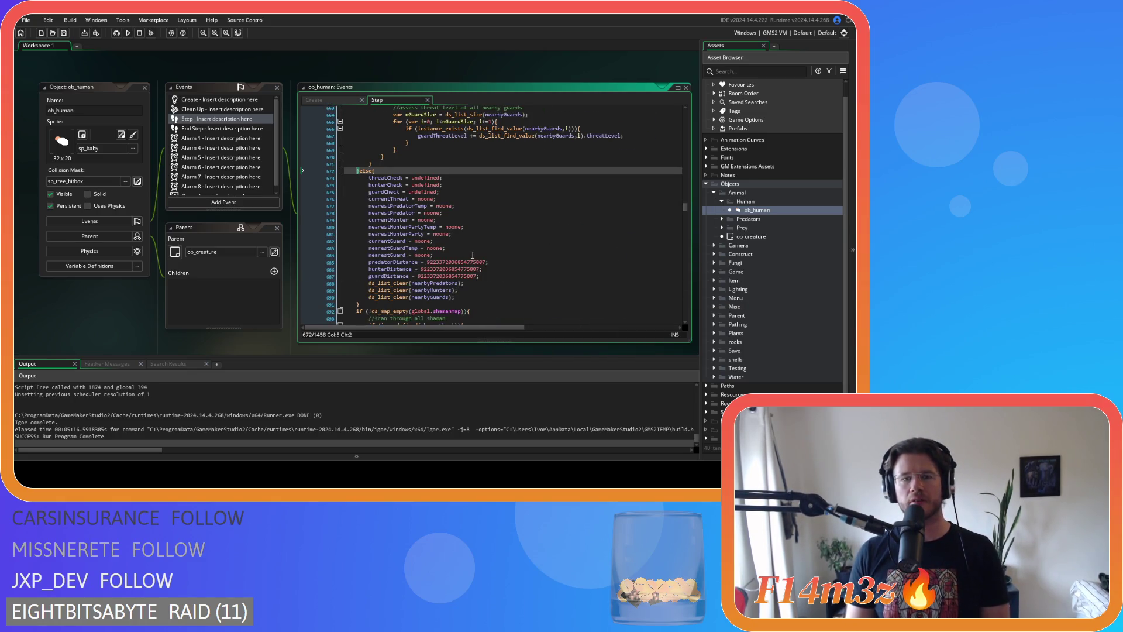
scroll(472, 255, "up", 7)
scroll(472, 255, "up", 20)
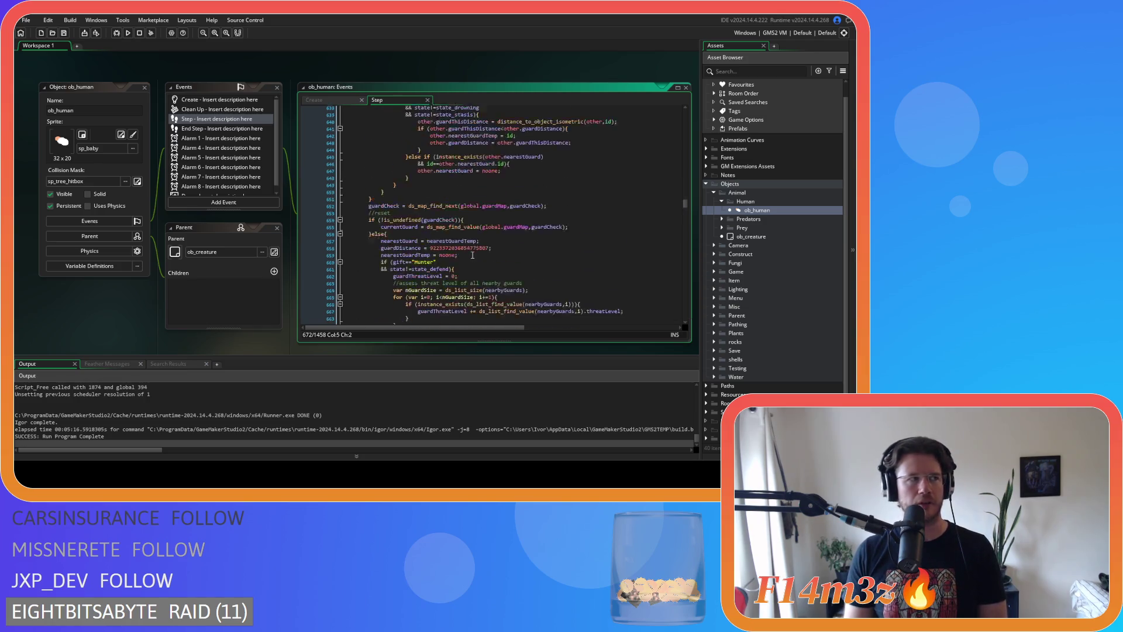
scroll(472, 255, "up", 12)
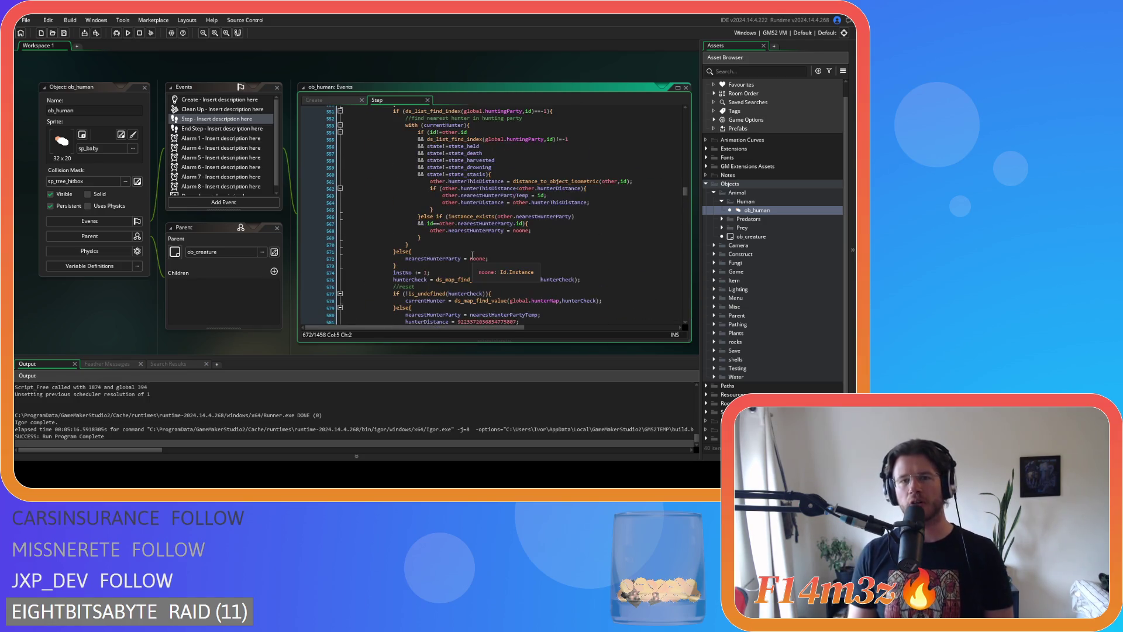
scroll(472, 255, "down", 12)
scroll(472, 255, "up", 20)
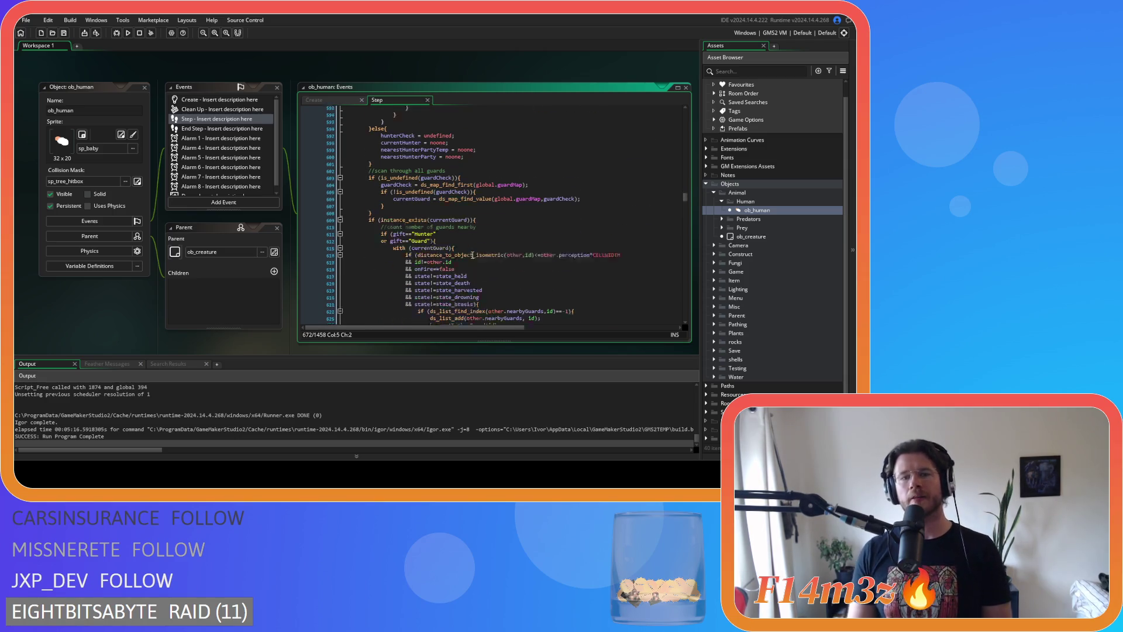
scroll(462, 274, "up", 20)
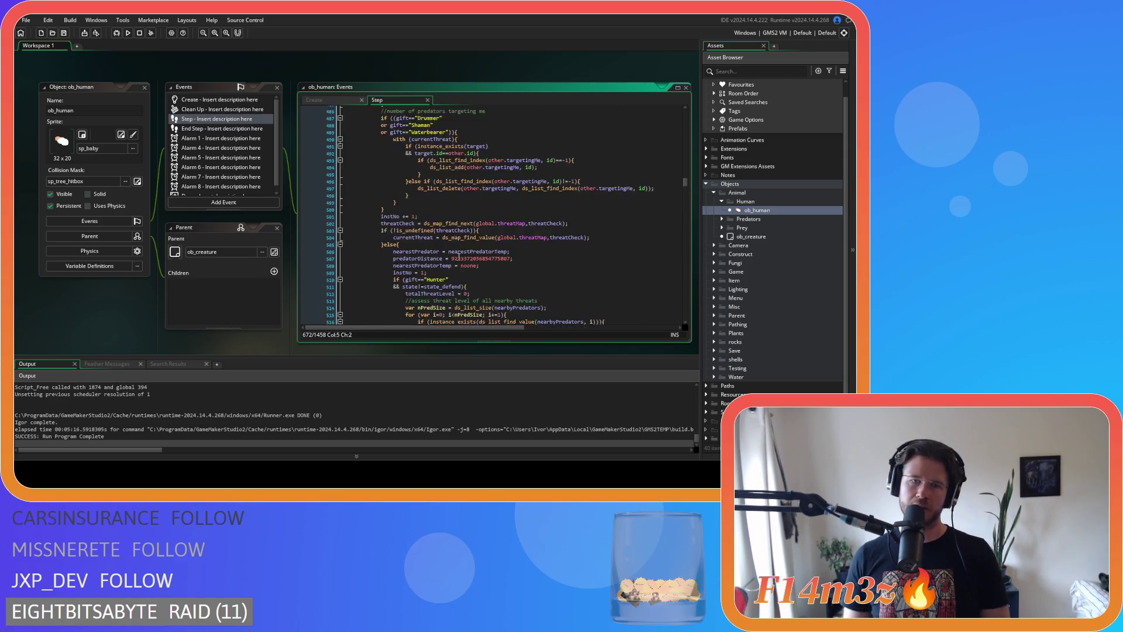
scroll(459, 257, "down", 3)
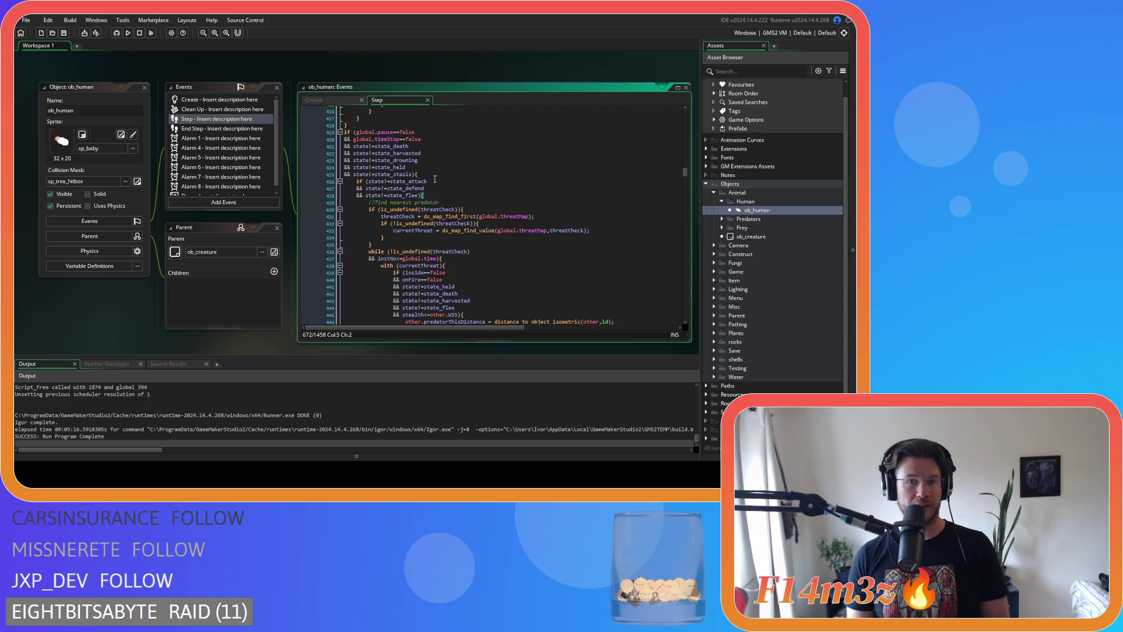
Look over the predator loop and guard scan in the Step event, then switch to the Create event code
left_click(432, 195)
scroll(433, 196, "down", 5)
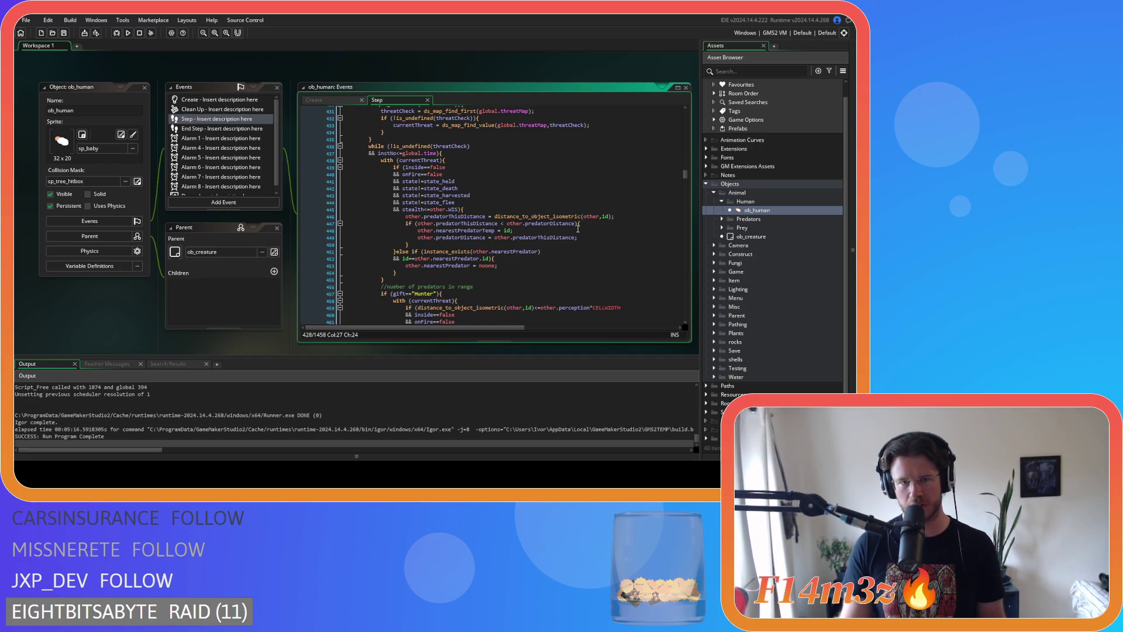
left_click(520, 209)
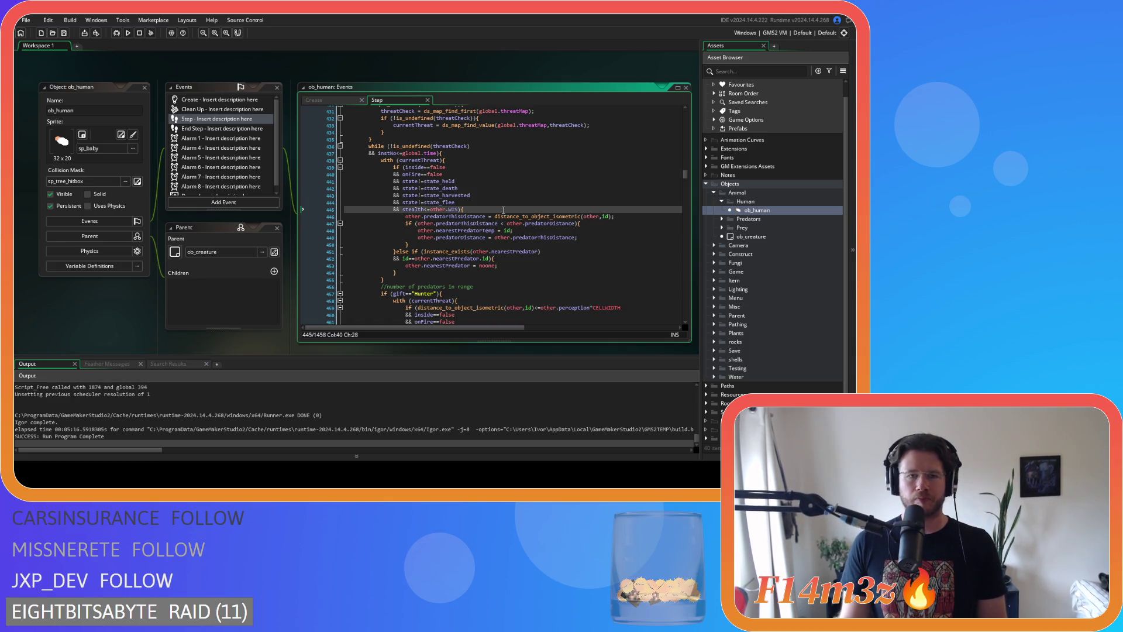
scroll(503, 209, "down", 20)
scroll(503, 209, "down", 20)
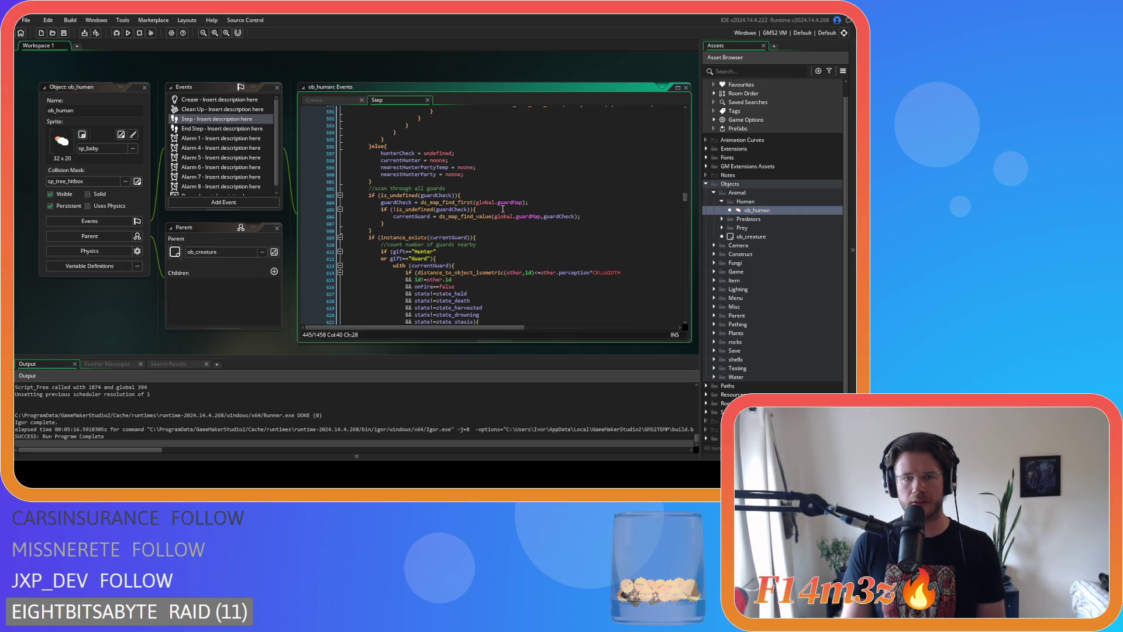
scroll(503, 209, "down", 11)
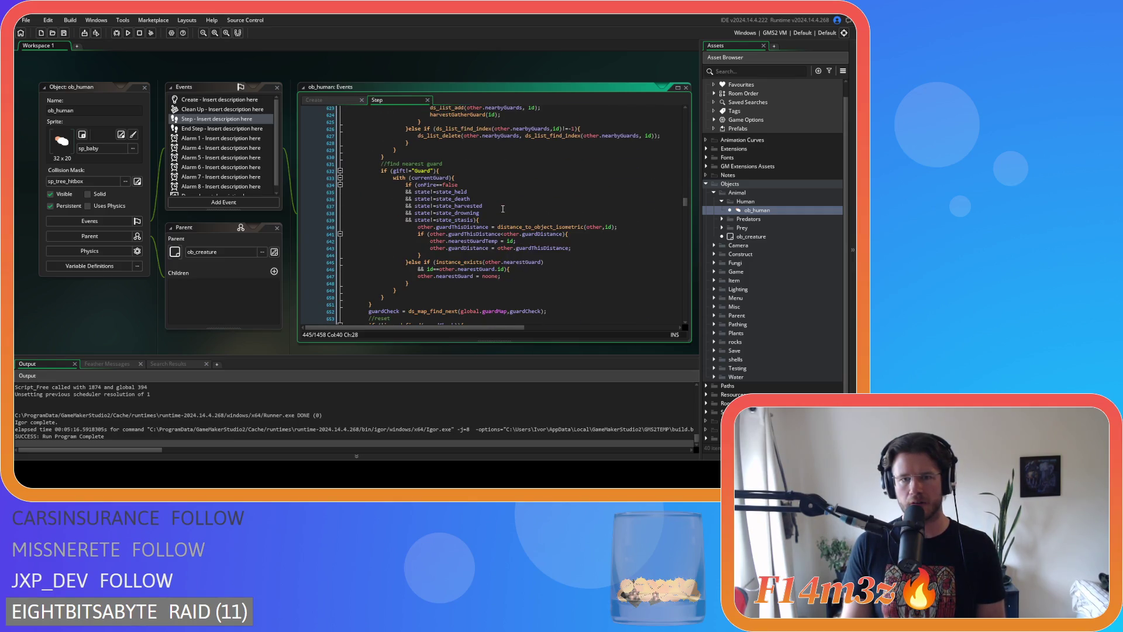
scroll(503, 209, "down", 13)
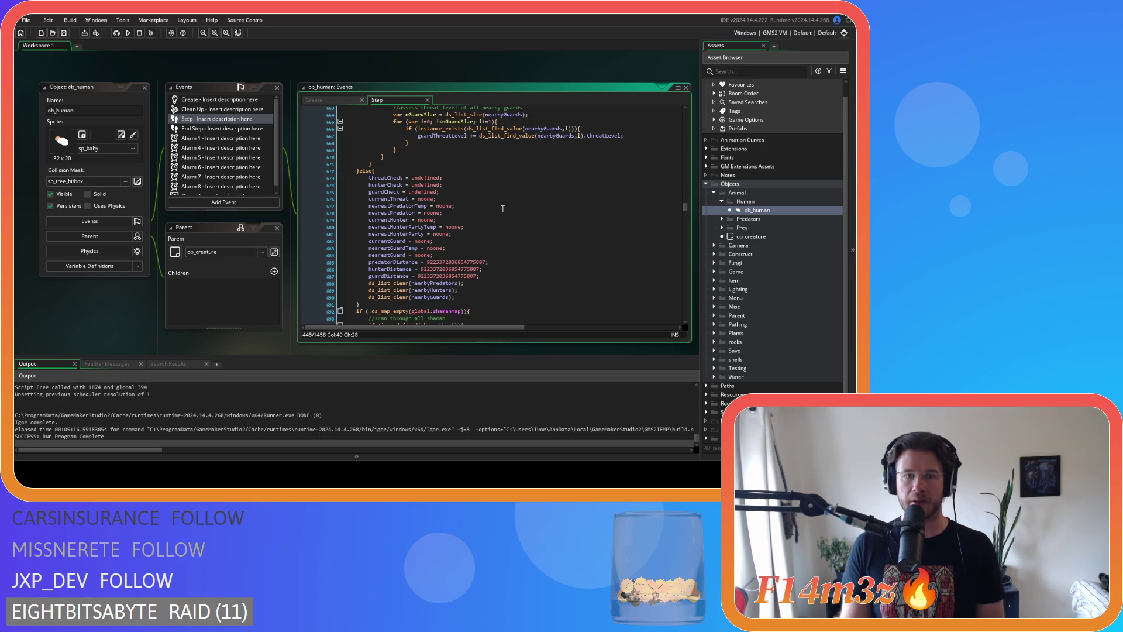
left_click(332, 100)
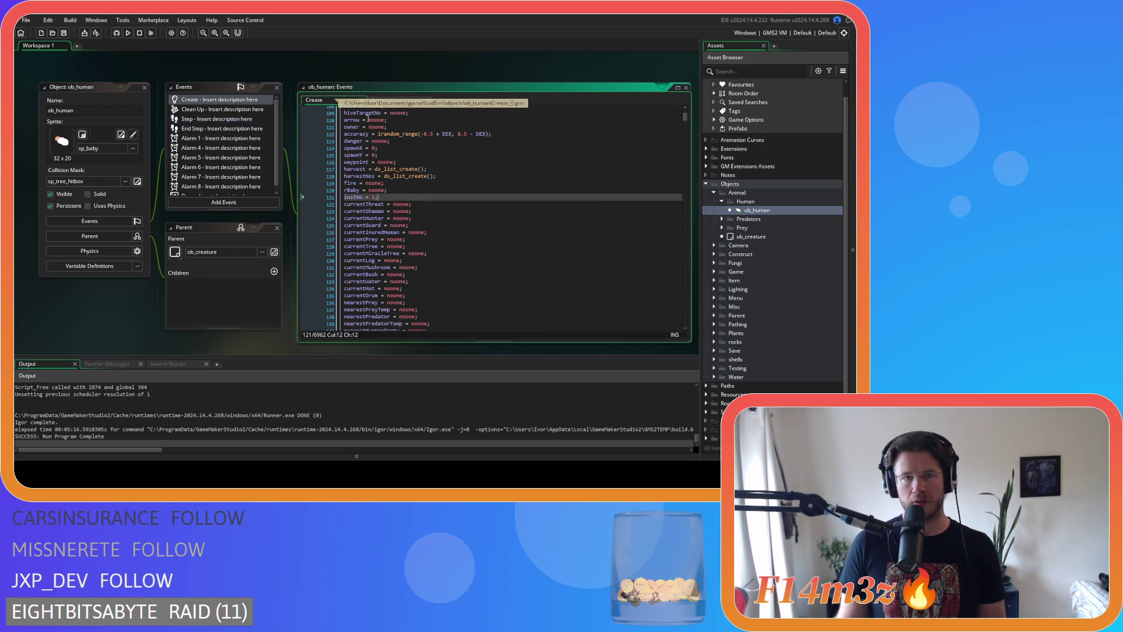
Search the Create code for state_attack and place the caret in its perception distance check
left_click(436, 149)
key("ctrl+f")
type("state")
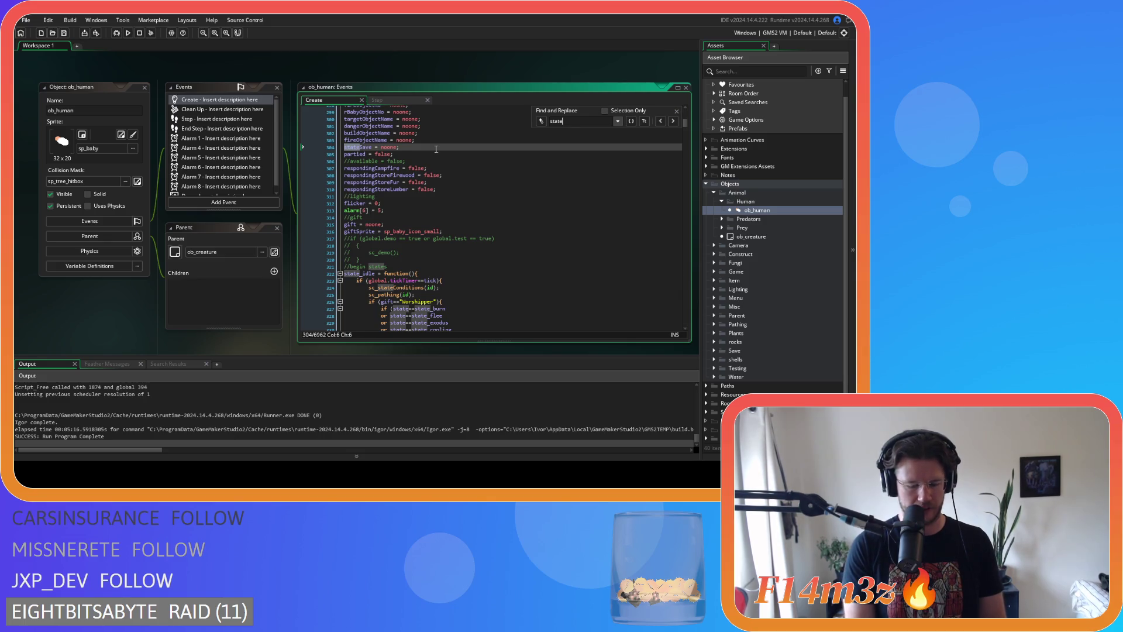
type("_attack")
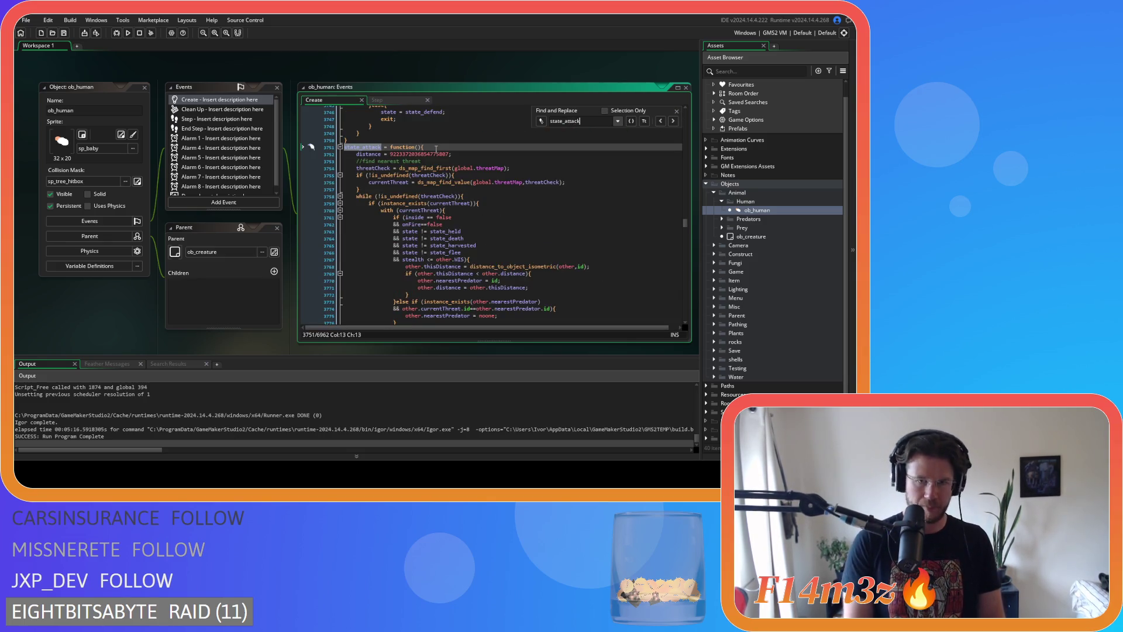
scroll(524, 242, "down", 6)
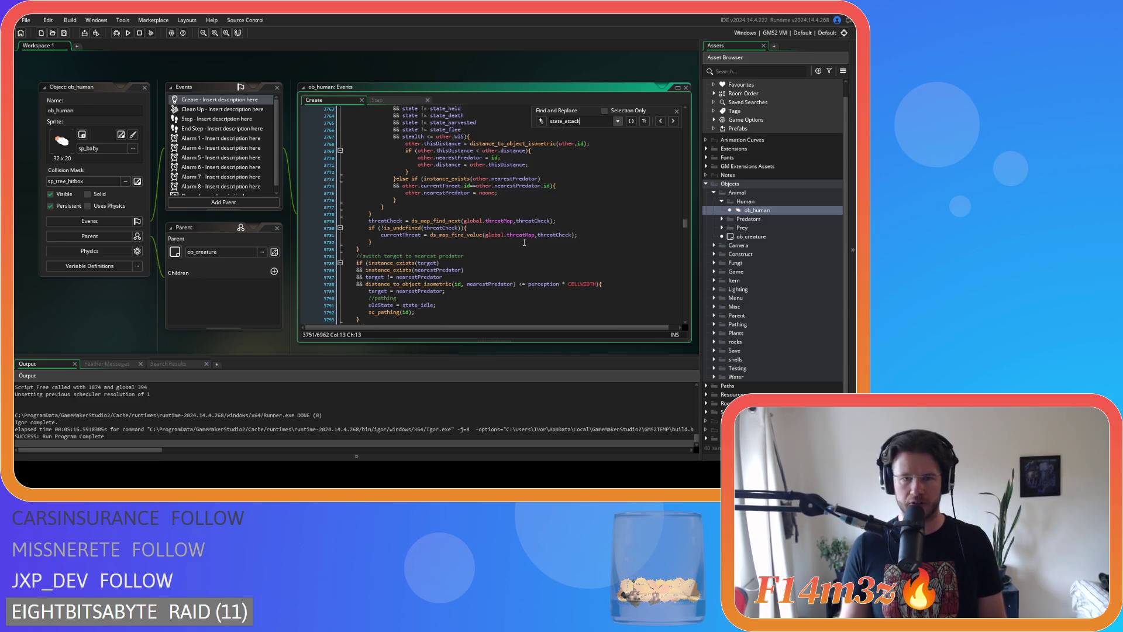
scroll(529, 238, "down", 3)
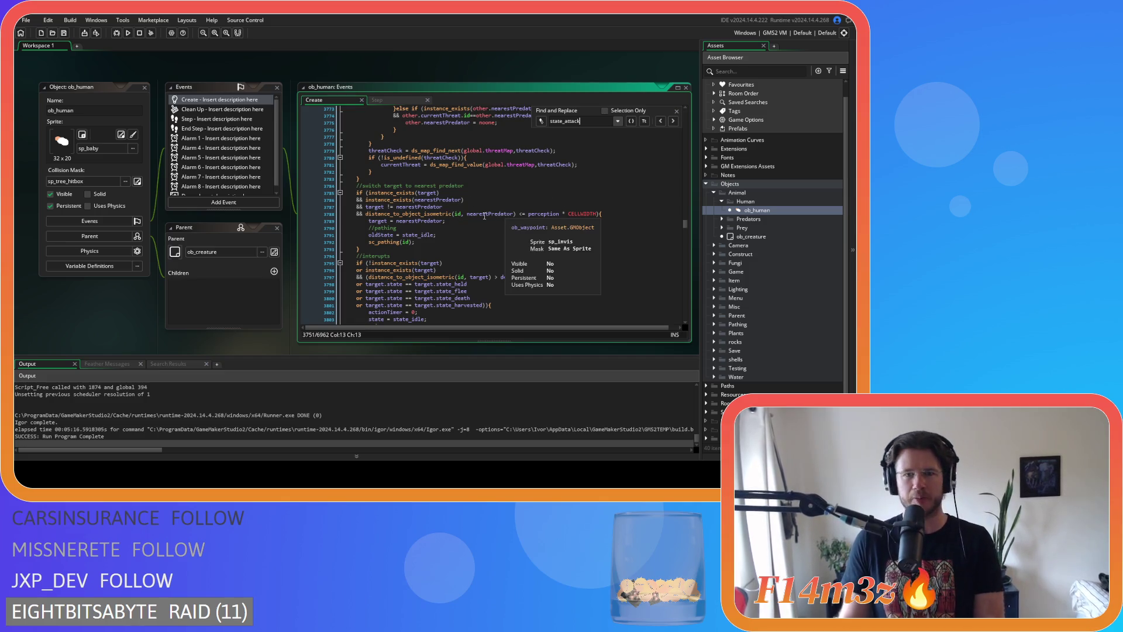
left_click(516, 214)
Remove the spaces around <= and around the multiplication by CELLWIDTH
key("BackSpace")
key("Right")
key("Right")
key("Delete")
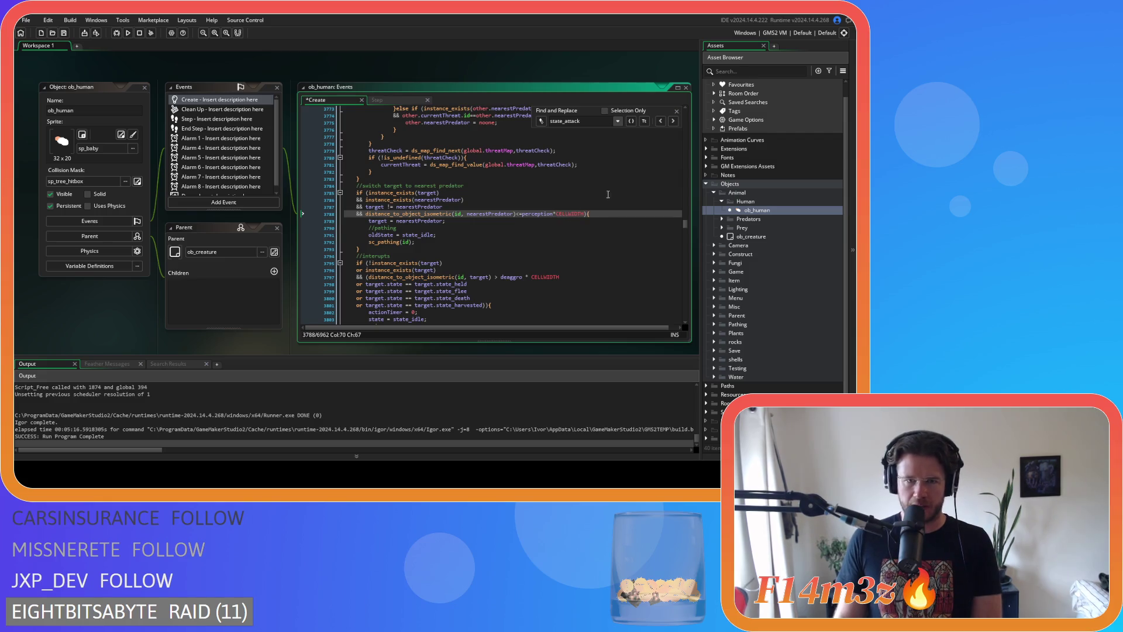
key("Delete")
key("Right")
key("Delete")
key("Down")
scroll(597, 217, "up", 6)
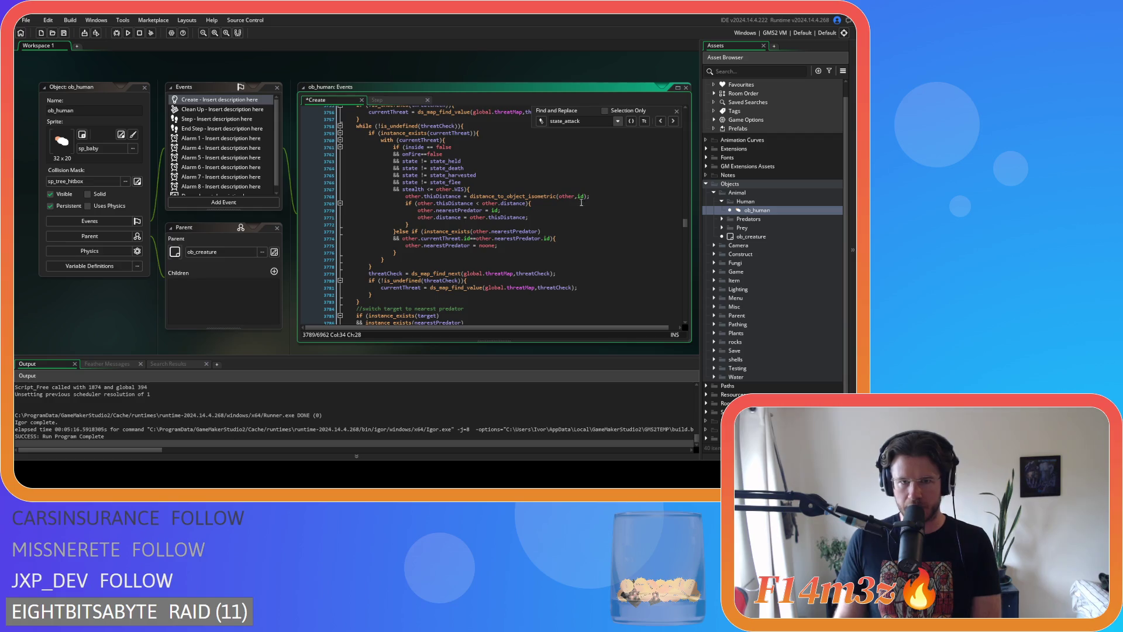
Close Find and Replace and remove the spaces around == in the inside check
left_click(677, 111)
left_click(447, 154)
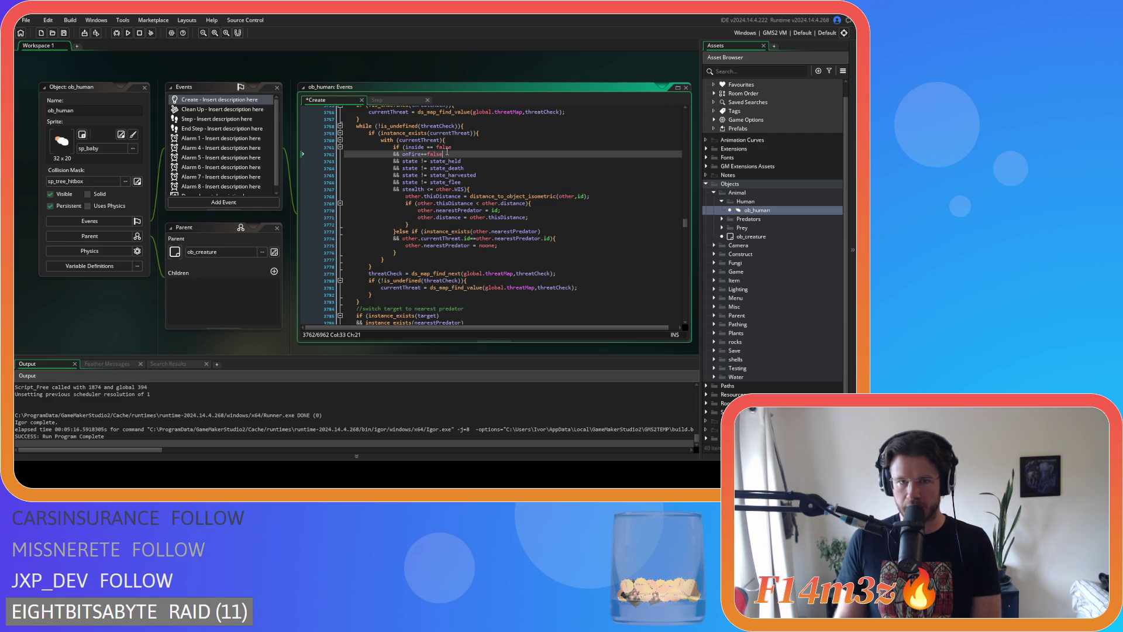
left_click(427, 147)
key("BackSpace")
key("Right")
key("Right")
Remove the spaces around != in the state_held and state_death comparisons
left_click(422, 161)
key("BackSpace")
key("Right")
key("Right")
key("Delete")
left_click(421, 168)
key("BackSpace")
key("Right")
key("Delete")
key("Delete")
type("=")
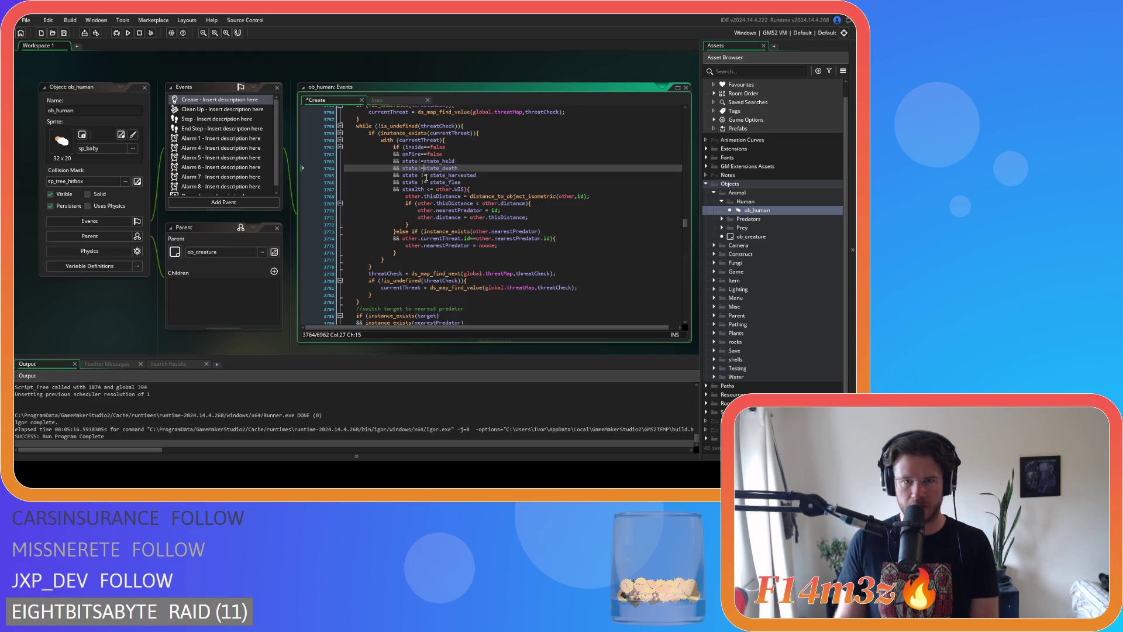
Tighten != for state_harvested and state_flee, and <= in the stealth versus WIS check
left_click(422, 175)
key("BackSpace")
key("Right")
key("Right")
key("Delete")
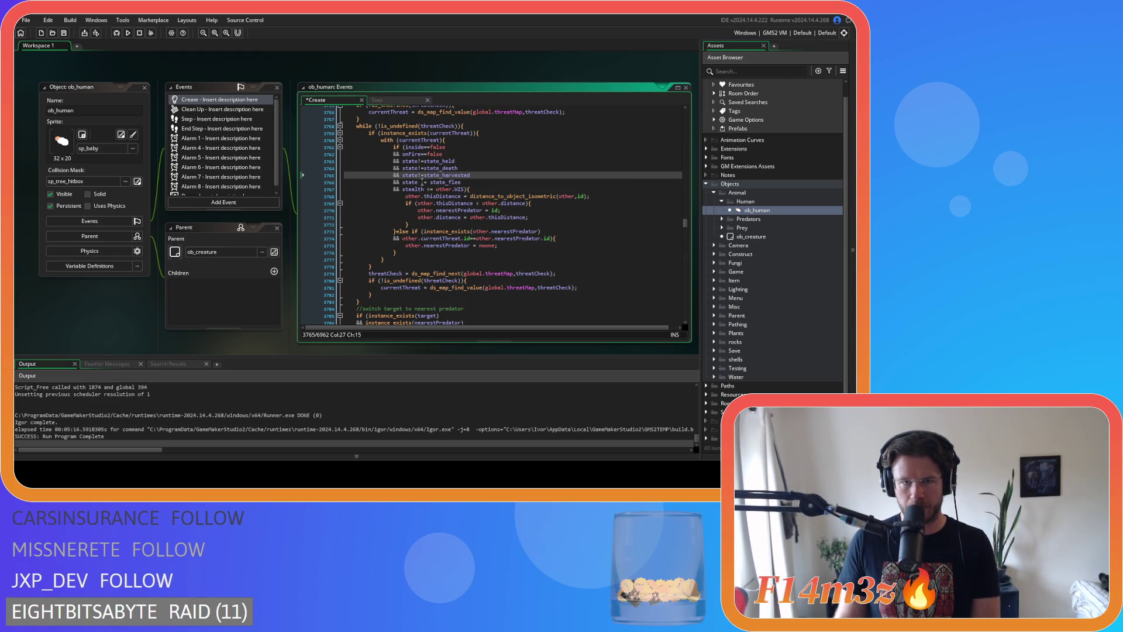
left_click(422, 182)
key("BackSpace")
key("Right")
key("Right")
key("Delete")
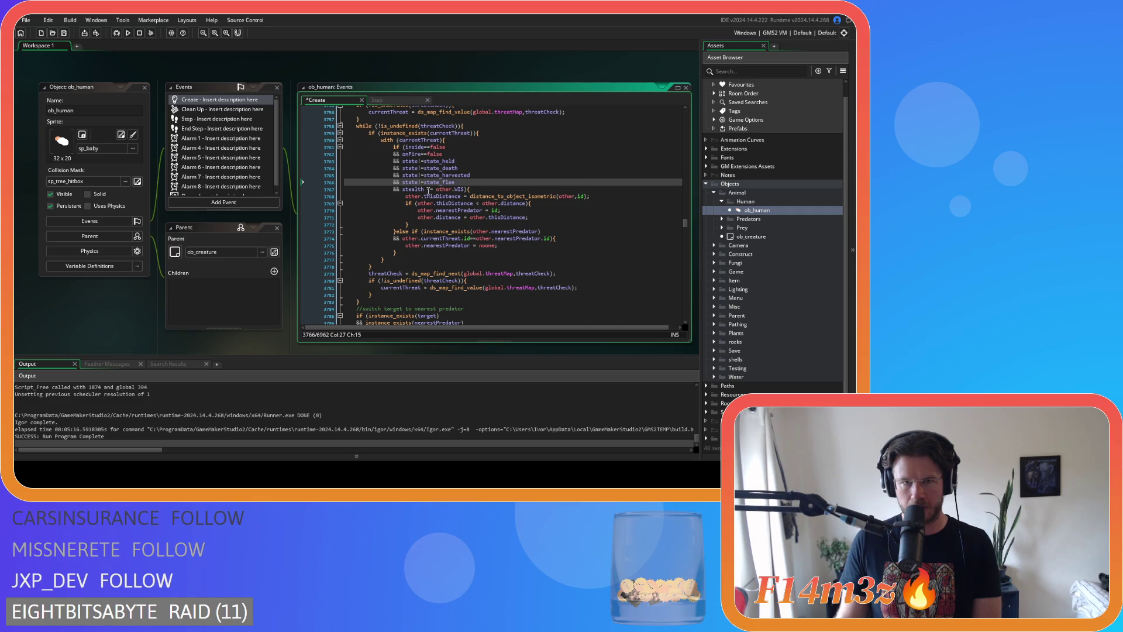
left_click(429, 189)
key("BackSpace")
key("Right")
key("Right")
key("Delete")
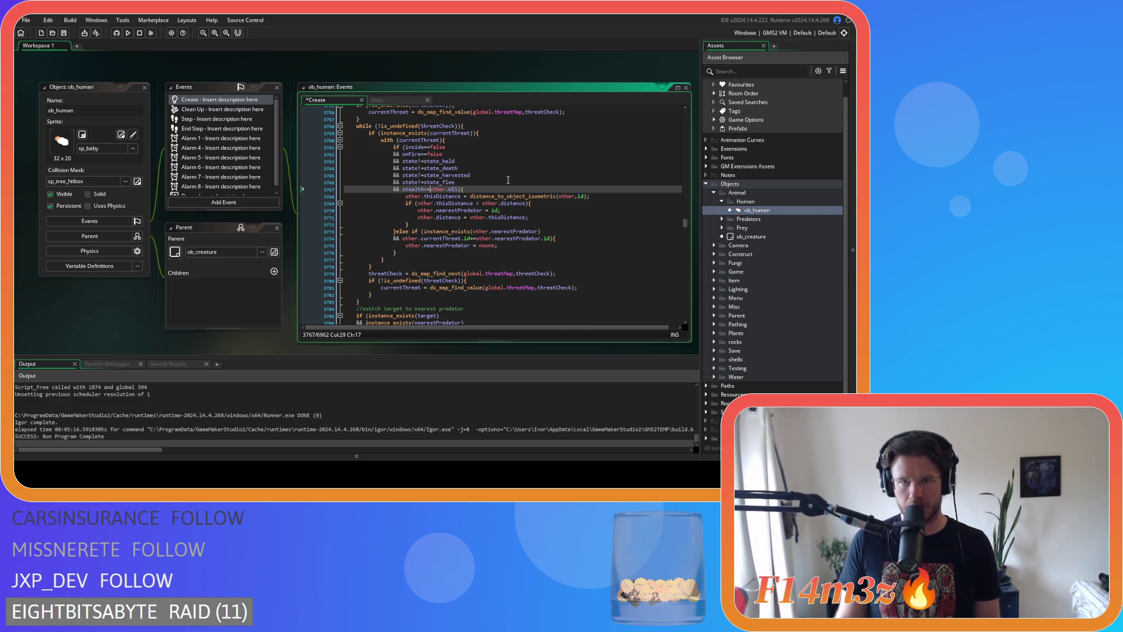
Return to ob_human's Step event at the nearestHunterPartyTemp reset line
left_click(384, 100)
left_click(481, 228)
scroll(489, 240, "up", 15)
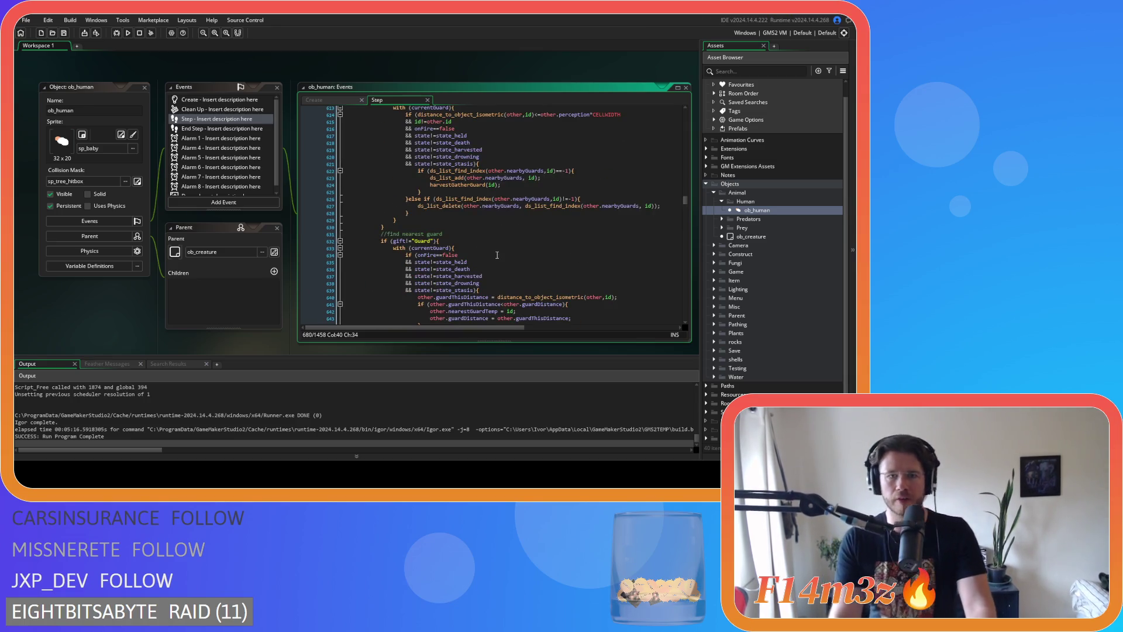
Locate the hunterCheck undefined check and the hunter loop's instNo limit in the Step code
scroll(496, 255, "up", 15)
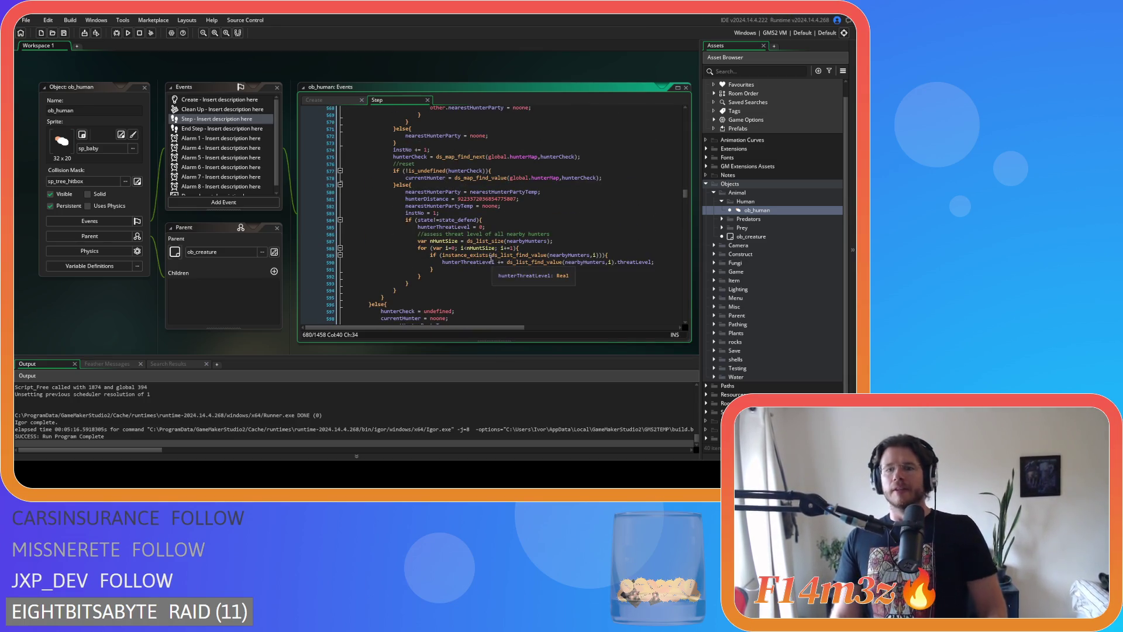
mouse_move(490, 258)
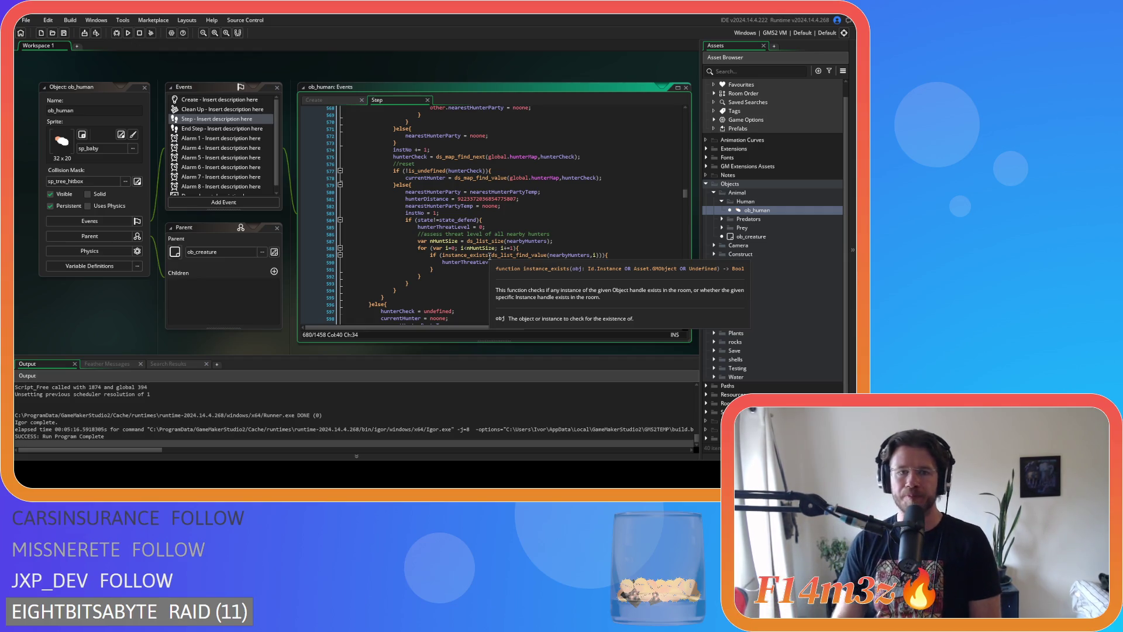
scroll(490, 258, "up", 15)
scroll(486, 261, "up", 3)
left_click(491, 241)
scroll(490, 241, "up", 2)
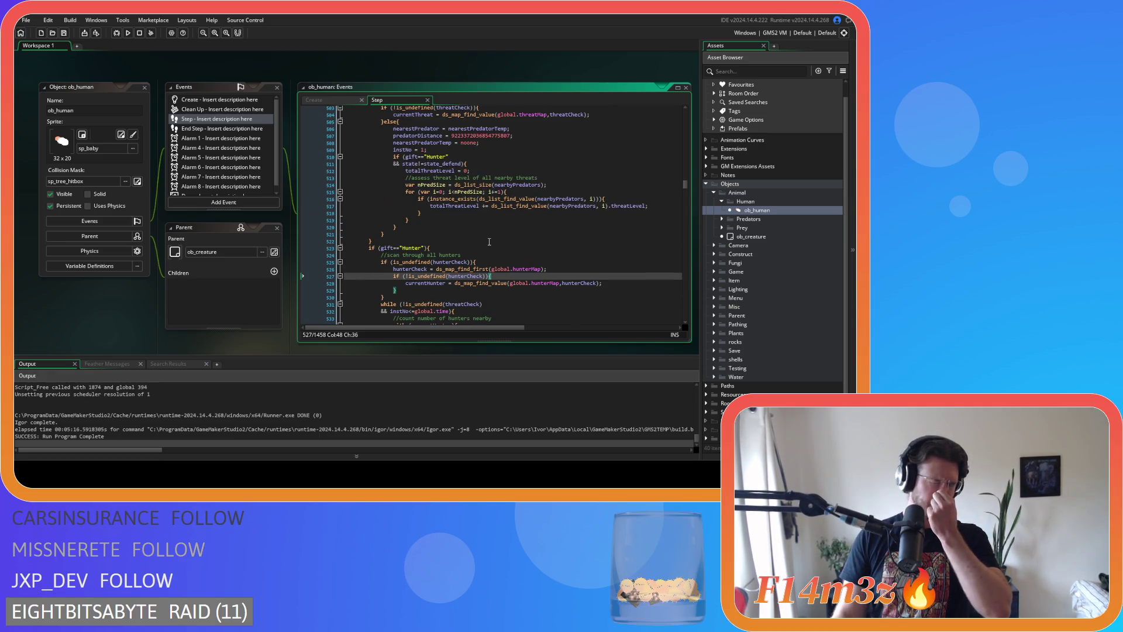
scroll(489, 241, "down", 4)
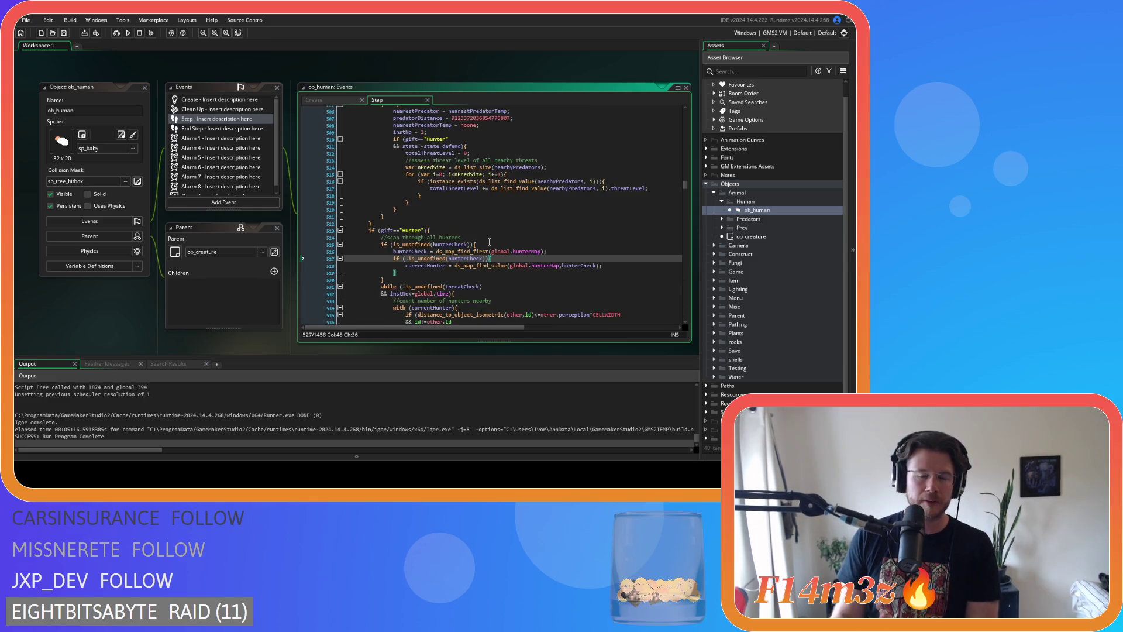
scroll(489, 241, "down", 3)
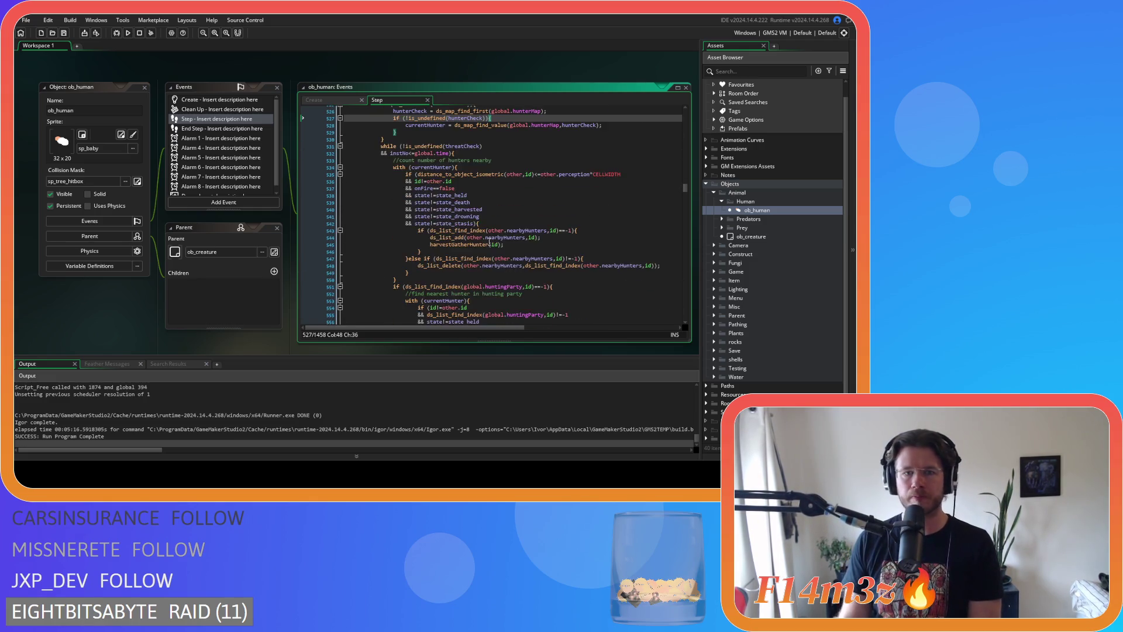
left_click(468, 154)
scroll(552, 202, "down", 8)
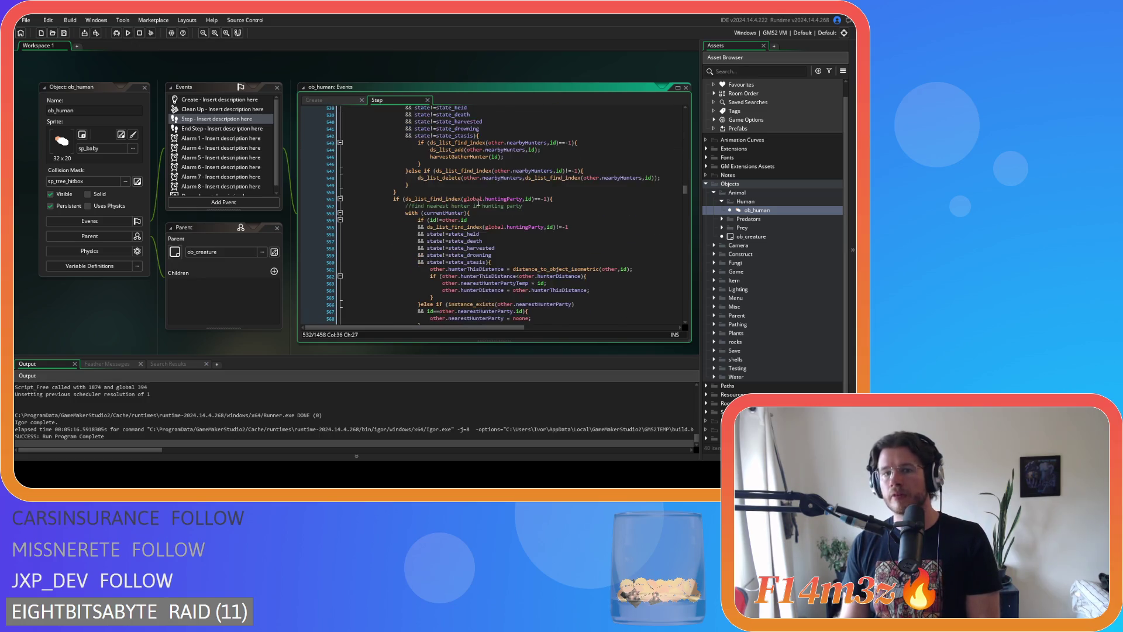
scroll(552, 202, "down", 4)
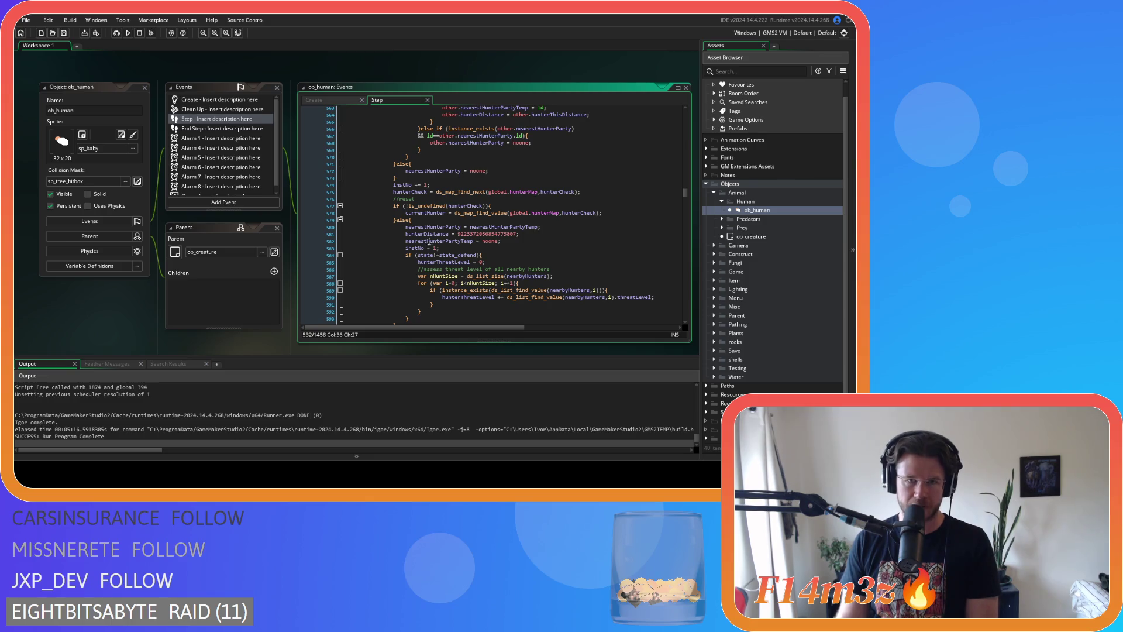
scroll(364, 144, "up", 12)
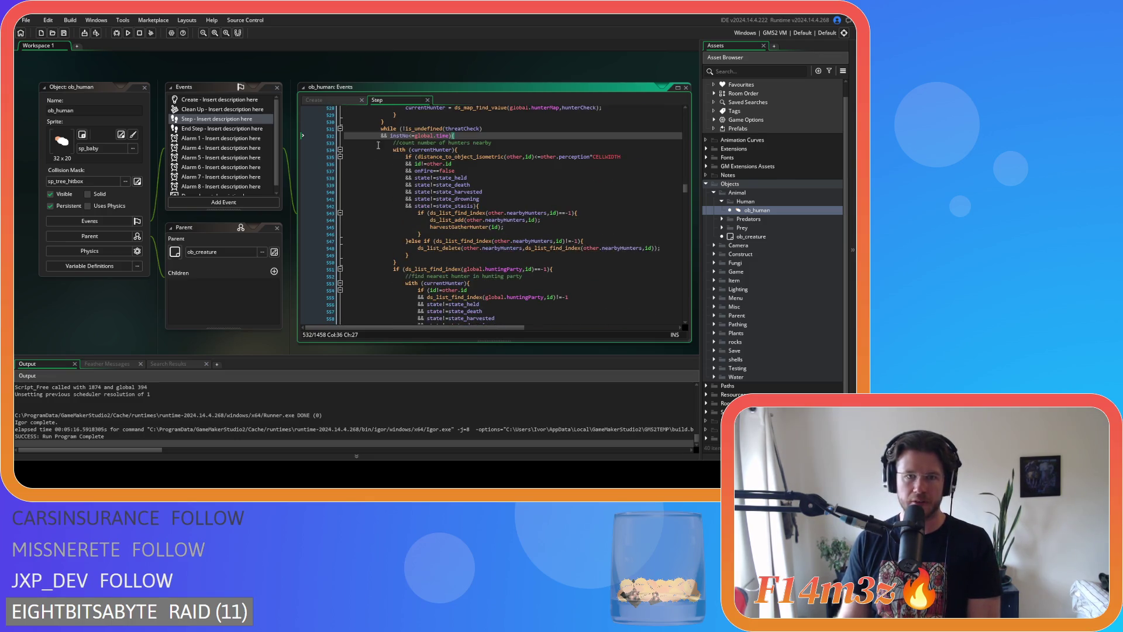
scroll(364, 143, "down", 13)
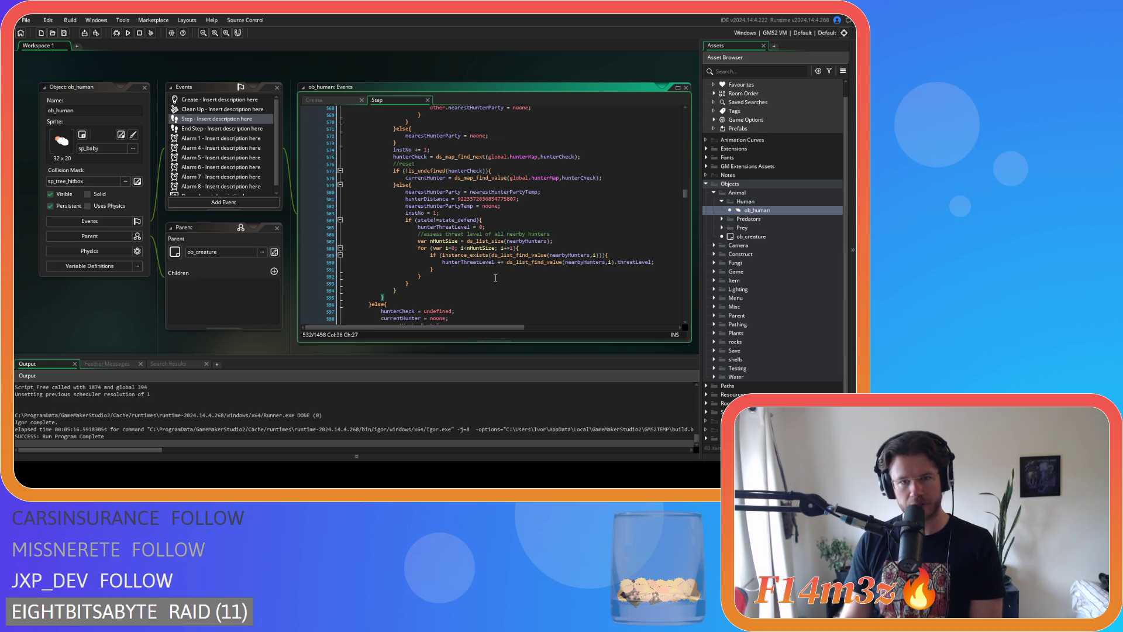
scroll(495, 278, "down", 3)
scroll(495, 278, "up", 18)
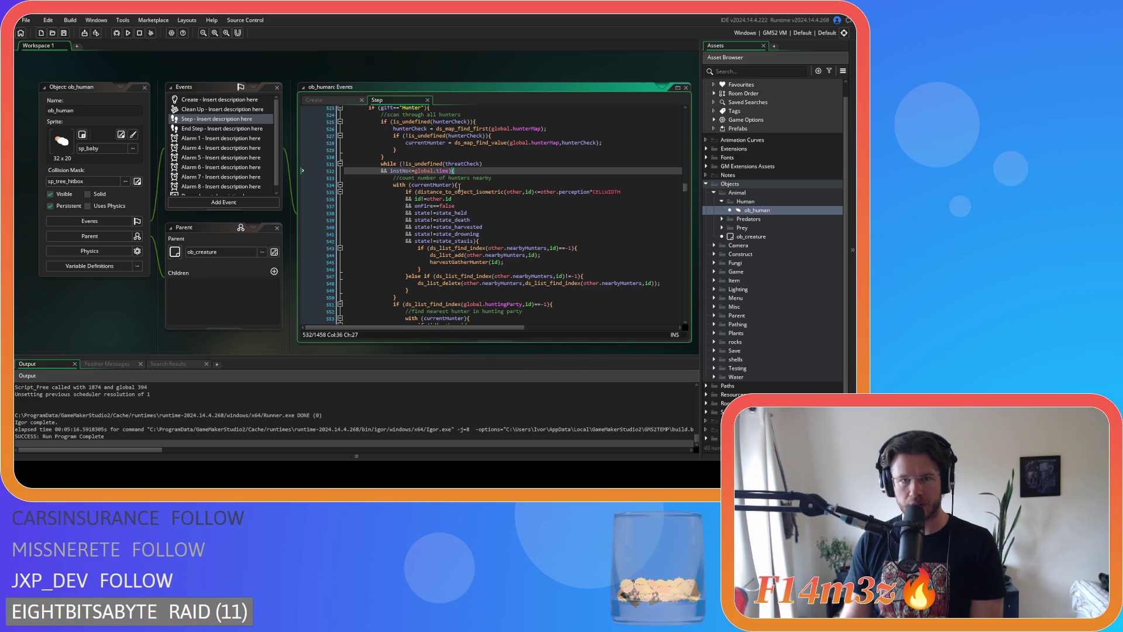
Copy the while (!is_undefined(threatCheck)) header and instNo<global.time condition lines
left_click_drag(460, 171, 382, 164)
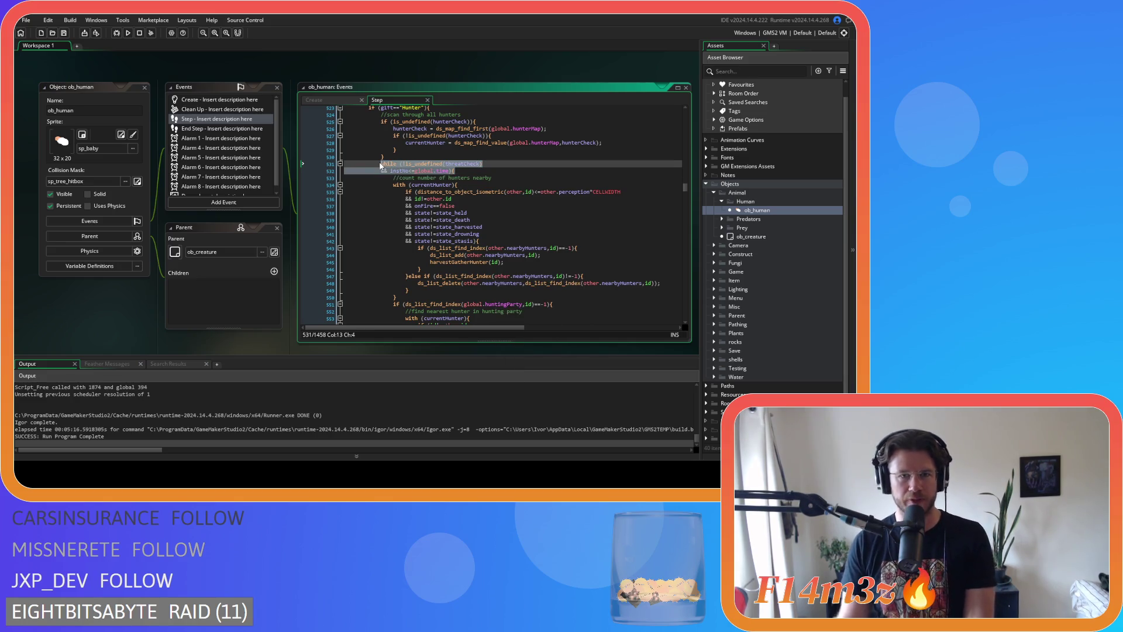
right_click(403, 169)
left_click(416, 182)
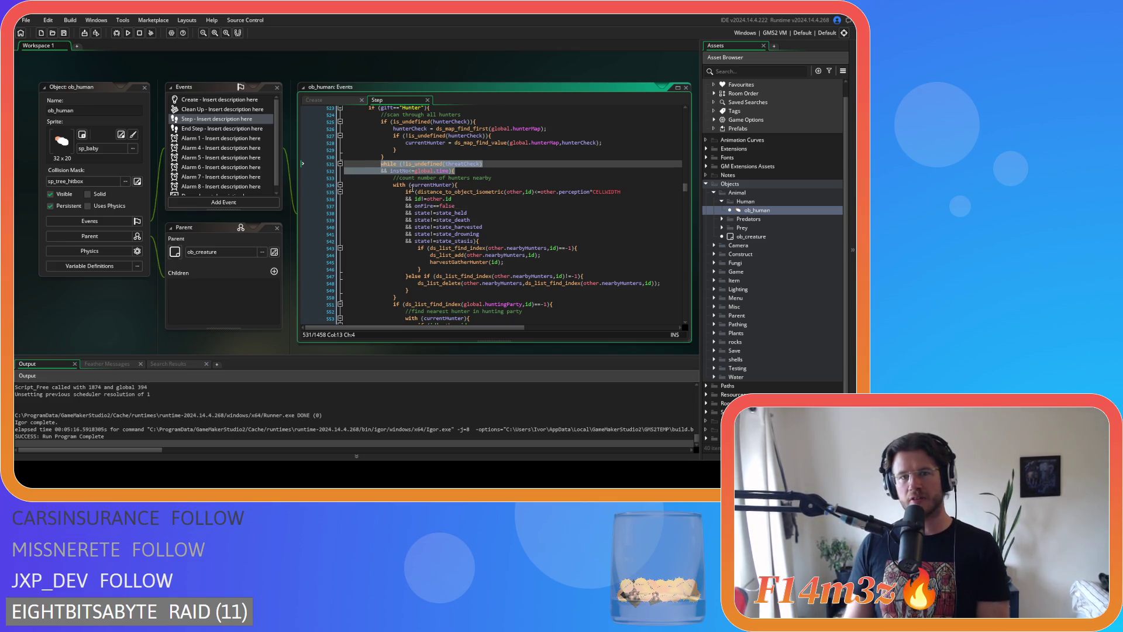
scroll(429, 170, "down", 1)
scroll(429, 170, "down", 20)
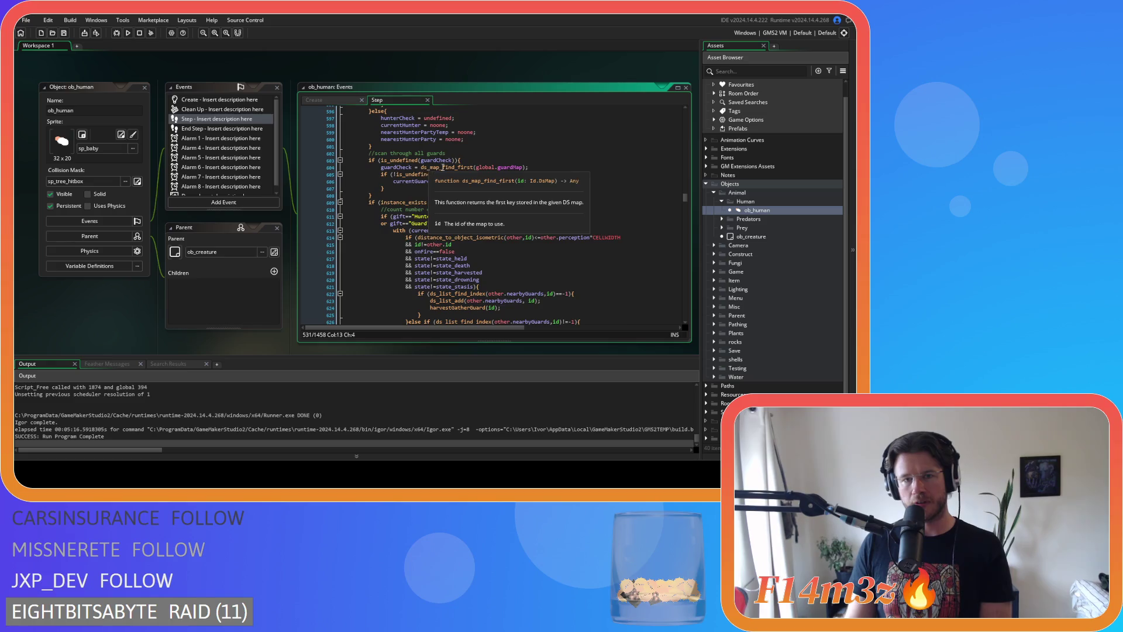
scroll(532, 177, "up", 10)
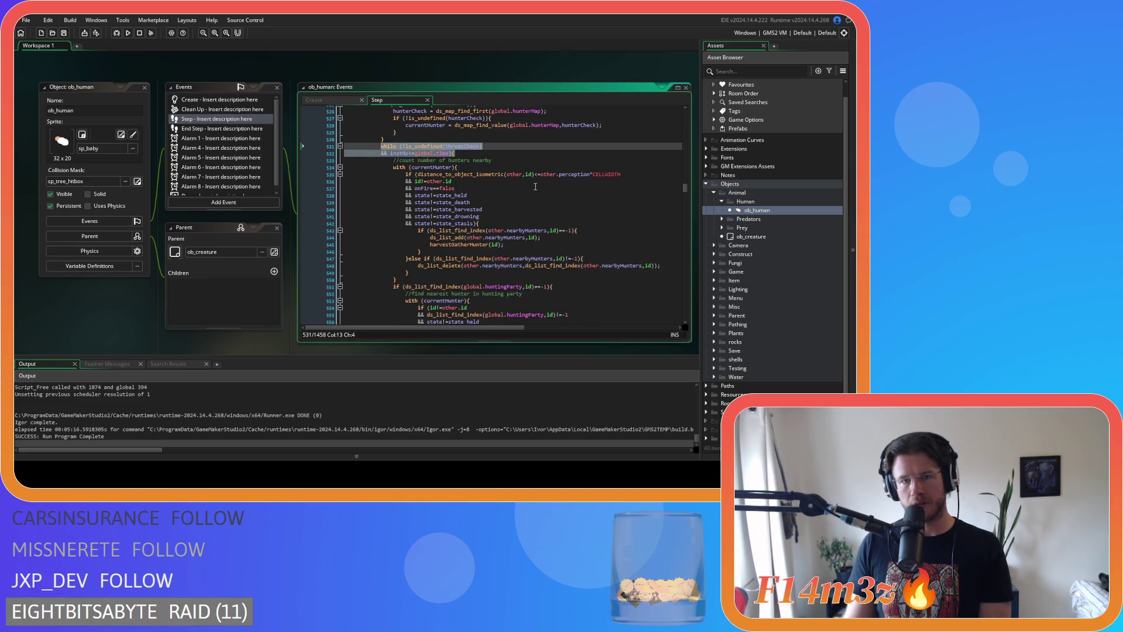
scroll(536, 185, "down", 10)
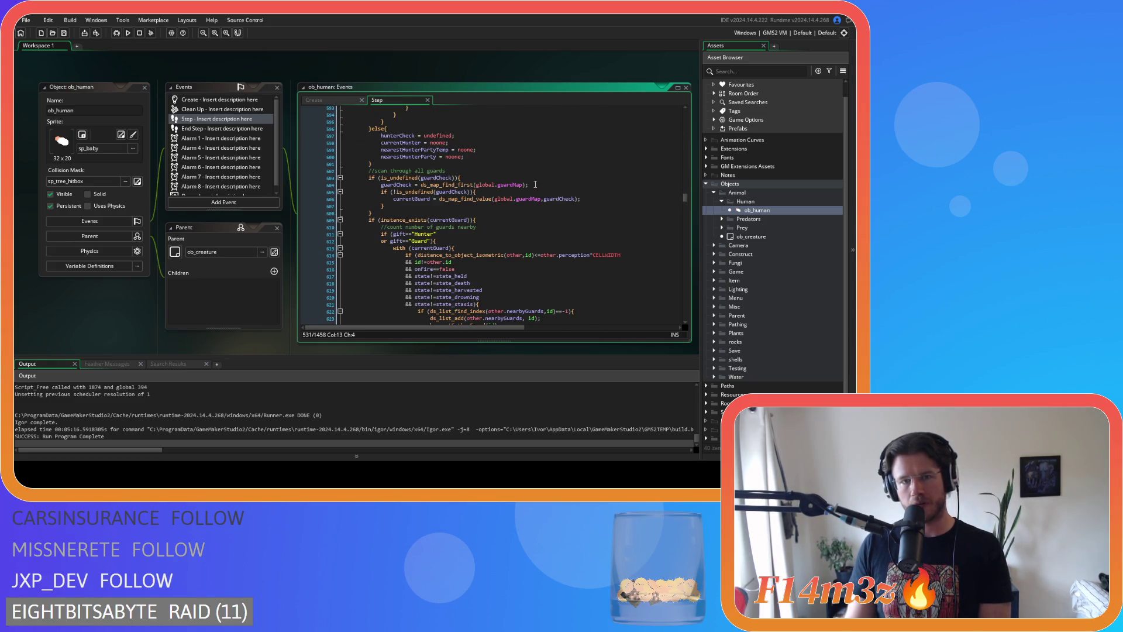
scroll(535, 184, "up", 3)
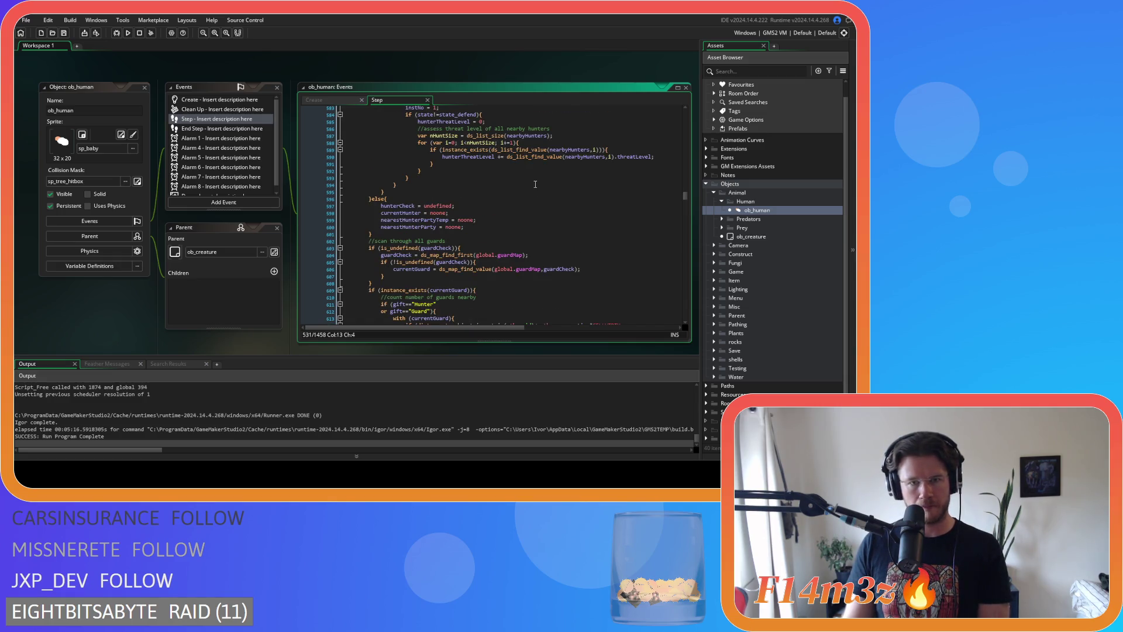
scroll(535, 185, "down", 5)
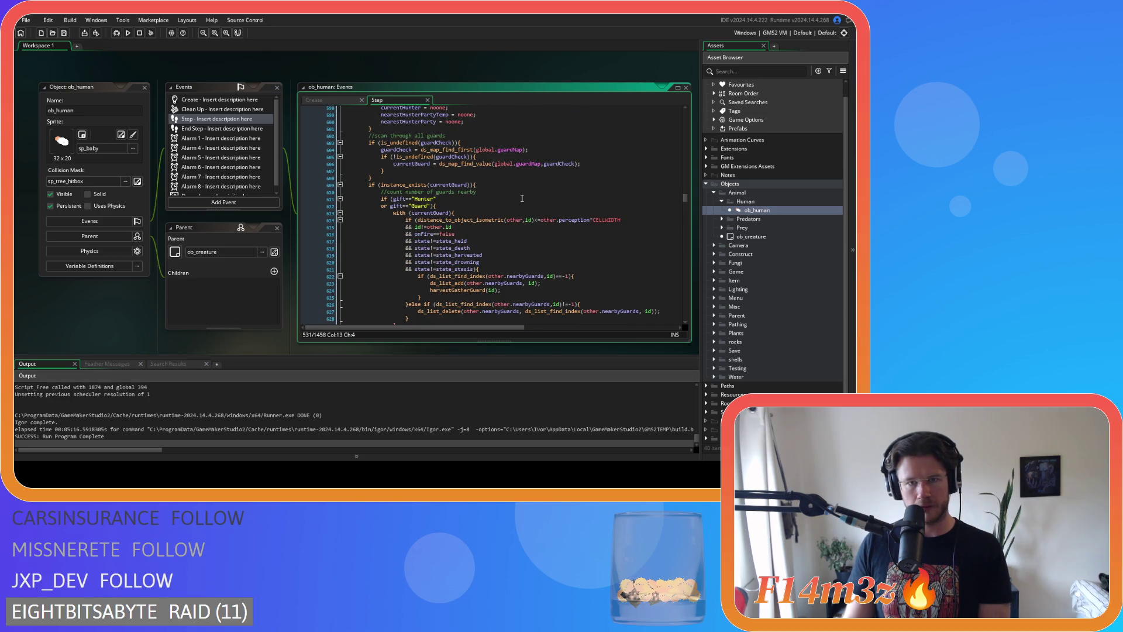
Move down to the Guard check line in the Step code
left_click(518, 205)
scroll(519, 206, "down", 3)
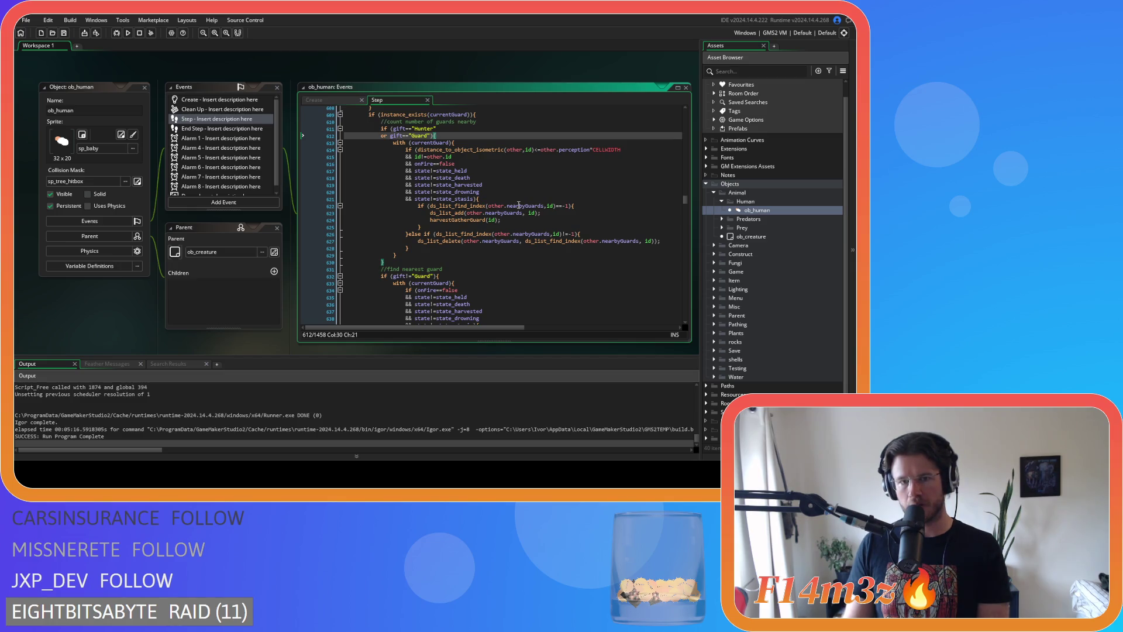
scroll(518, 206, "up", 3)
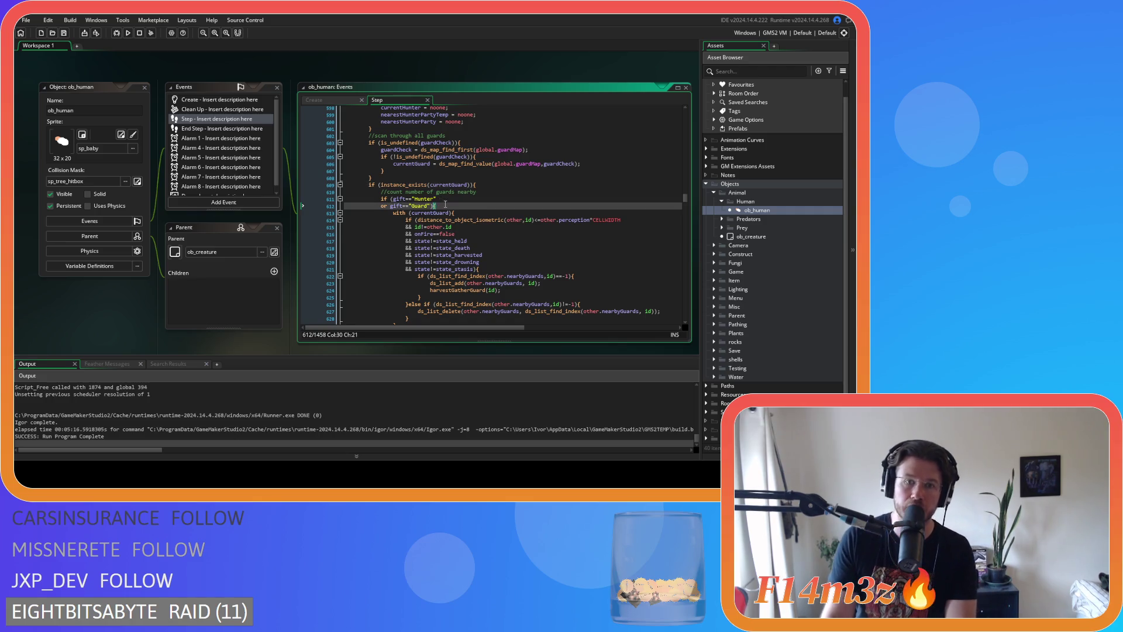
scroll(445, 204, "down", 9)
scroll(444, 205, "down", 5)
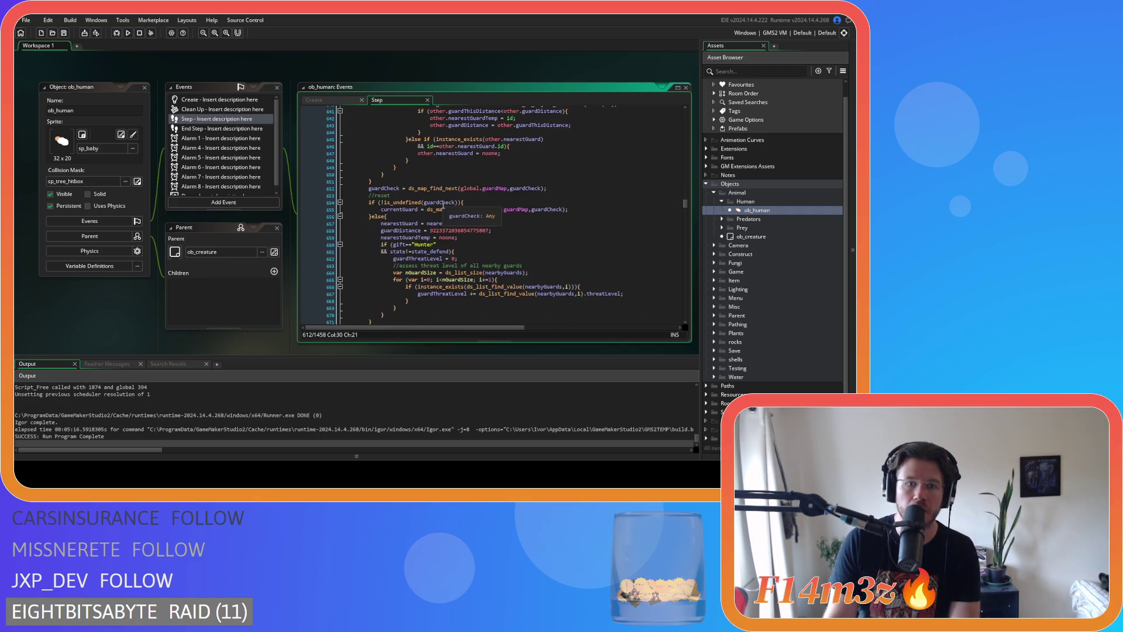
scroll(444, 204, "down", 7)
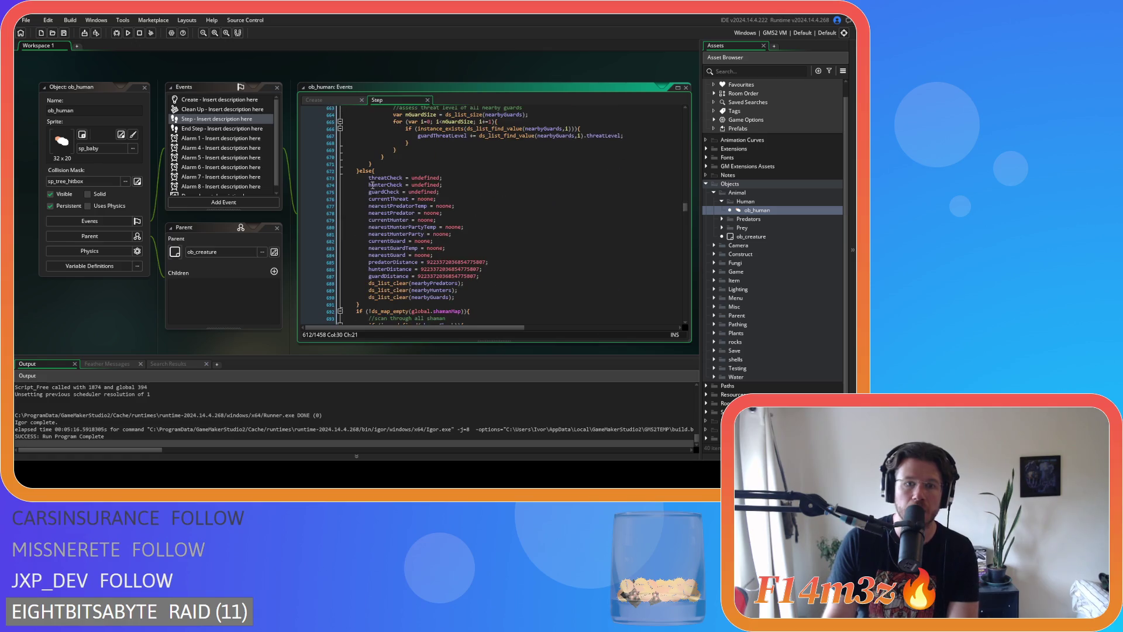
left_click(358, 170)
scroll(451, 205, "up", 7)
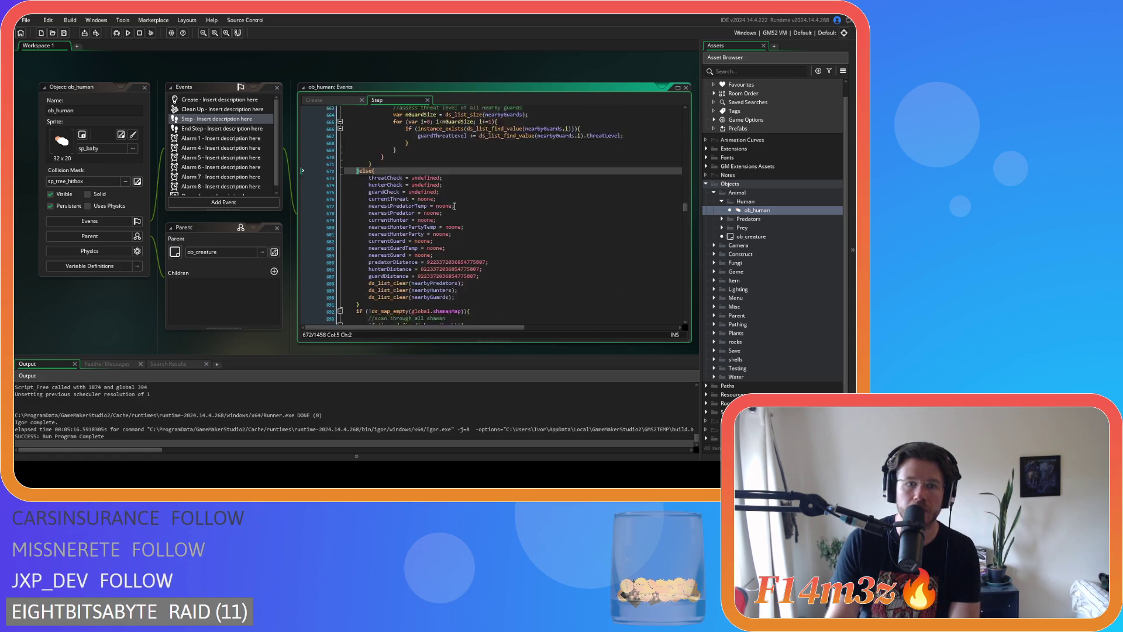
scroll(454, 206, "up", 20)
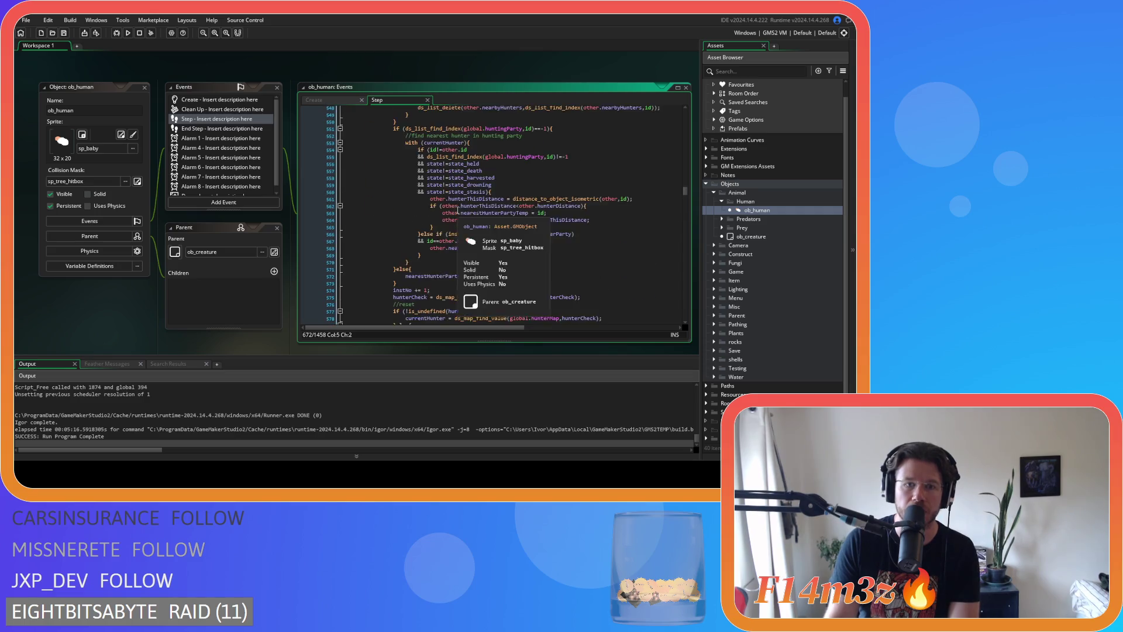
scroll(458, 210, "up", 20)
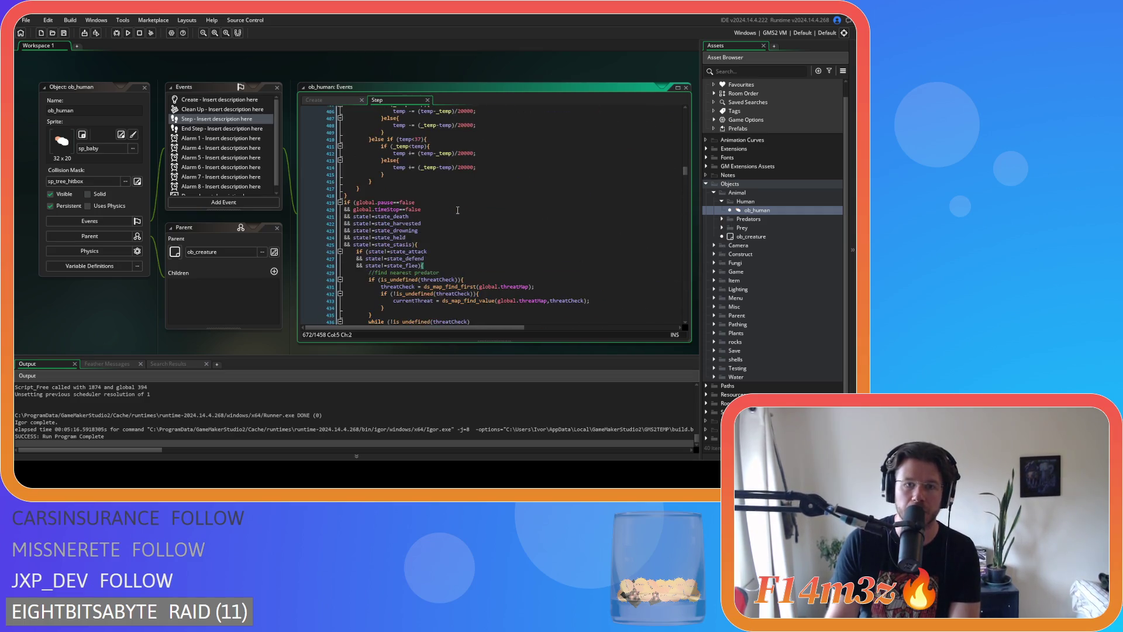
scroll(458, 210, "down", 20)
left_click(458, 212)
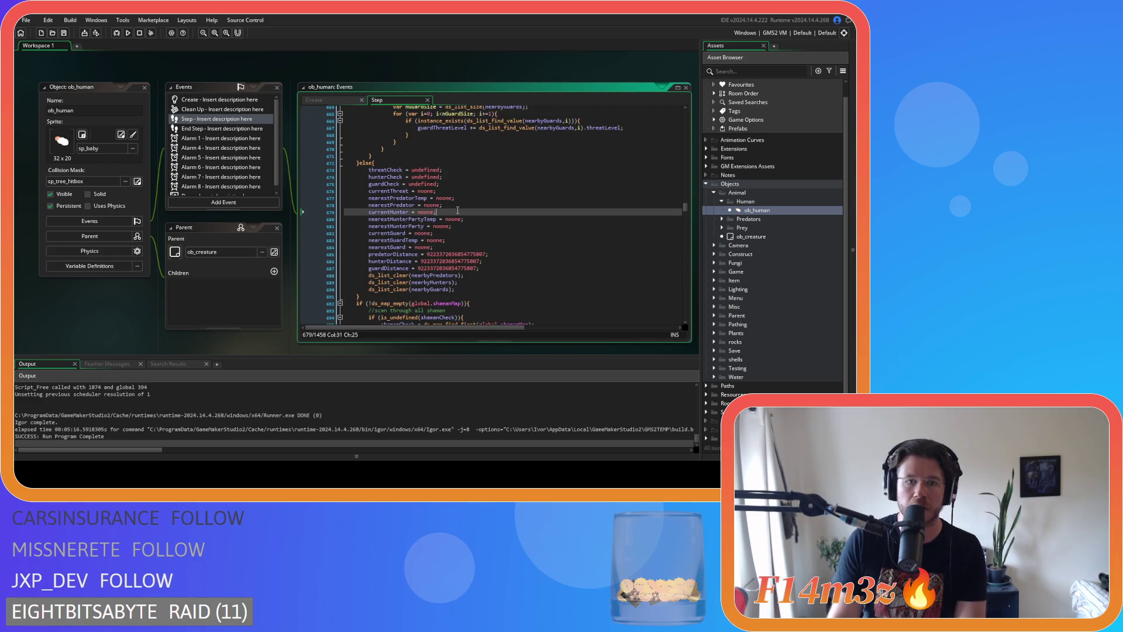
scroll(458, 210, "up", 20)
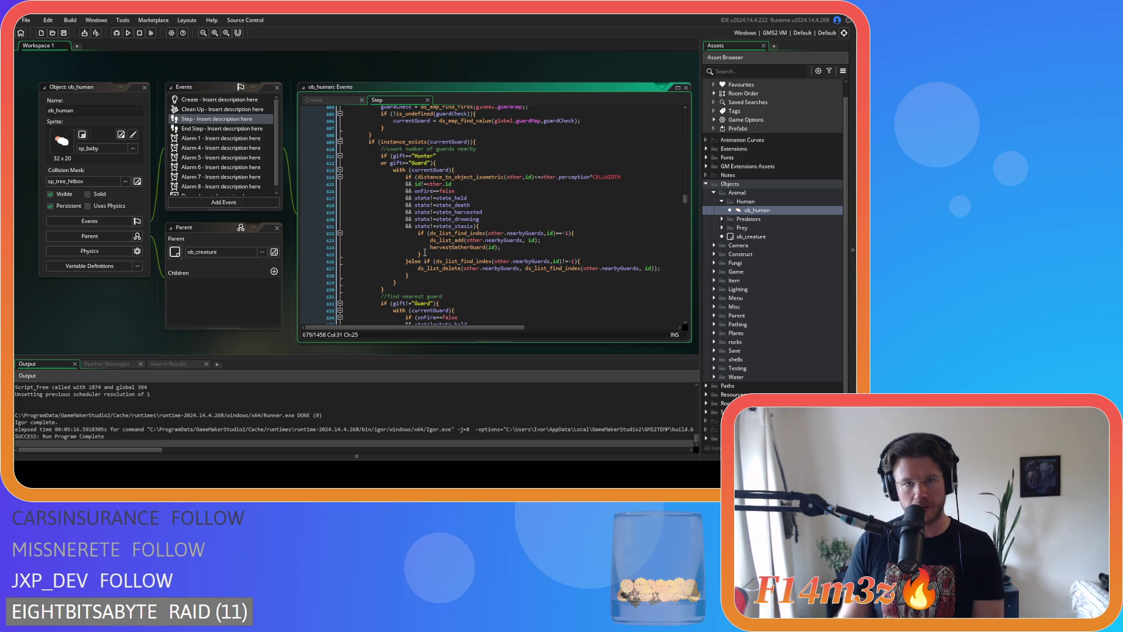
left_click(493, 143)
scroll(495, 156, "up", 20)
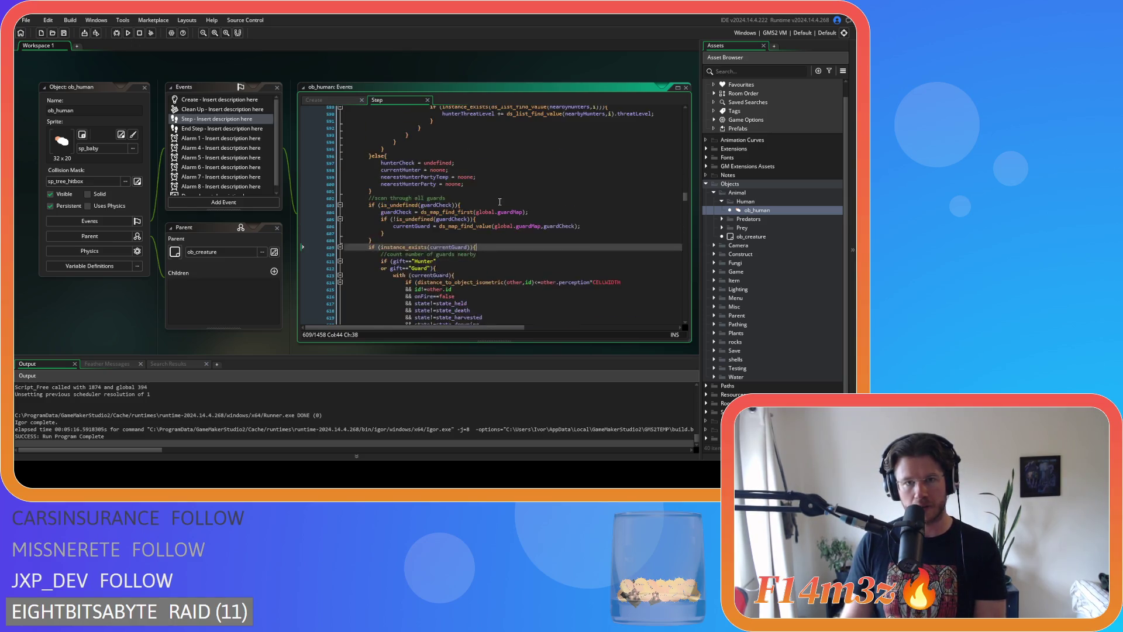
scroll(499, 212, "up", 4)
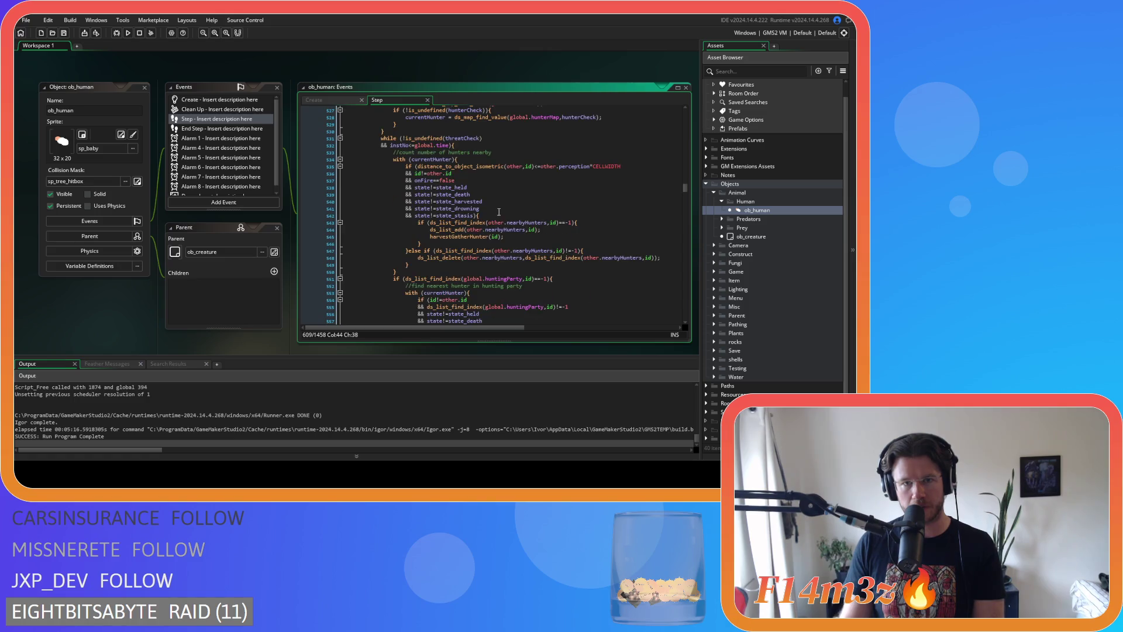
left_click(499, 216)
key("Up")
key("Up")
key("Up")
scroll(499, 217, "down", 13)
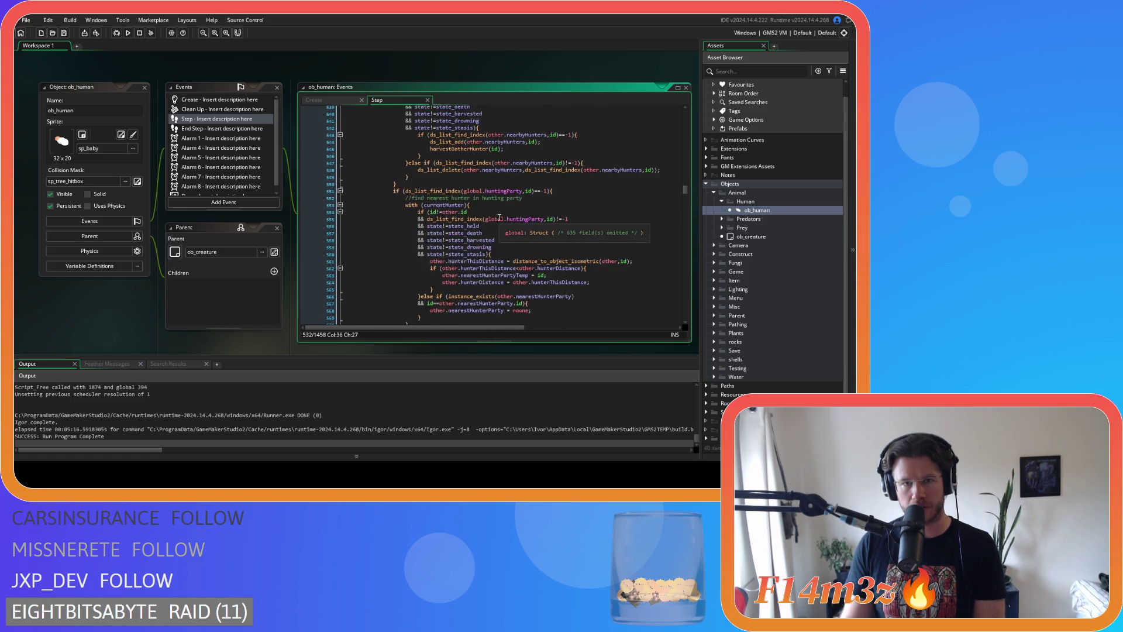
scroll(499, 217, "up", 7)
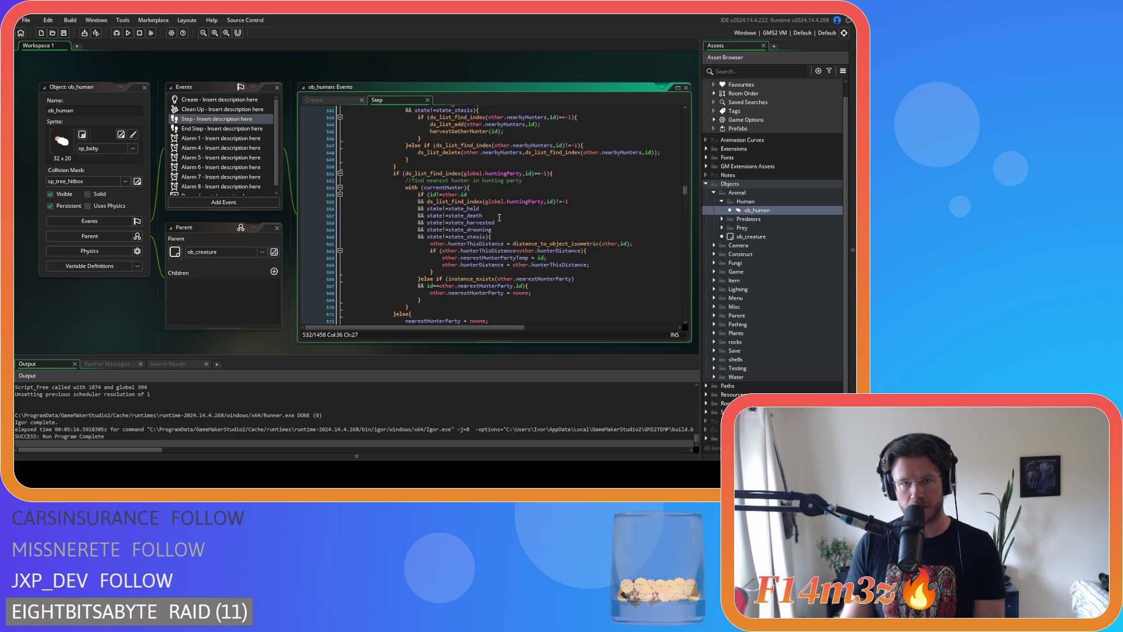
scroll(499, 217, "up", 6)
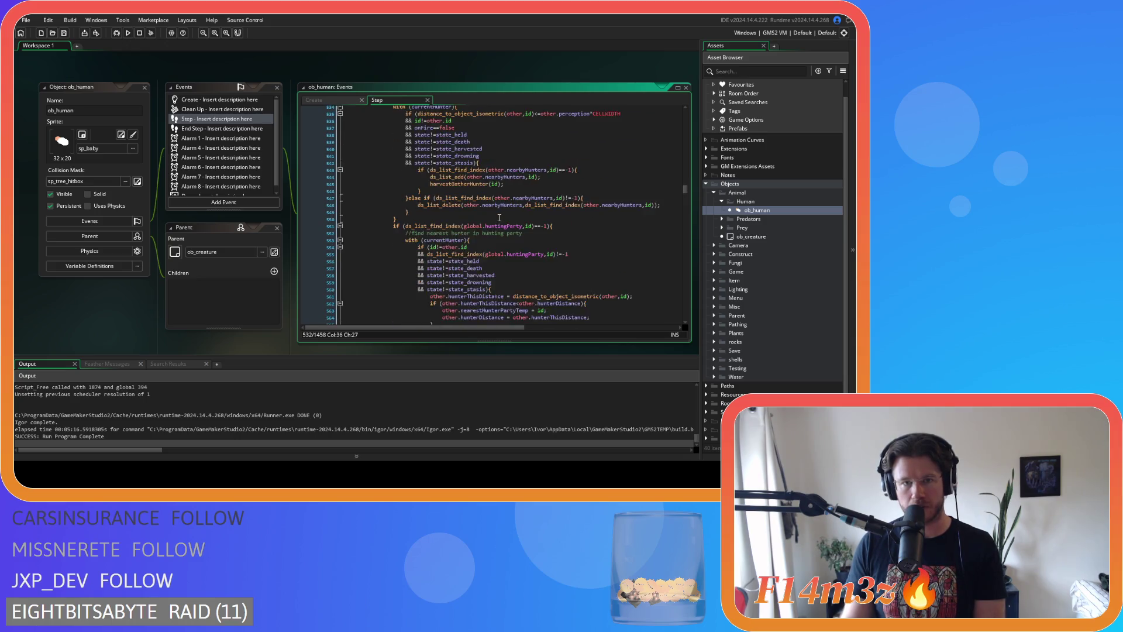
scroll(499, 217, "down", 6)
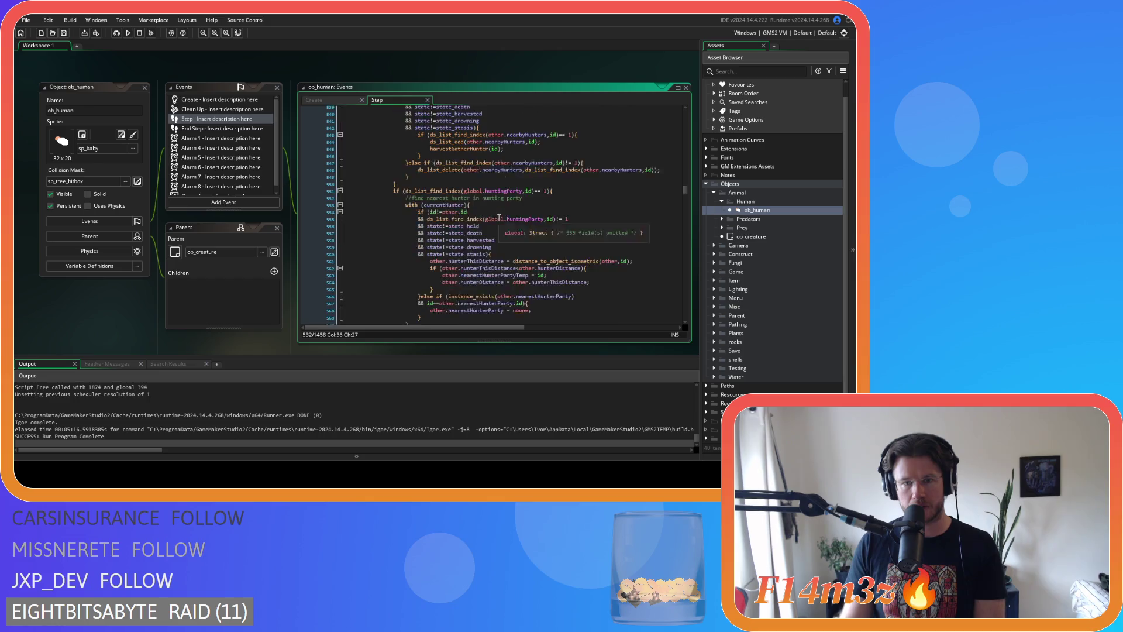
left_click(490, 187)
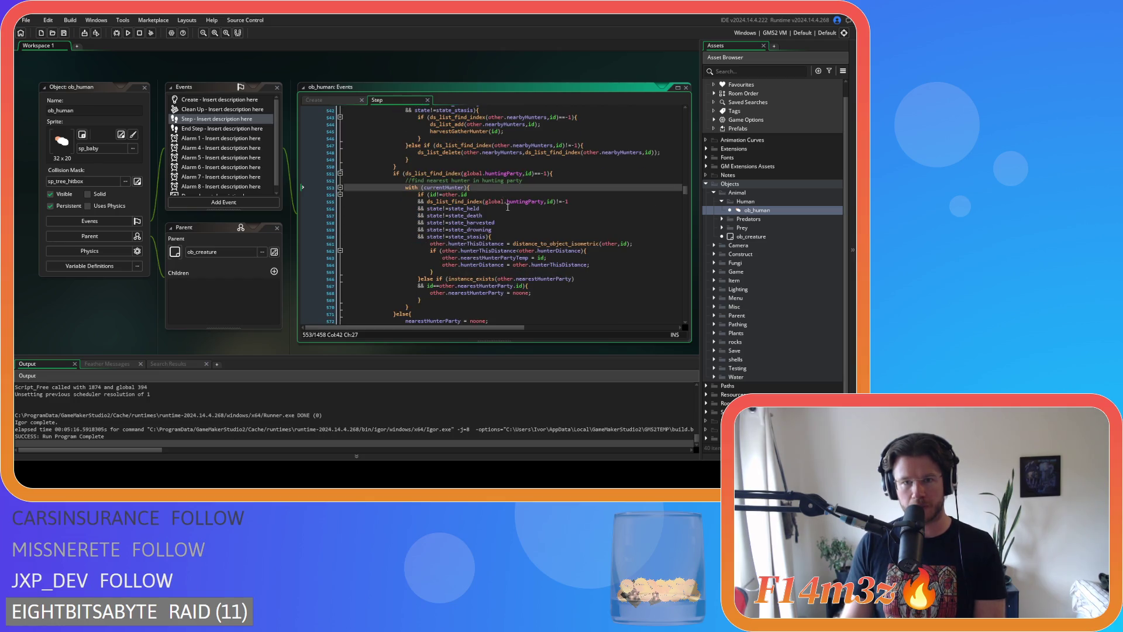
scroll(545, 227, "up", 3)
scroll(545, 227, "up", 1)
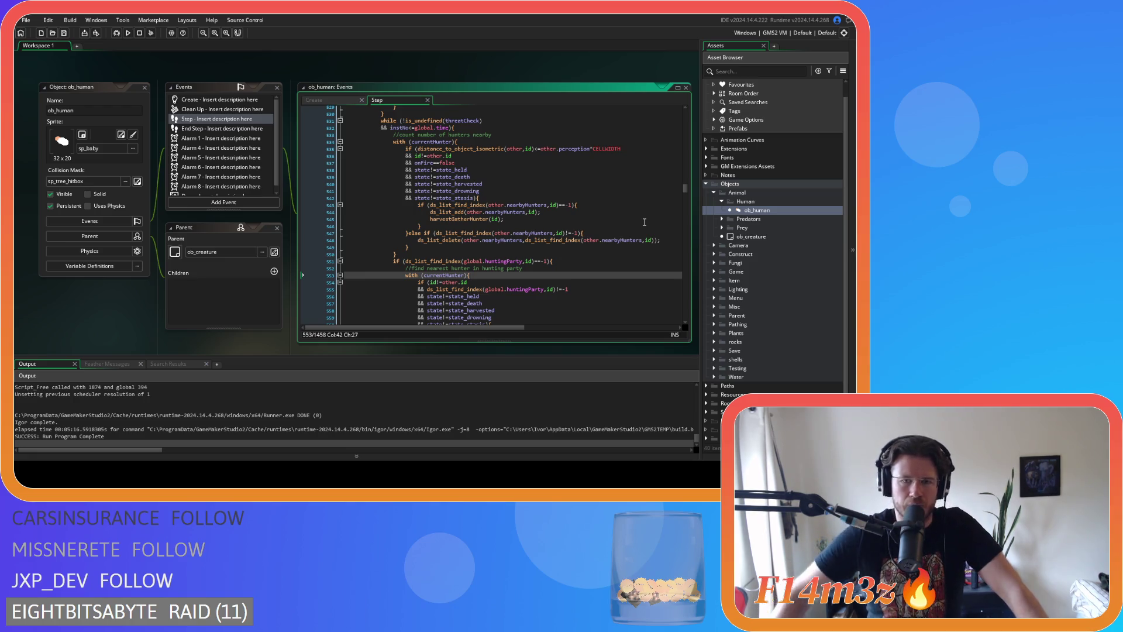
scroll(657, 290, "down", 3)
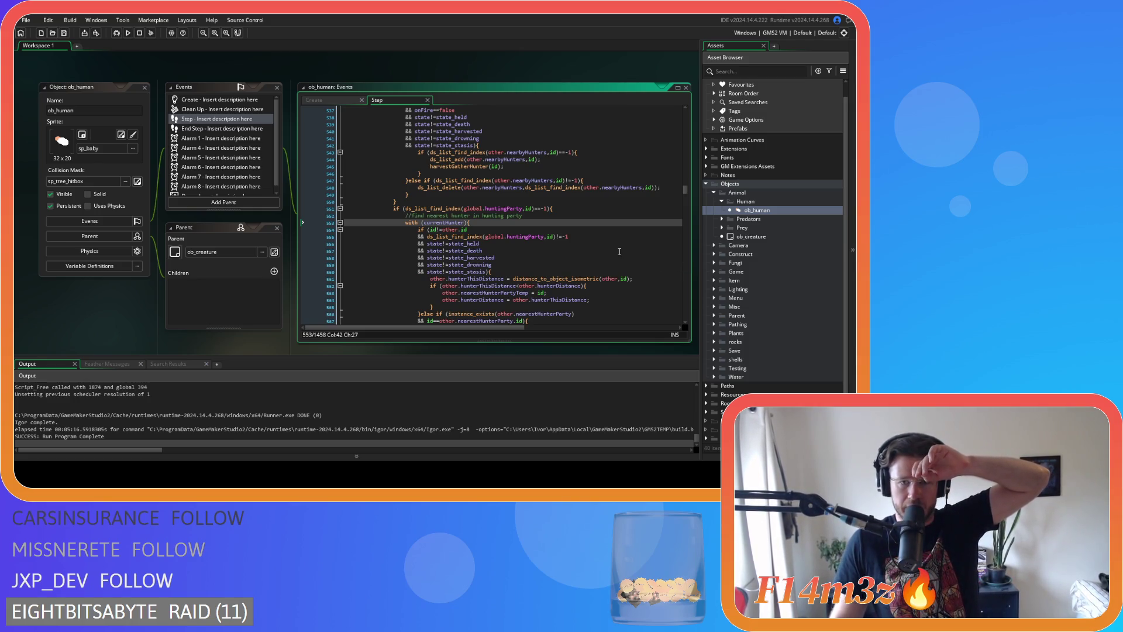
scroll(619, 251, "up", 2)
scroll(619, 251, "up", 1)
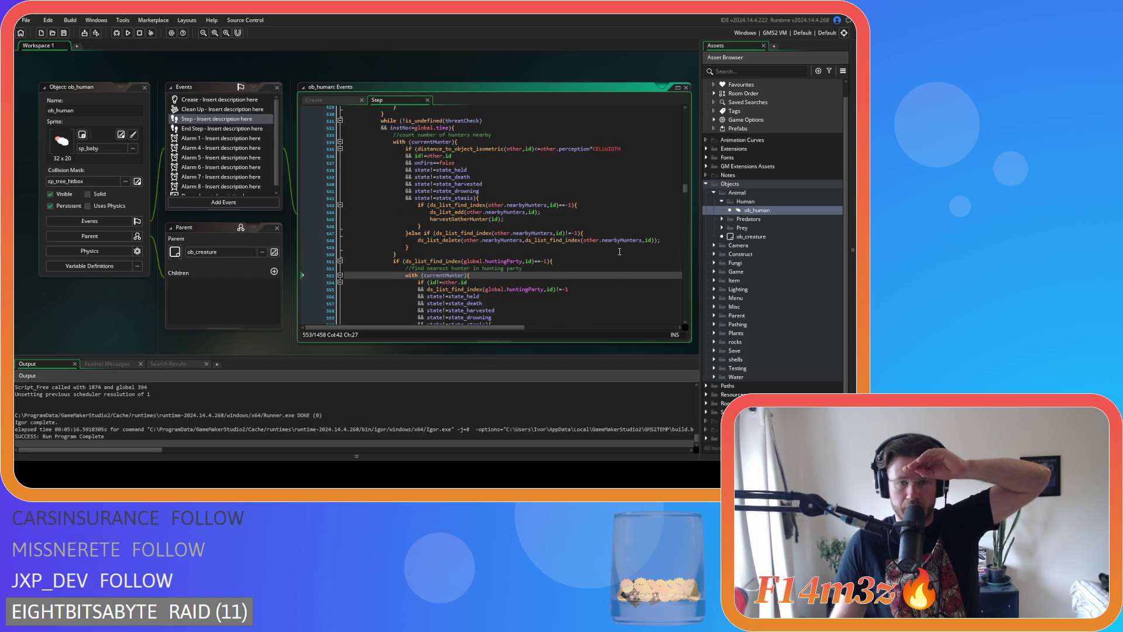
scroll(620, 251, "down", 5)
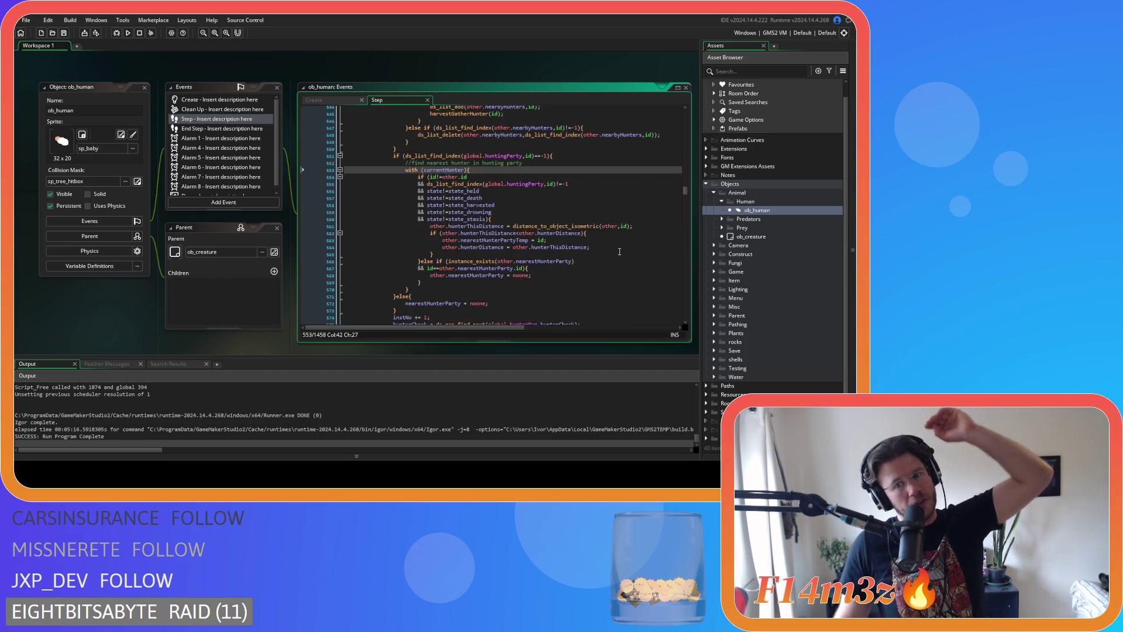
scroll(619, 252, "up", 4)
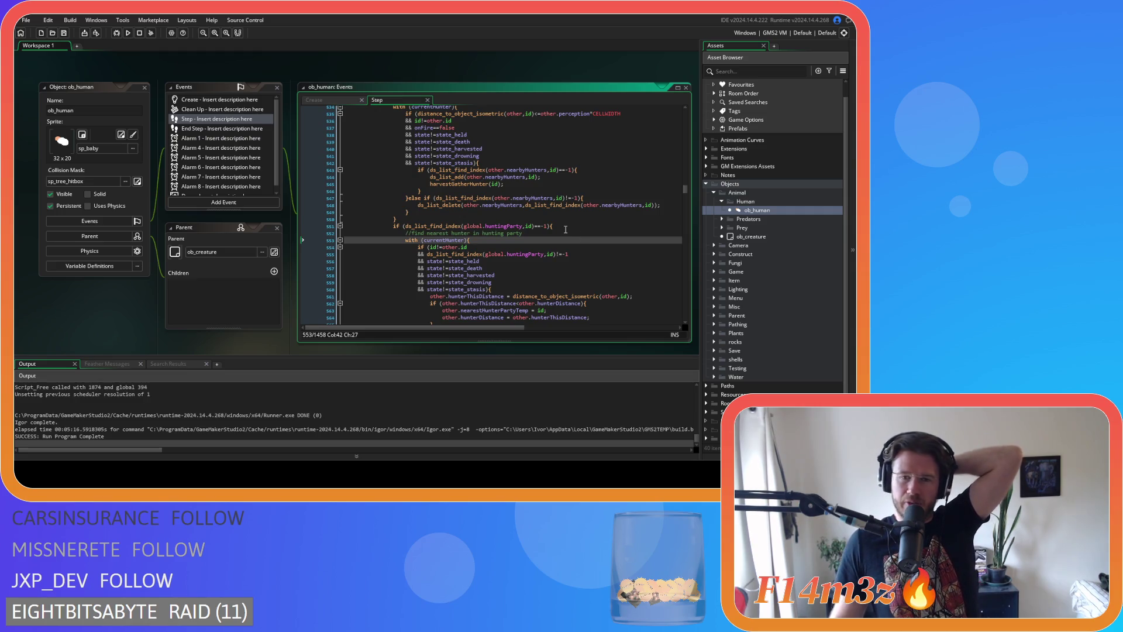
scroll(565, 230, "up", 3)
scroll(566, 229, "down", 4)
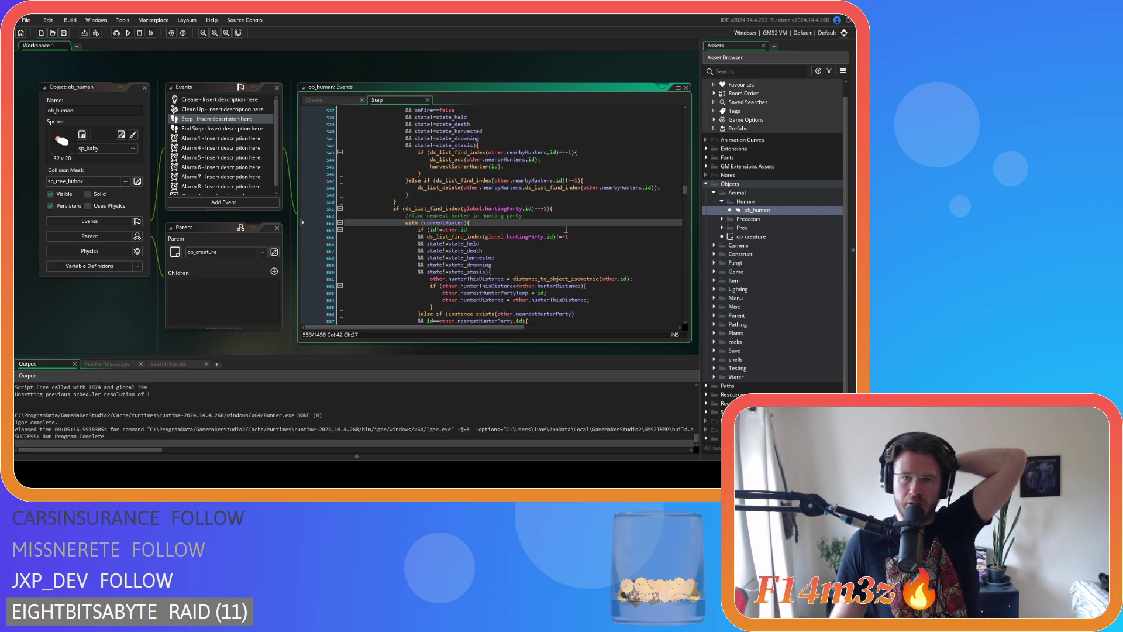
scroll(566, 229, "up", 2)
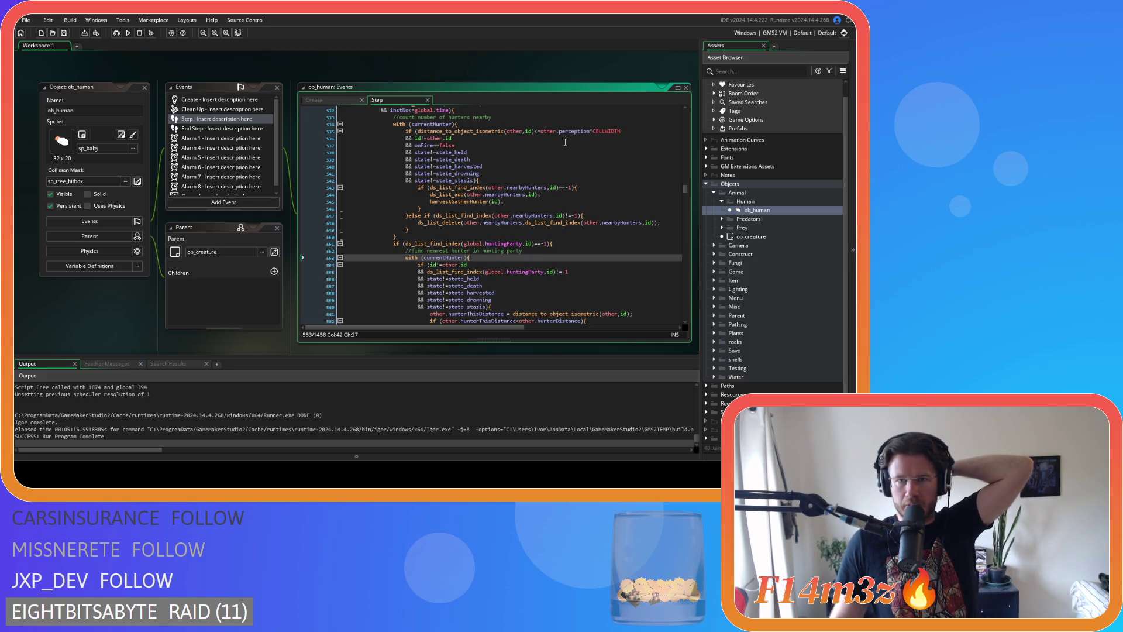
scroll(566, 137, "down", 2)
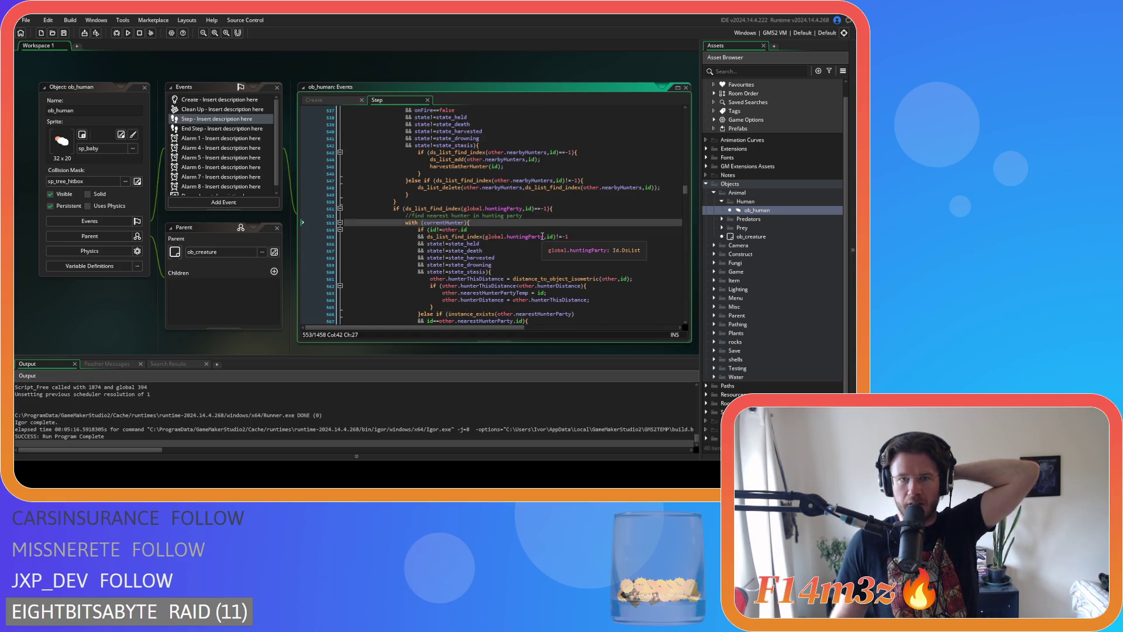
scroll(542, 236, "up", 2)
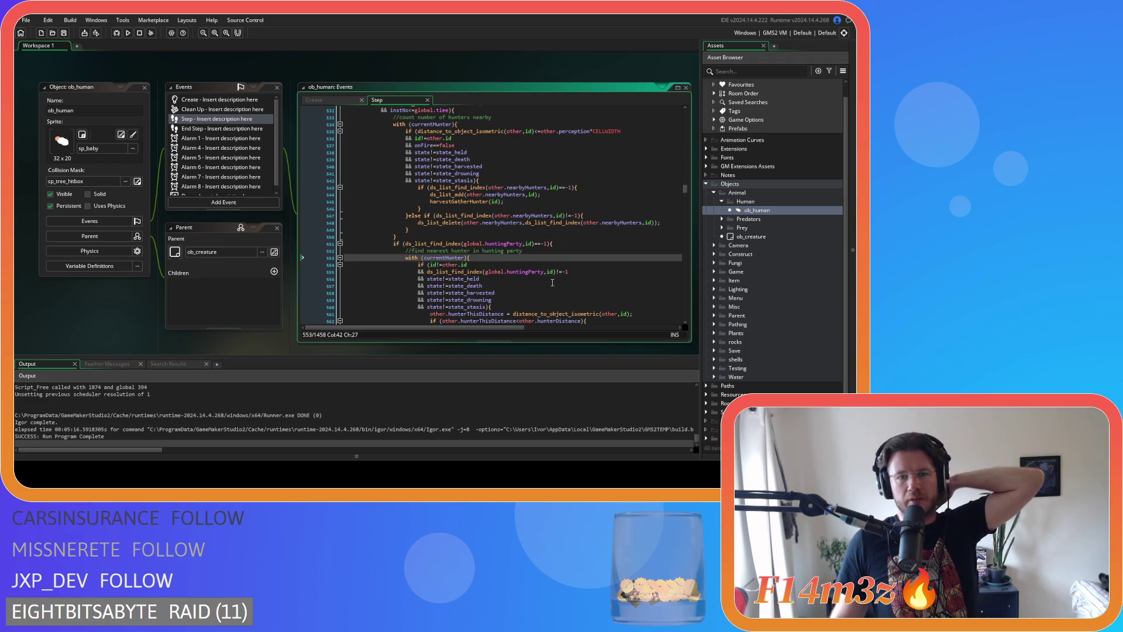
scroll(552, 282, "down", 2)
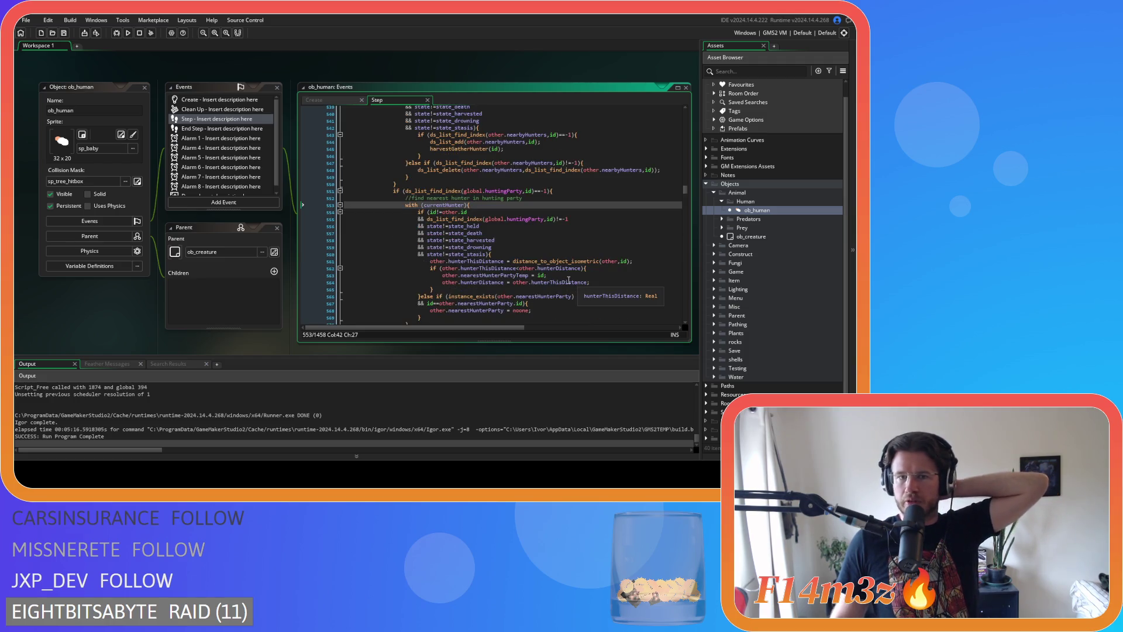
scroll(567, 276, "up", 2)
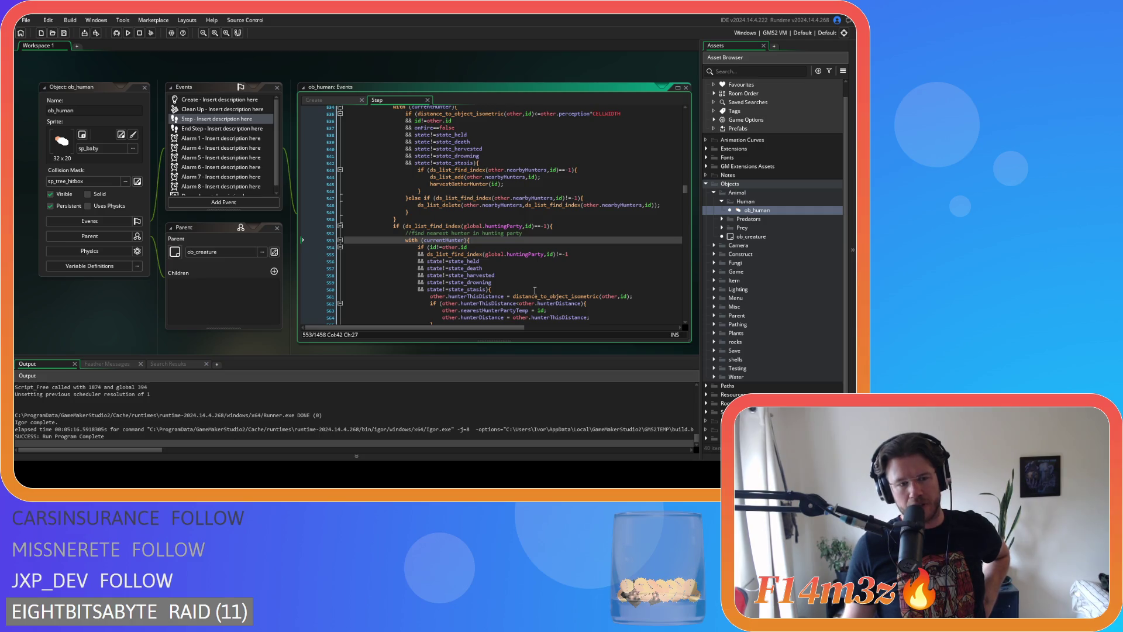
Find the guard scan's map lookup and currentGuard check lines
scroll(534, 290, "up", 3)
scroll(532, 239, "down", 3)
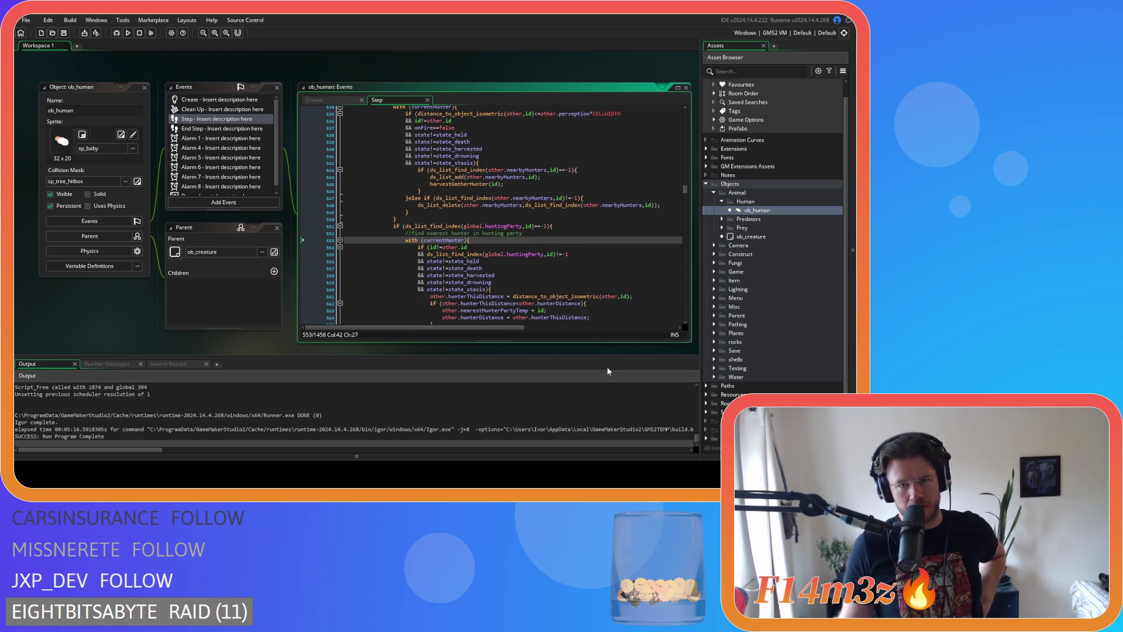
scroll(581, 255, "down", 4)
scroll(586, 244, "down", 7)
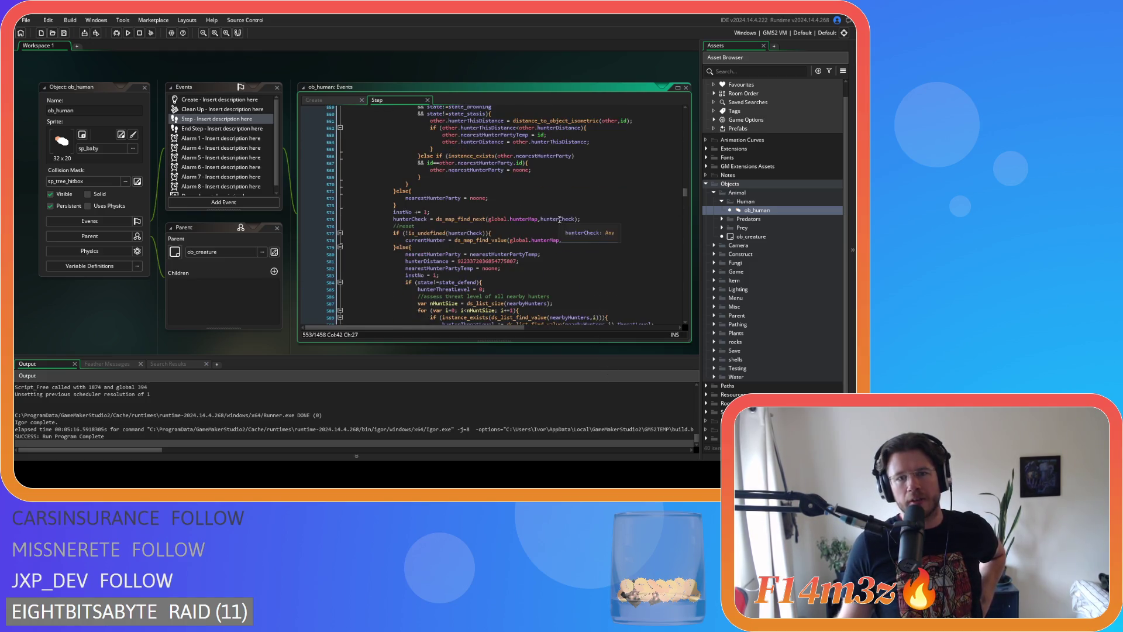
scroll(499, 236, "down", 4)
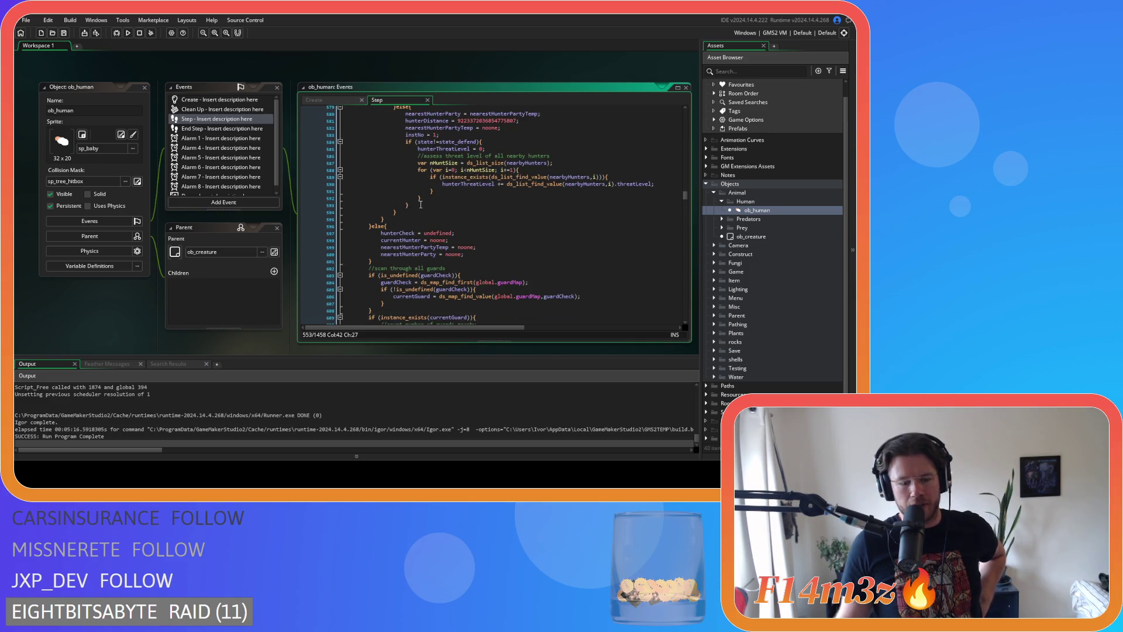
scroll(422, 231, "up", 13)
scroll(422, 258, "down", 9)
scroll(423, 258, "down", 3)
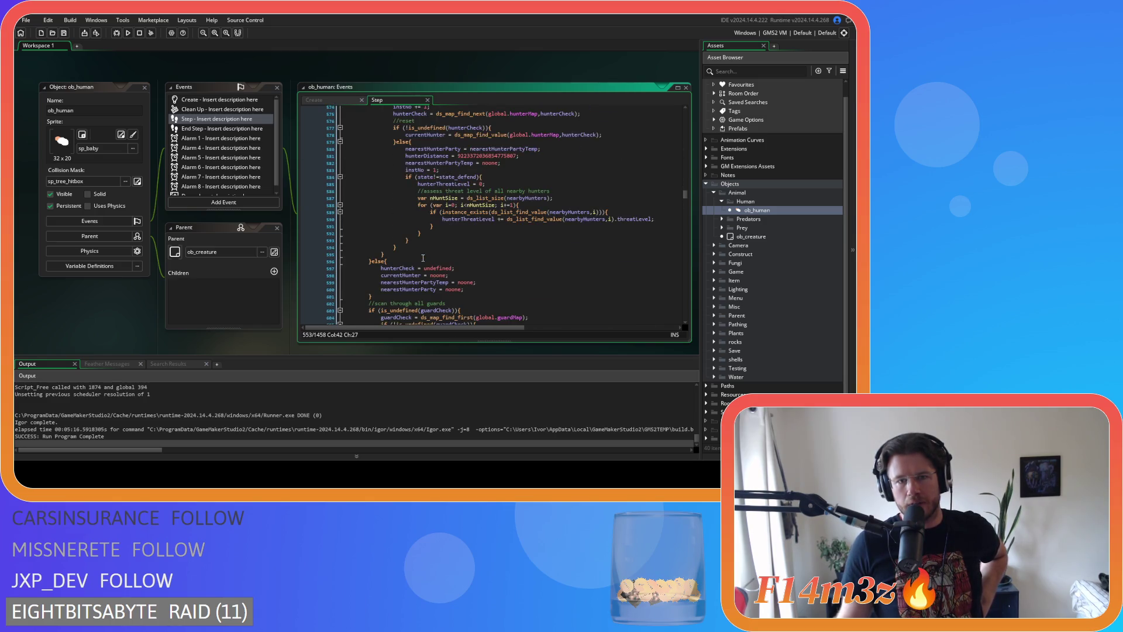
scroll(434, 257, "down", 3)
scroll(508, 260, "down", 4)
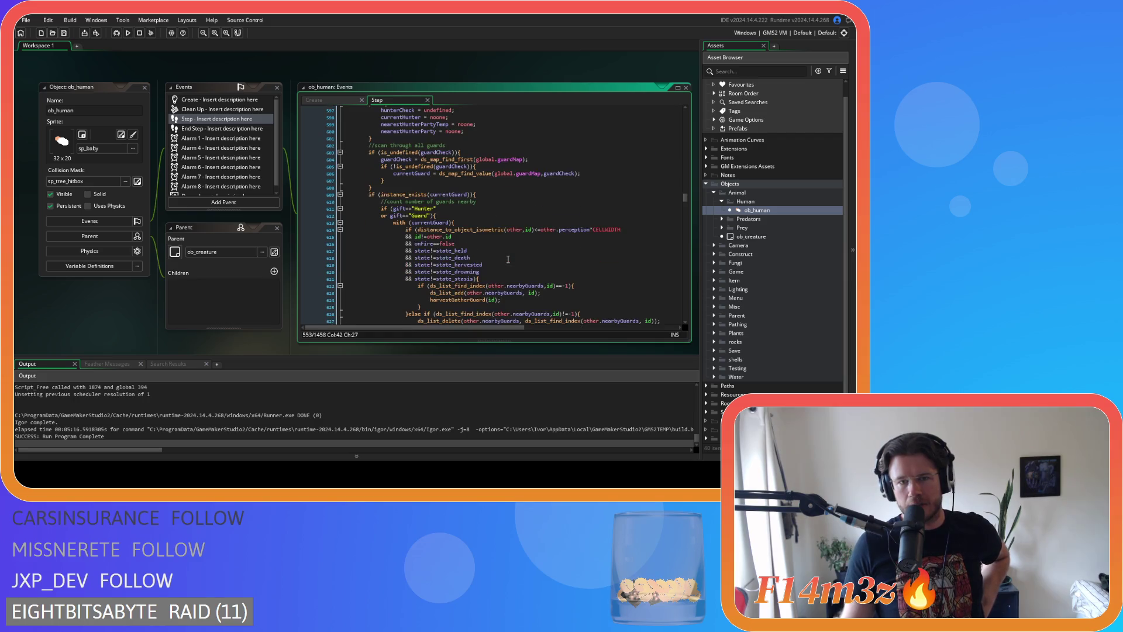
left_click(495, 173)
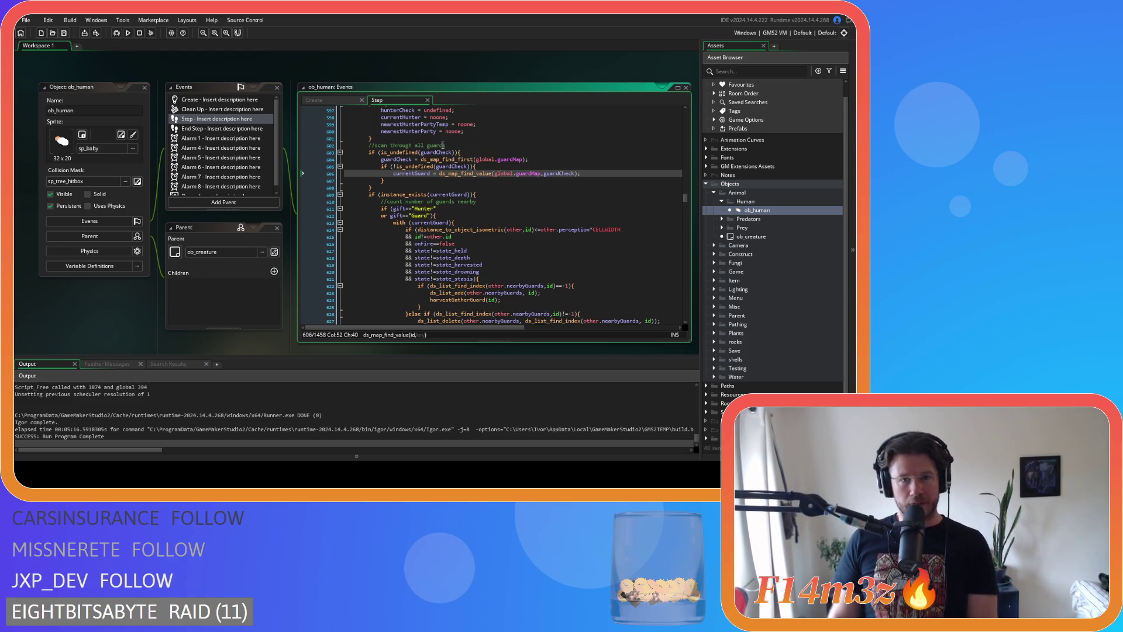
left_click(466, 188)
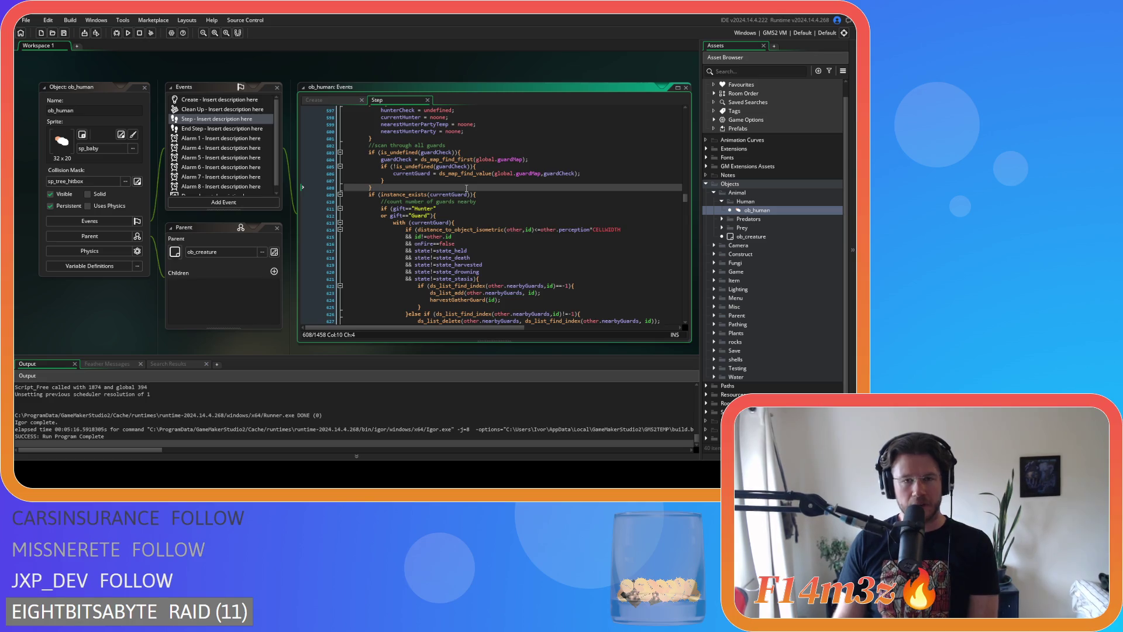
left_click(463, 195)
Indent the guard advance and reset lines one level deeper
scroll(514, 222, "down", 3)
scroll(545, 244, "down", 10)
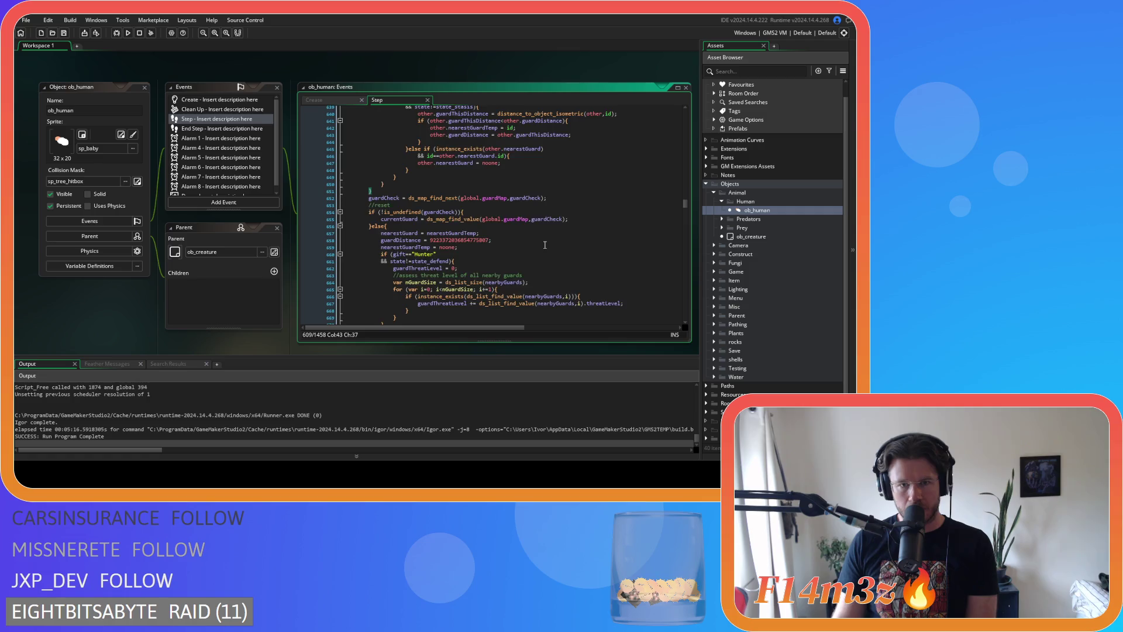
scroll(545, 244, "down", 3)
scroll(545, 244, "up", 1)
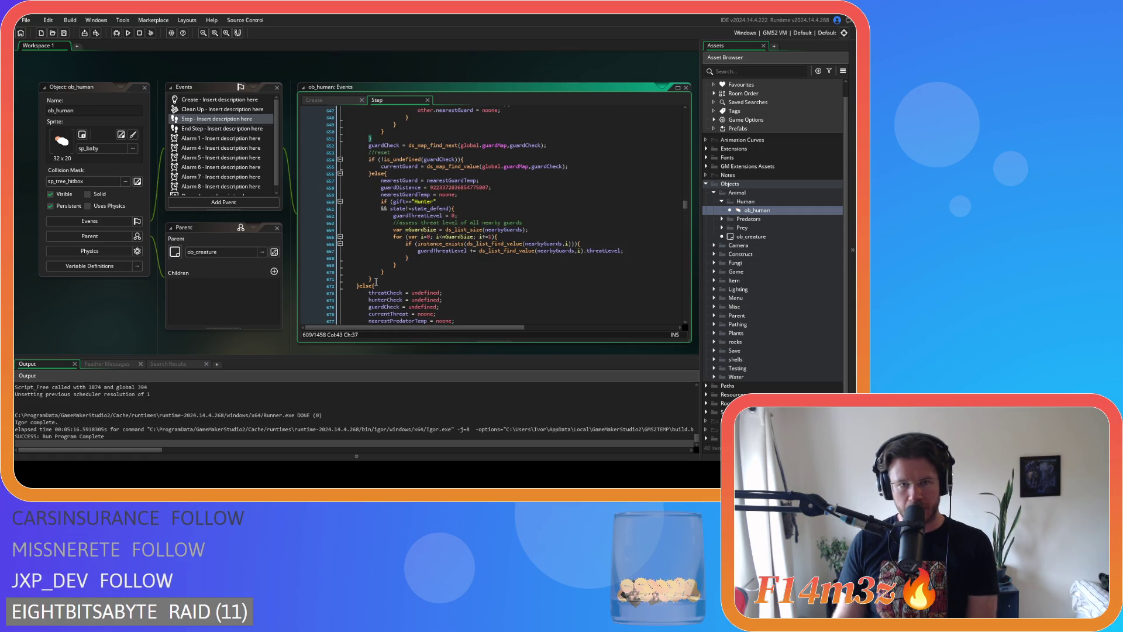
left_click_drag(377, 282, 368, 146)
key("Tab")
scroll(390, 168, "up", 15)
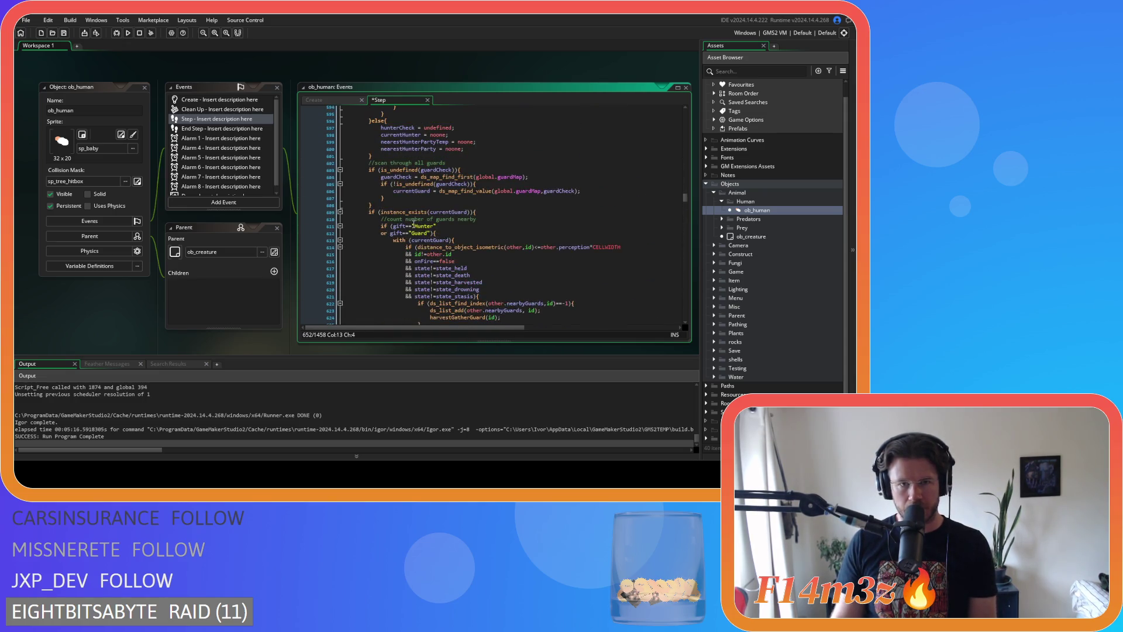
scroll(474, 212, "up", 20)
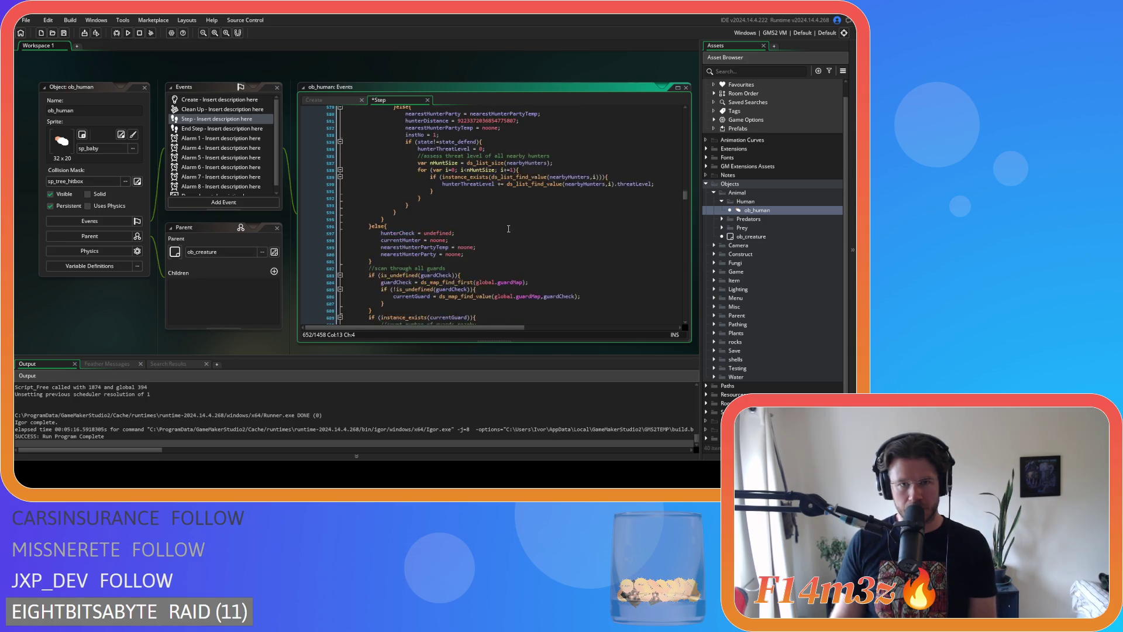
Select the guard check line that the while header will replace
left_click_drag(454, 198, 383, 191)
scroll(457, 239, "down", 4)
scroll(456, 238, "down", 16)
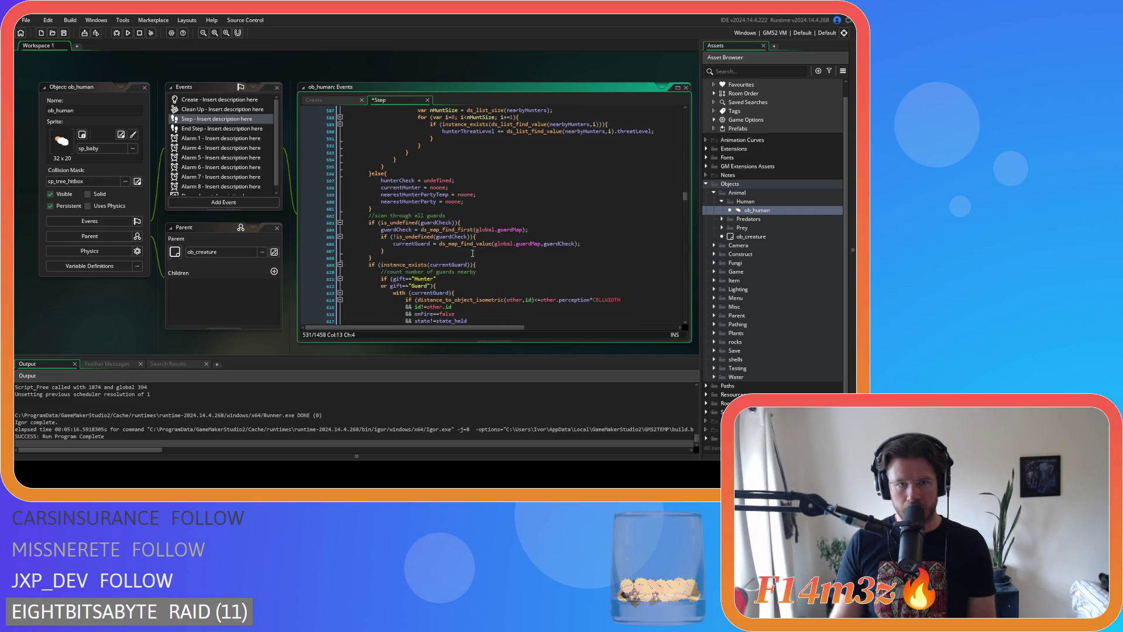
scroll(472, 253, "down", 2)
left_click_drag(474, 212, 363, 213)
Paste the while (!is_undefined(threatCheck) && instNo<=global.time) header over the guard check
key("ctrl+v")
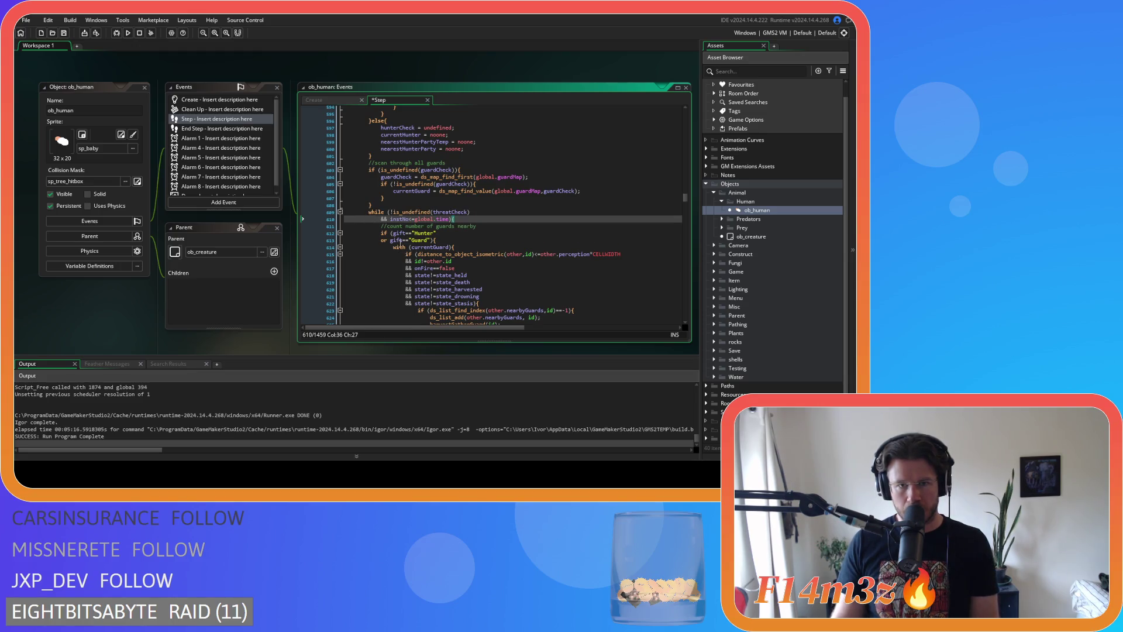
key("Home")
scroll(452, 176, "down", 5)
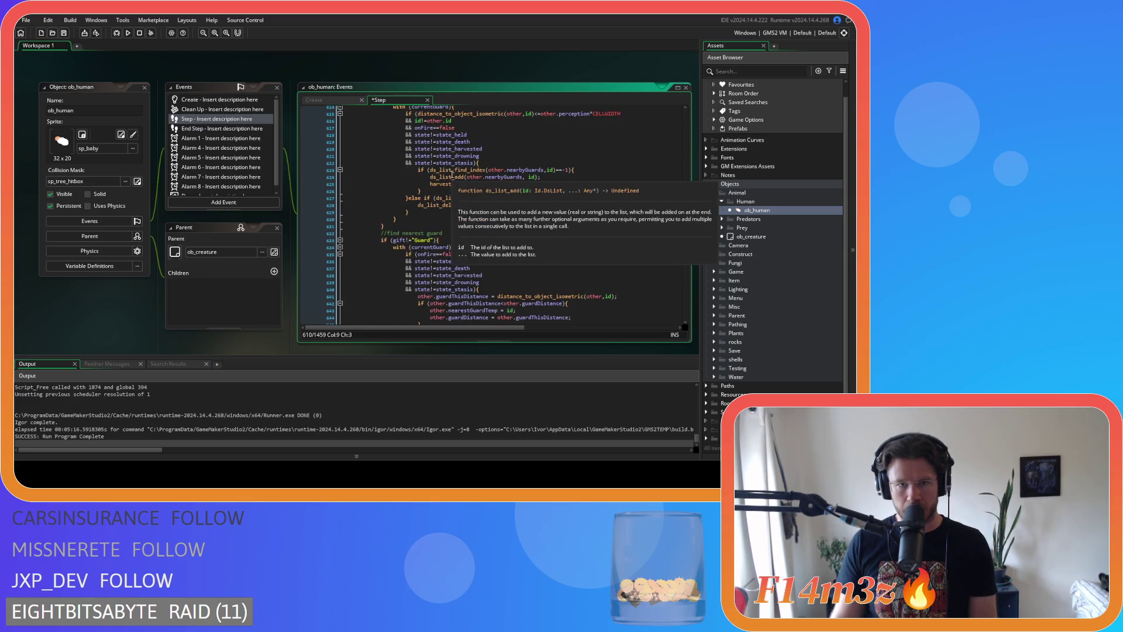
key("End")
scroll(452, 176, "down", 2)
scroll(451, 254, "down", 3)
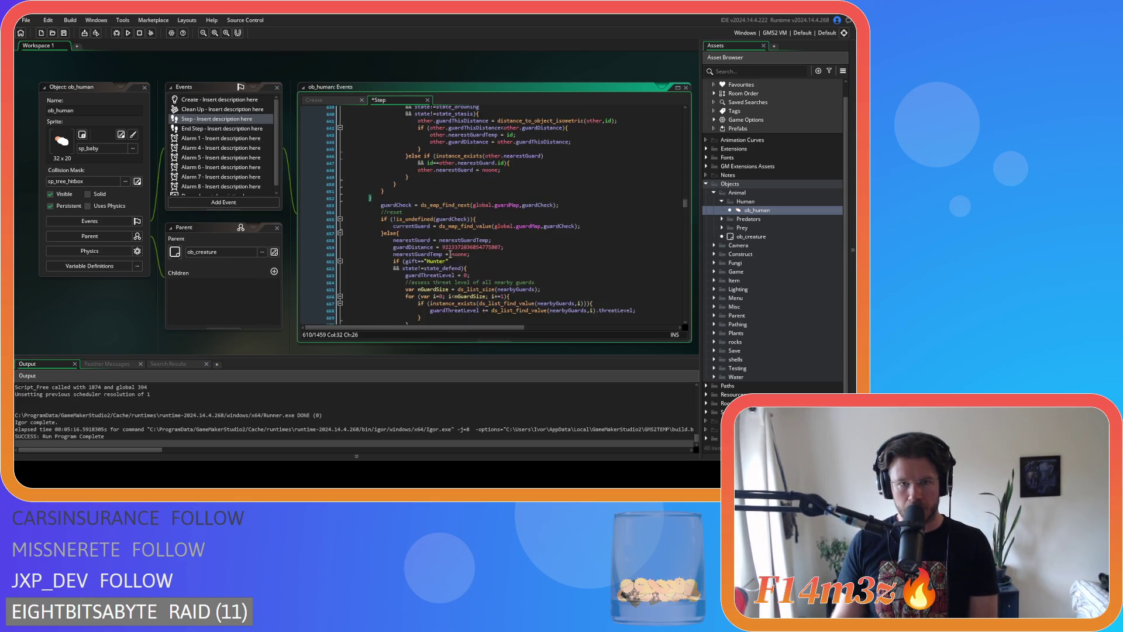
left_click(325, 199)
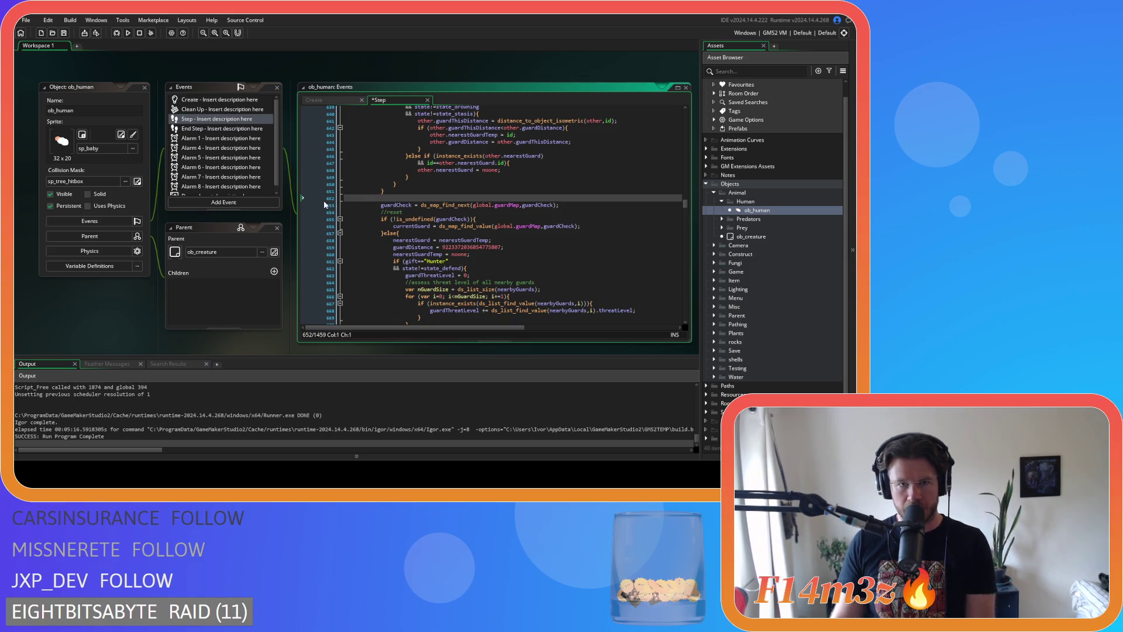
scroll(325, 203, "down", 4)
left_click(391, 246)
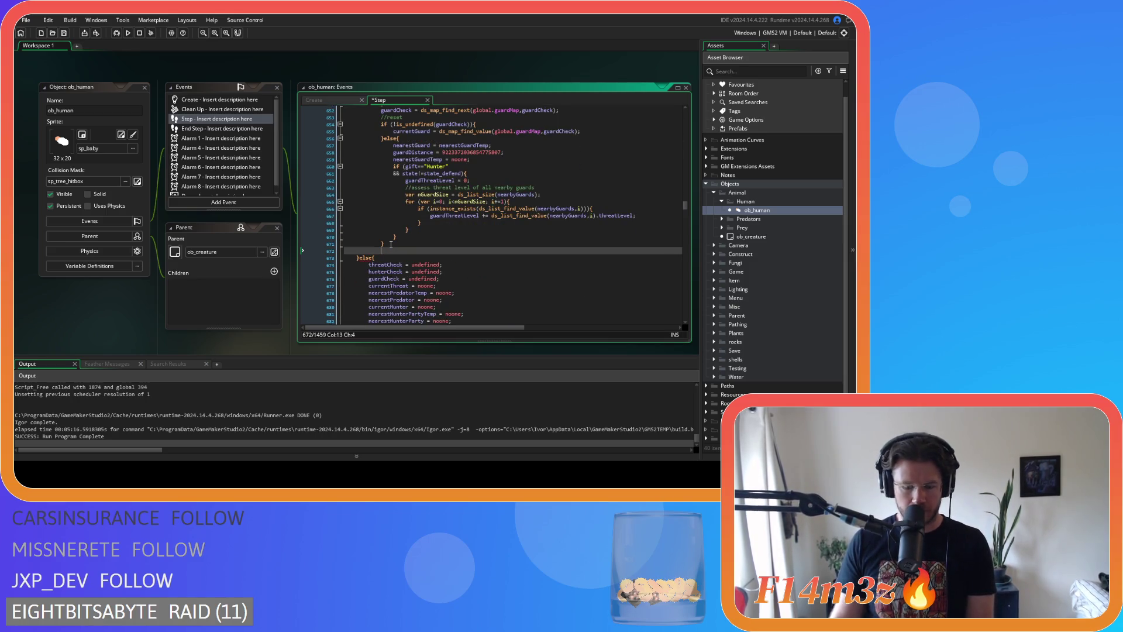
Add instNo += 1 before the guard map advances
key("ctrl+z")
scroll(403, 250, "up", 4)
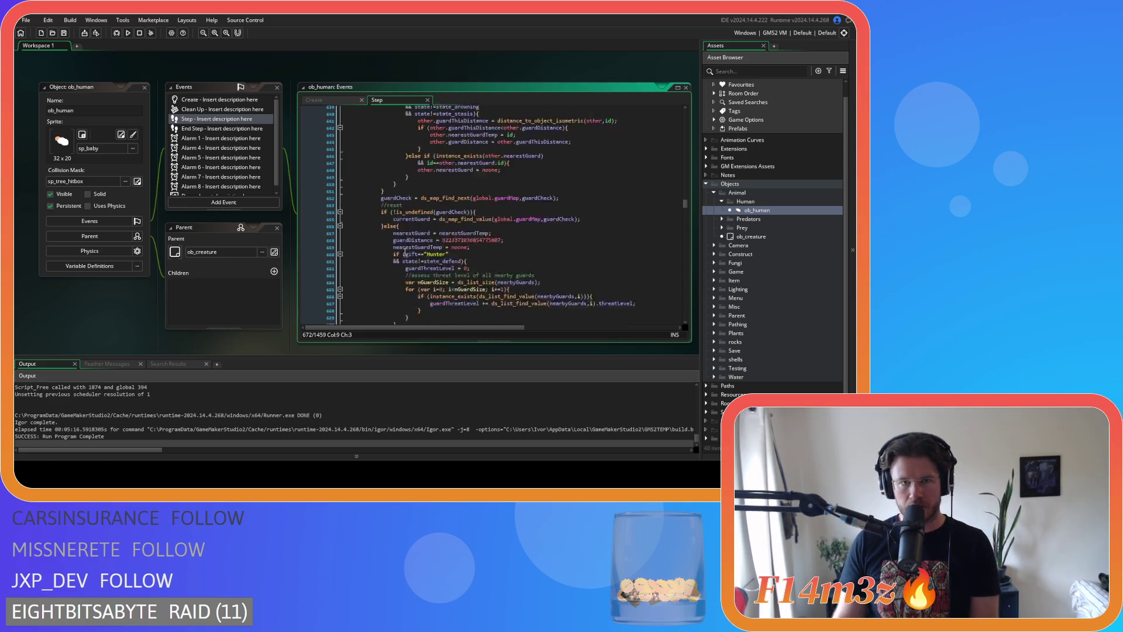
left_click(419, 211)
key("Return")
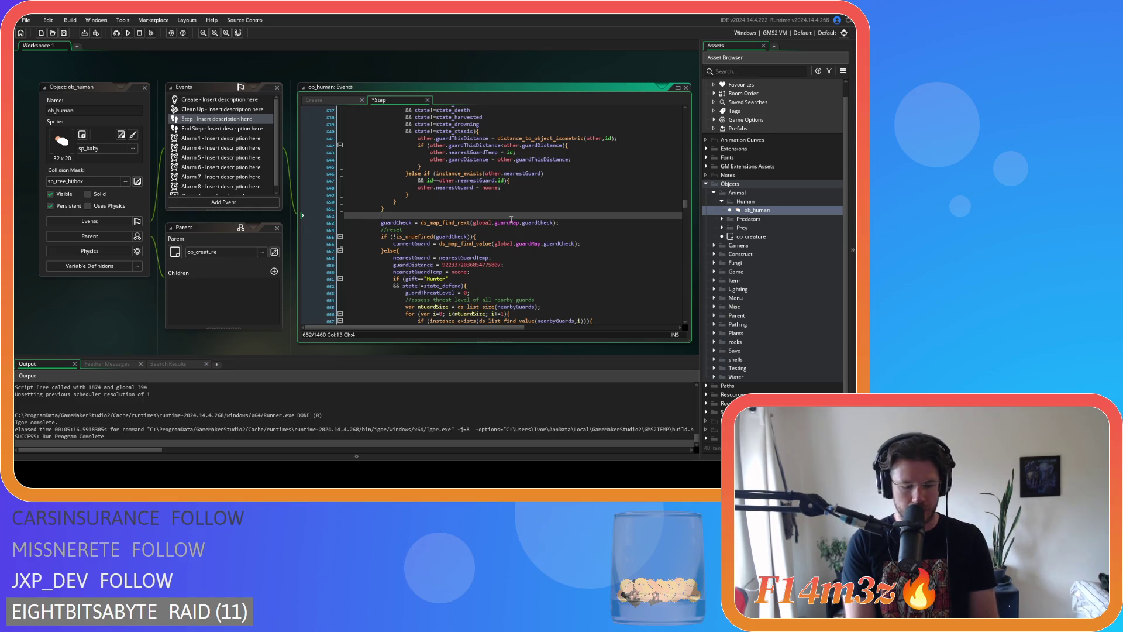
type("inst")
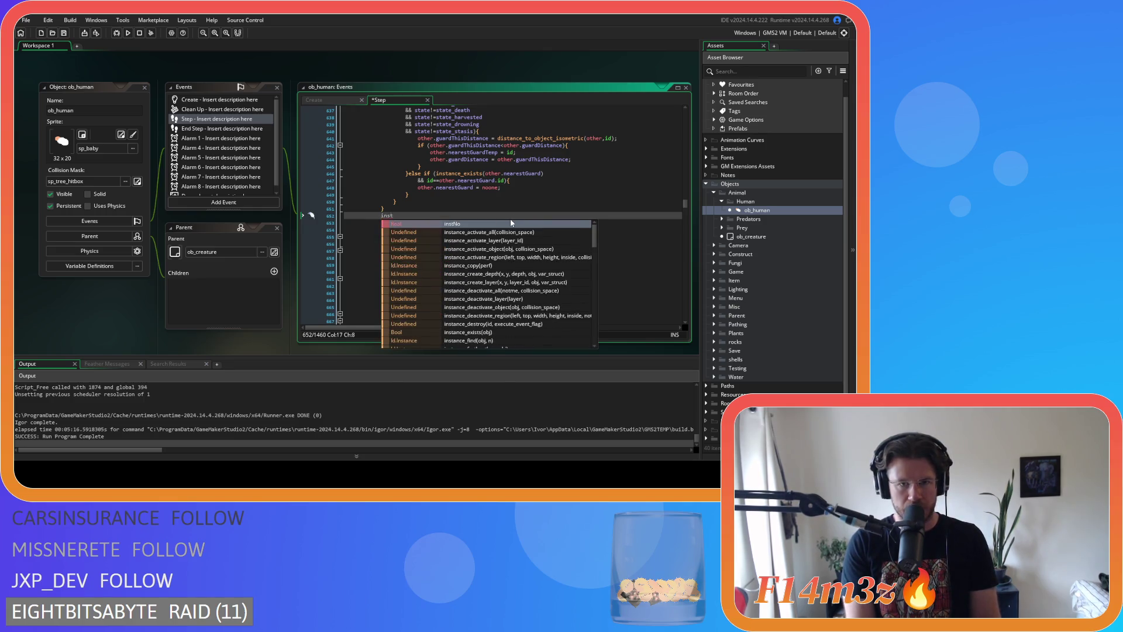
type("No += 1;")
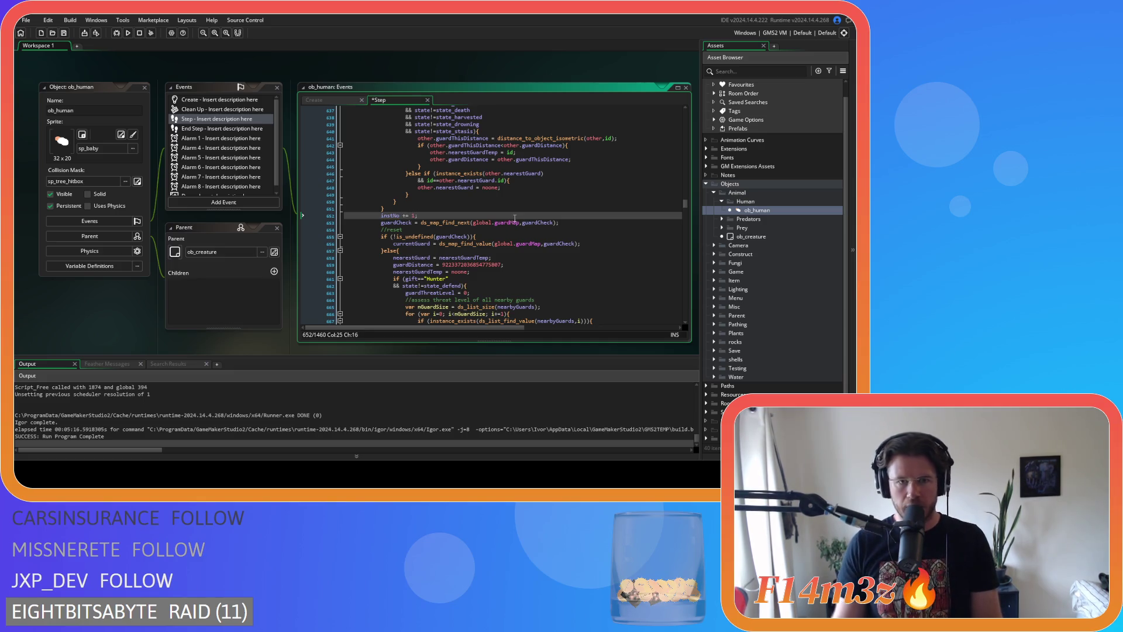
Reset instNo = 1 after the nearestGuardTemp reset and save the Step event
scroll(497, 232, "down", 2)
left_click(480, 237)
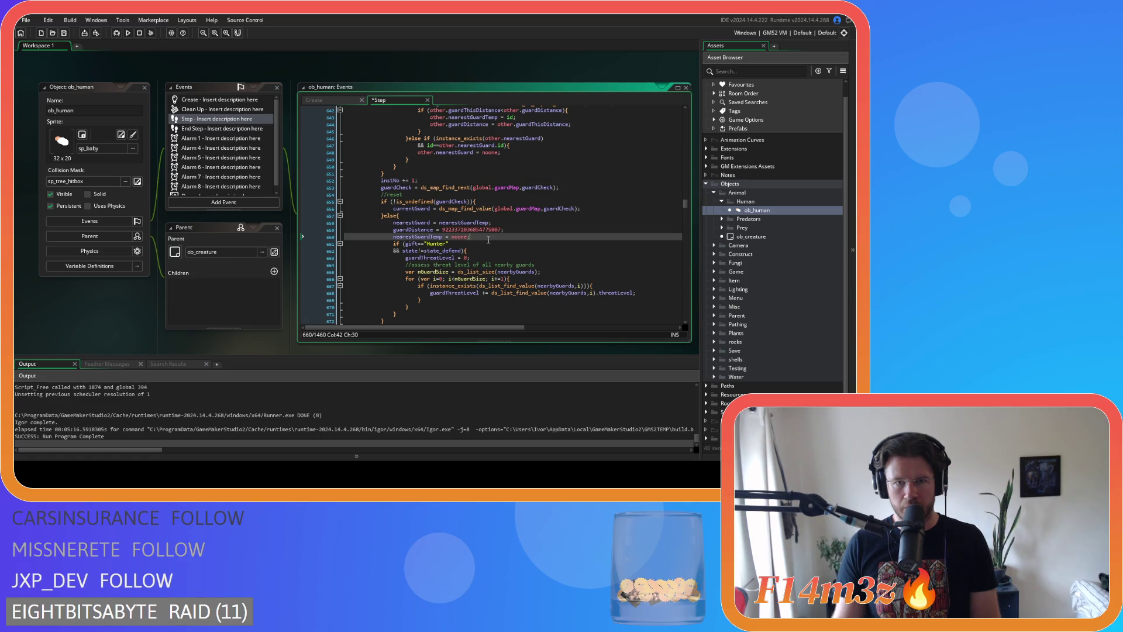
key("Return")
type("inst")
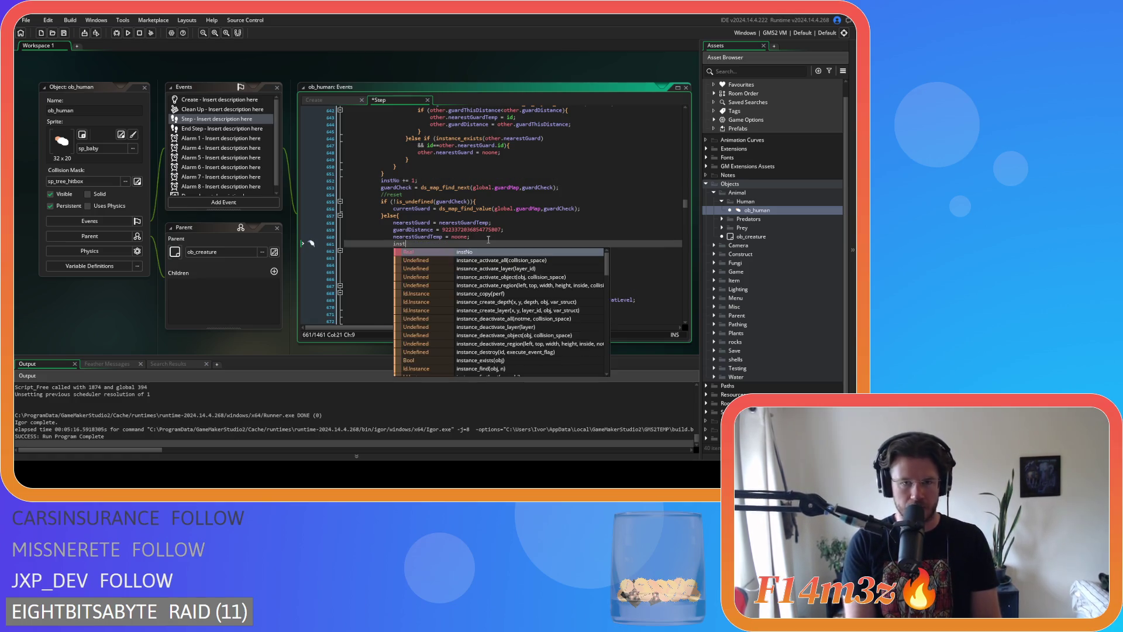
type("No = 1;")
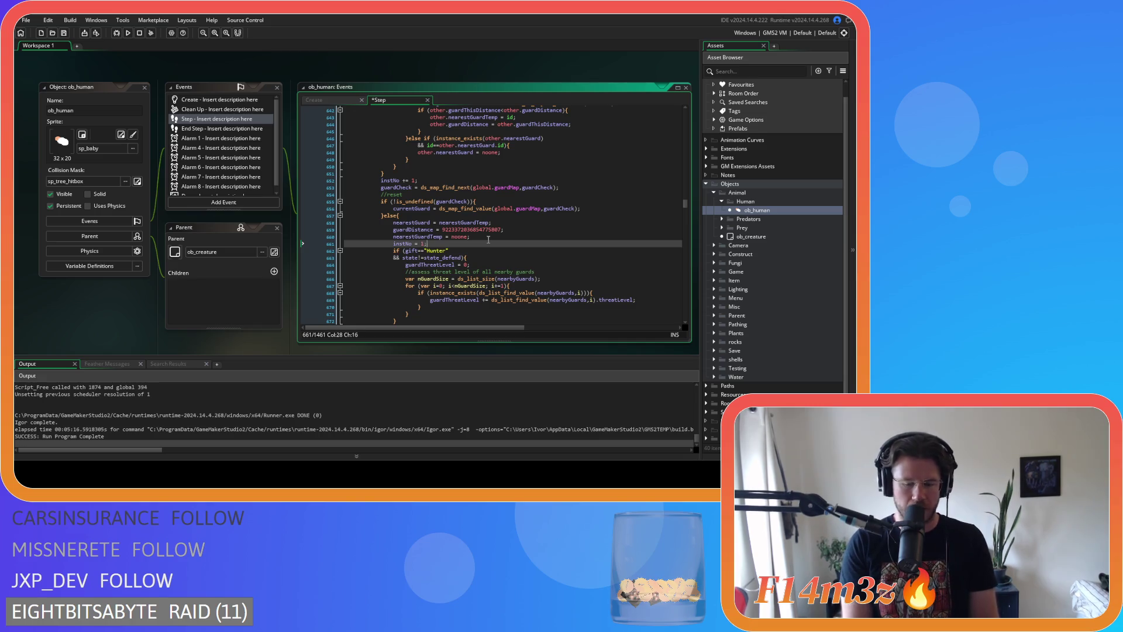
key("ctrl+s")
scroll(488, 239, "up", 3)
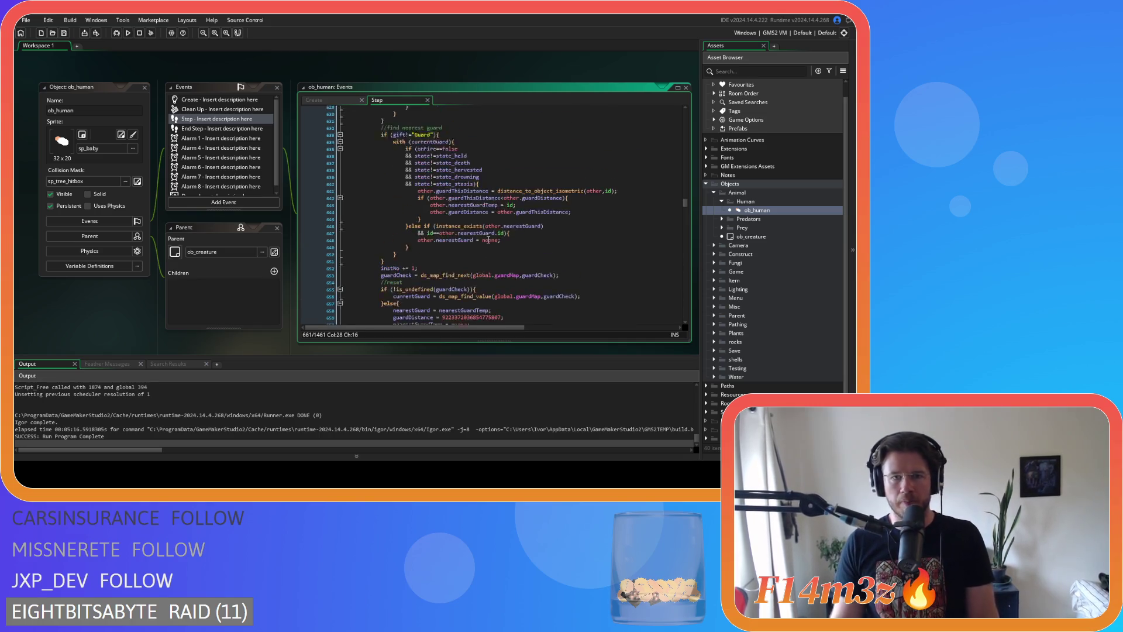
scroll(489, 240, "up", 12)
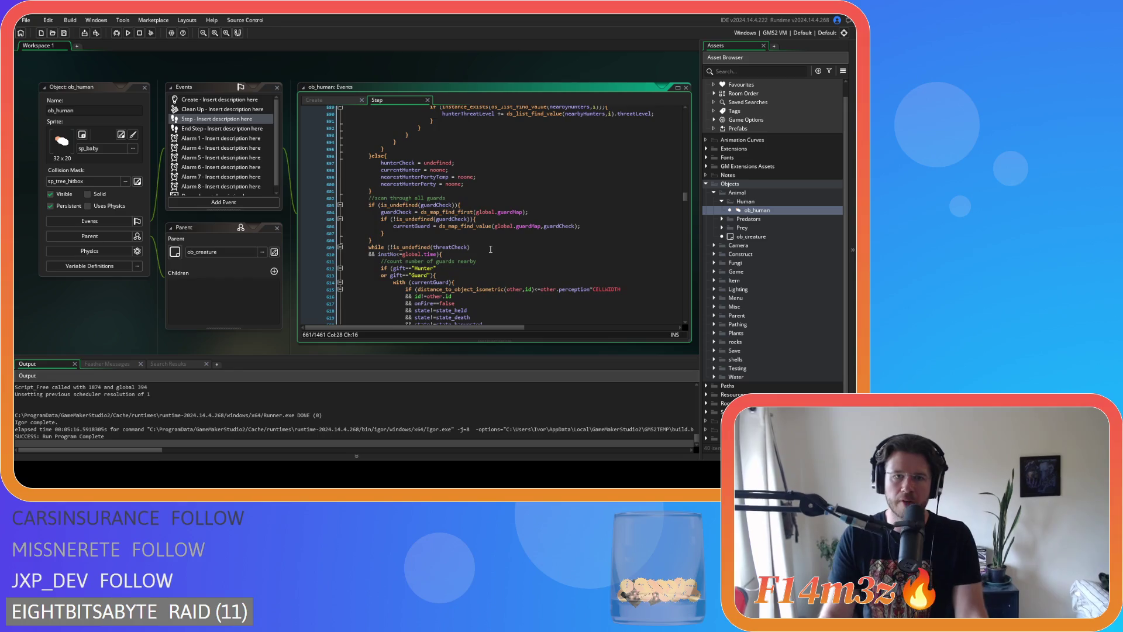
scroll(490, 249, "down", 12)
scroll(490, 249, "down", 14)
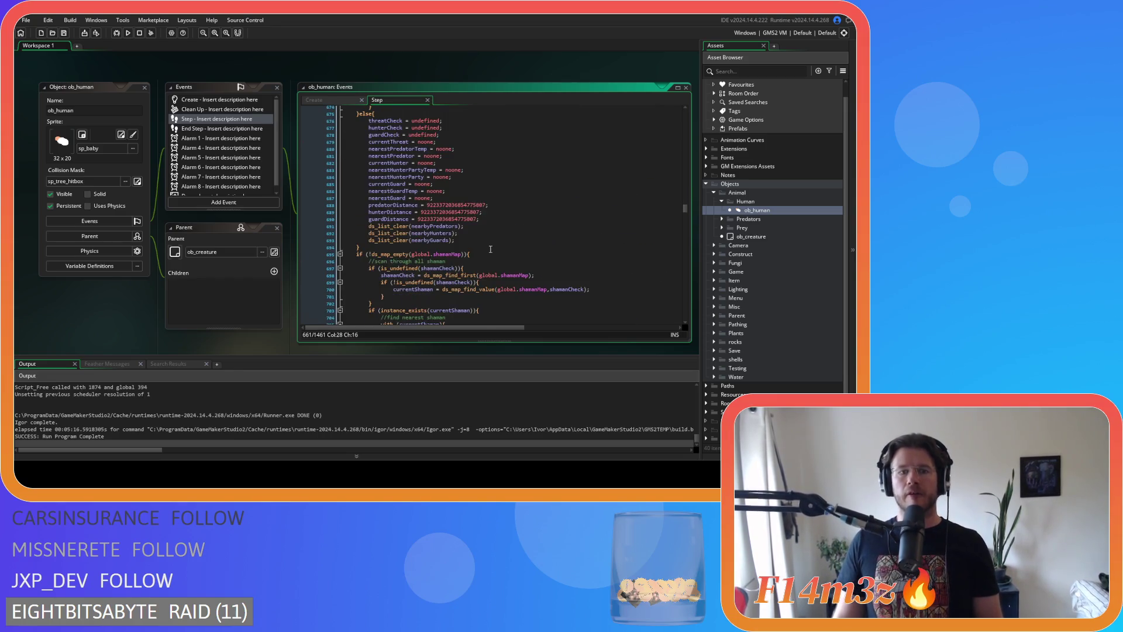
mouse_move(474, 211)
left_mouse_down()
mouse_move(410, 130)
mouse_move(508, 222)
mouse_move(459, 176)
left_mouse_up()
scroll(540, 303, "up", 9)
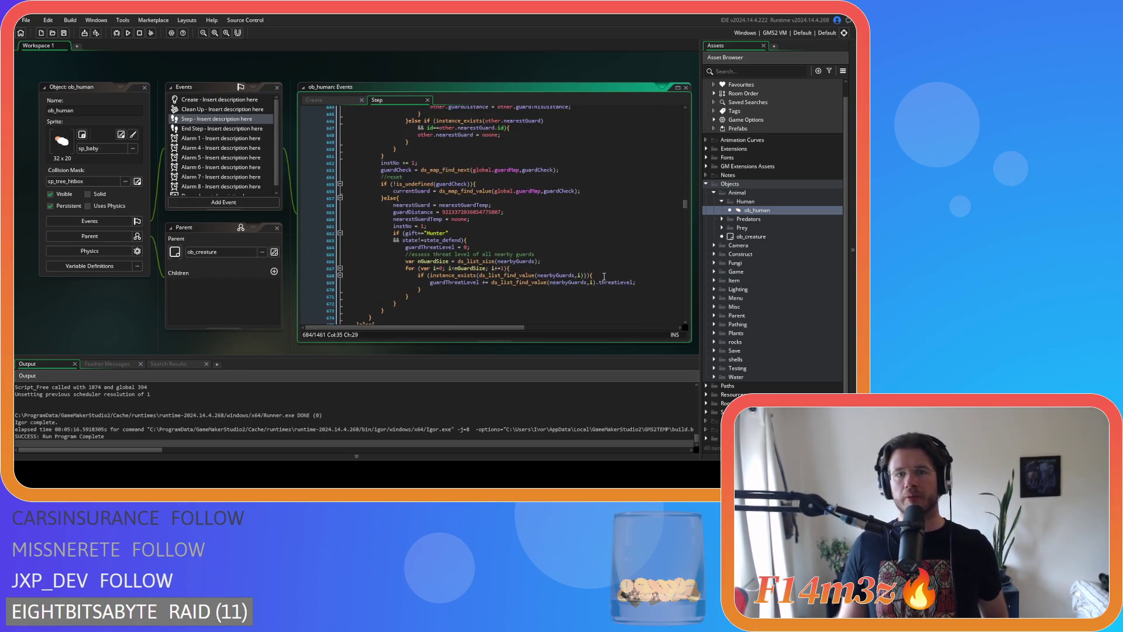
scroll(540, 304, "up", 9)
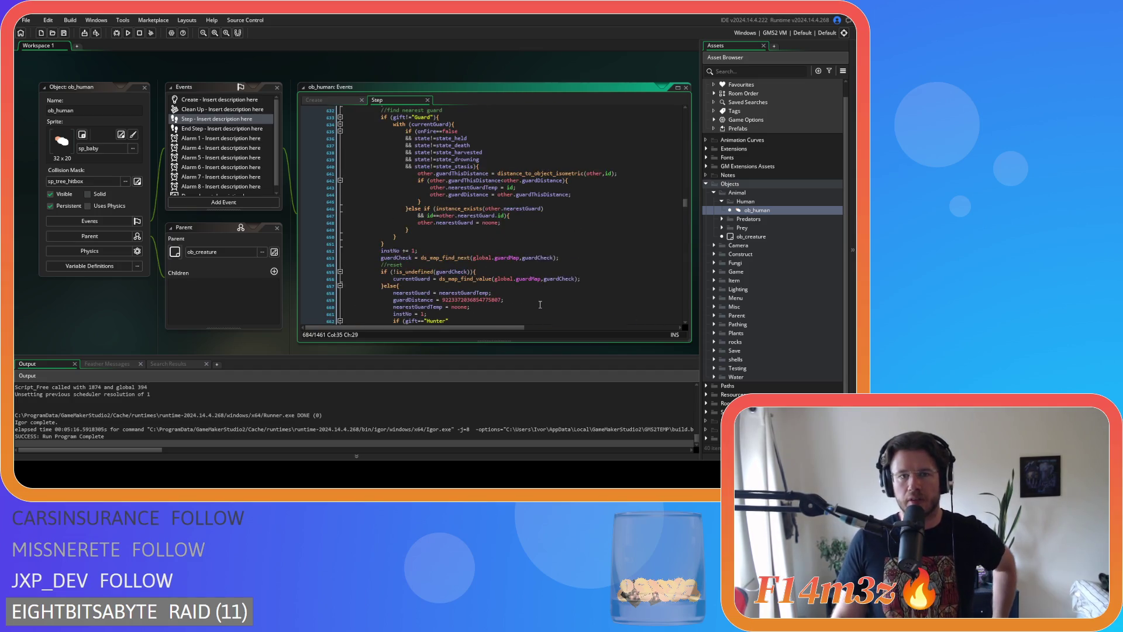
scroll(540, 304, "up", 4)
scroll(540, 304, "down", 18)
scroll(539, 306, "down", 17)
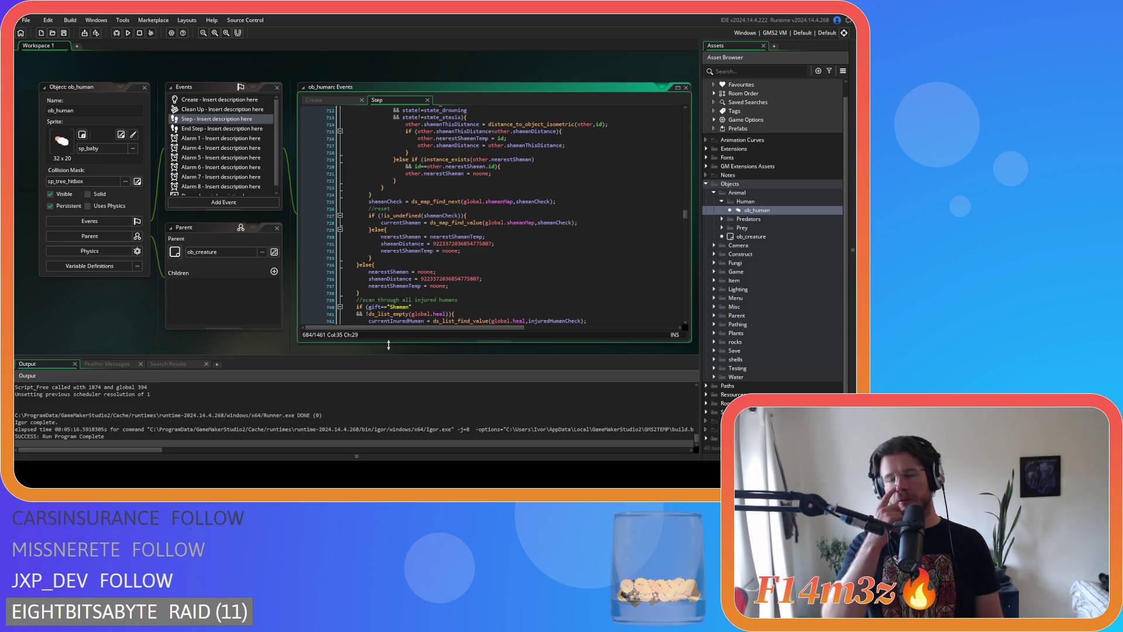
left_click(483, 264)
scroll(483, 263, "down", 5)
scroll(483, 262, "up", 16)
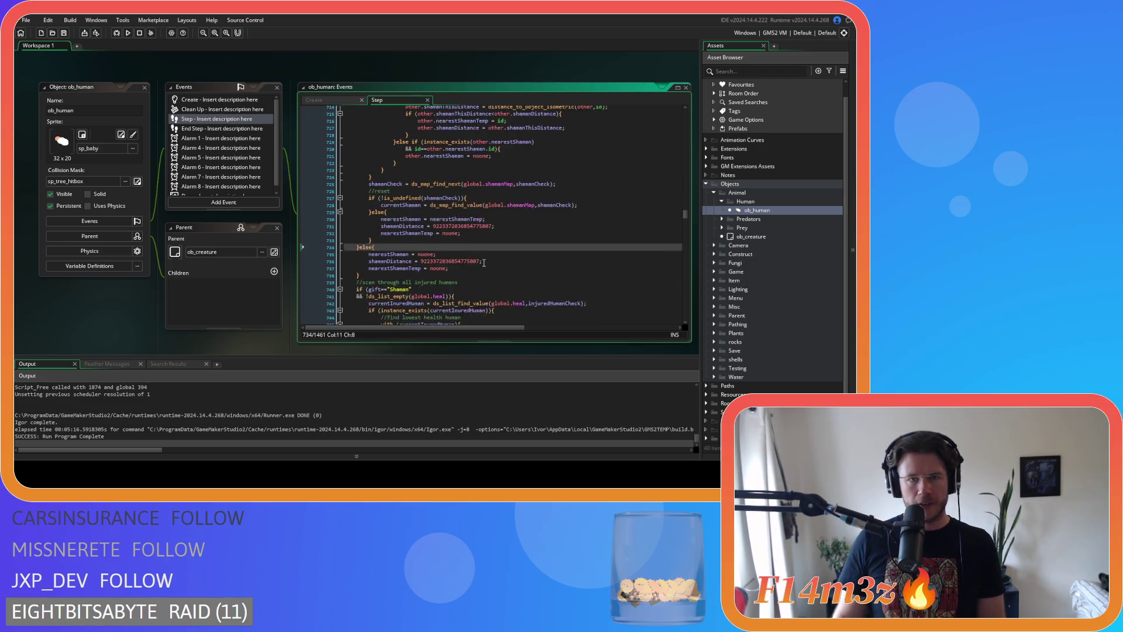
scroll(478, 271, "down", 4)
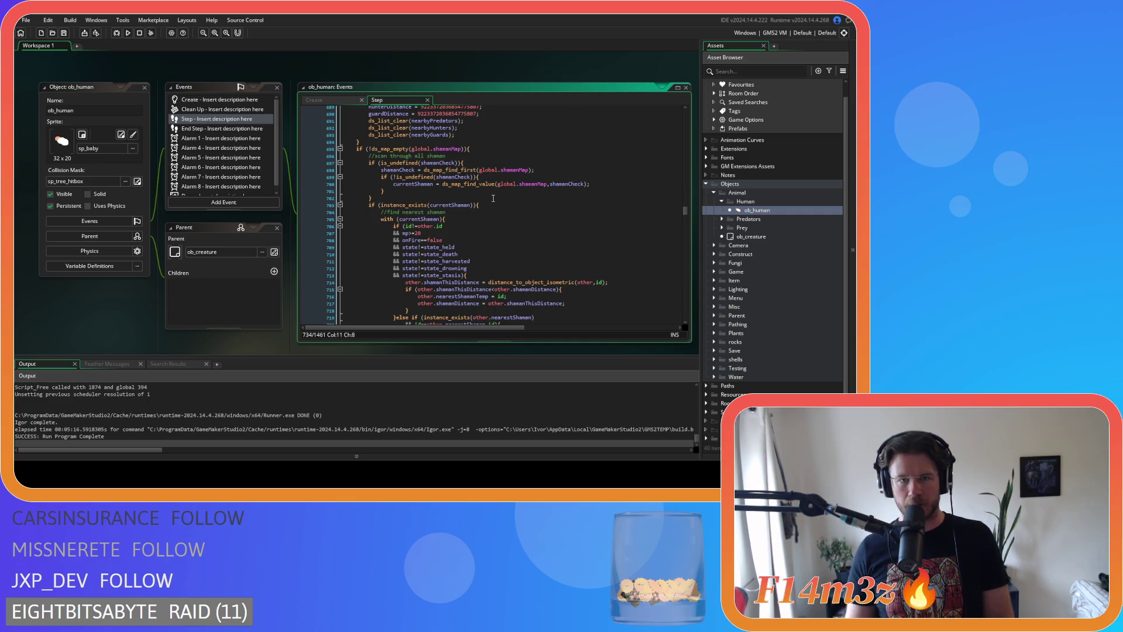
scroll(493, 199, "up", 20)
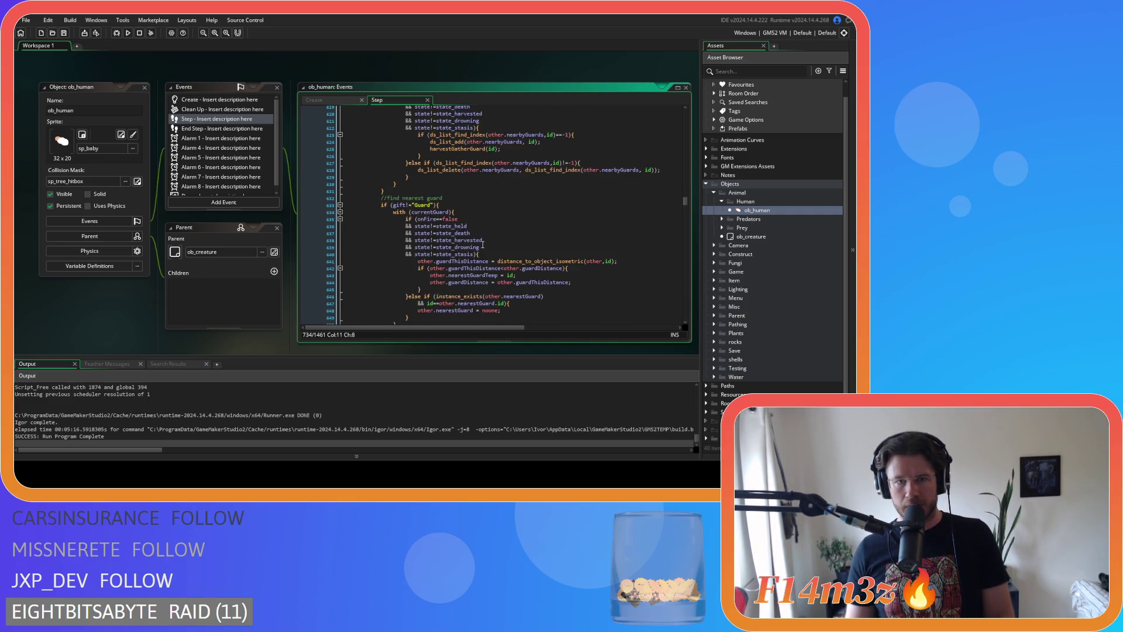
scroll(481, 254, "up", 7)
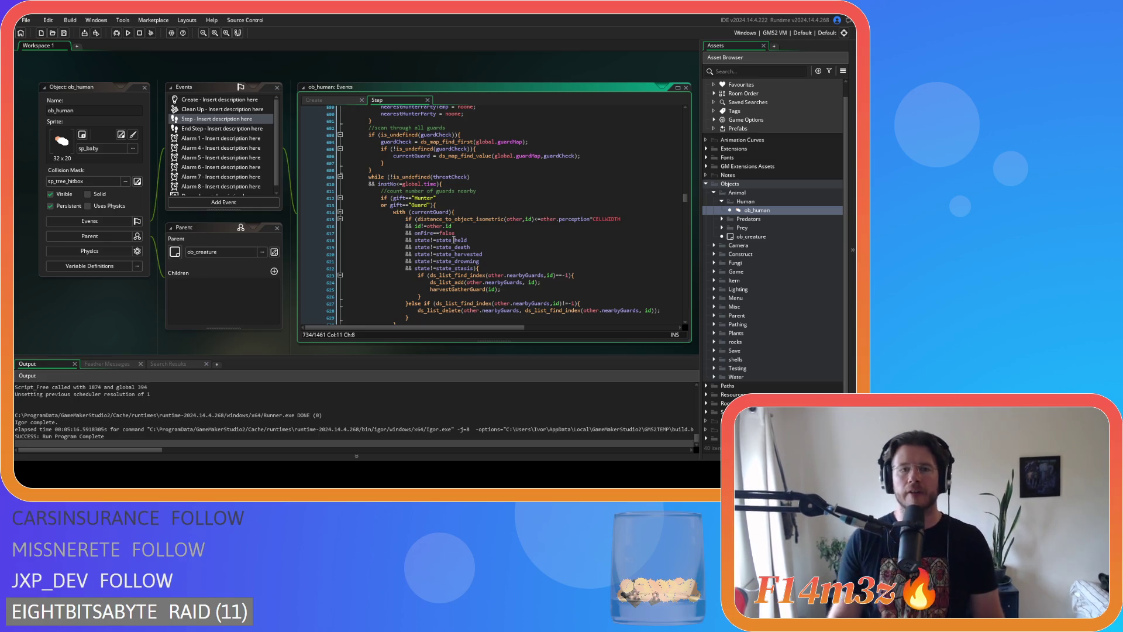
scroll(448, 193, "up", 1)
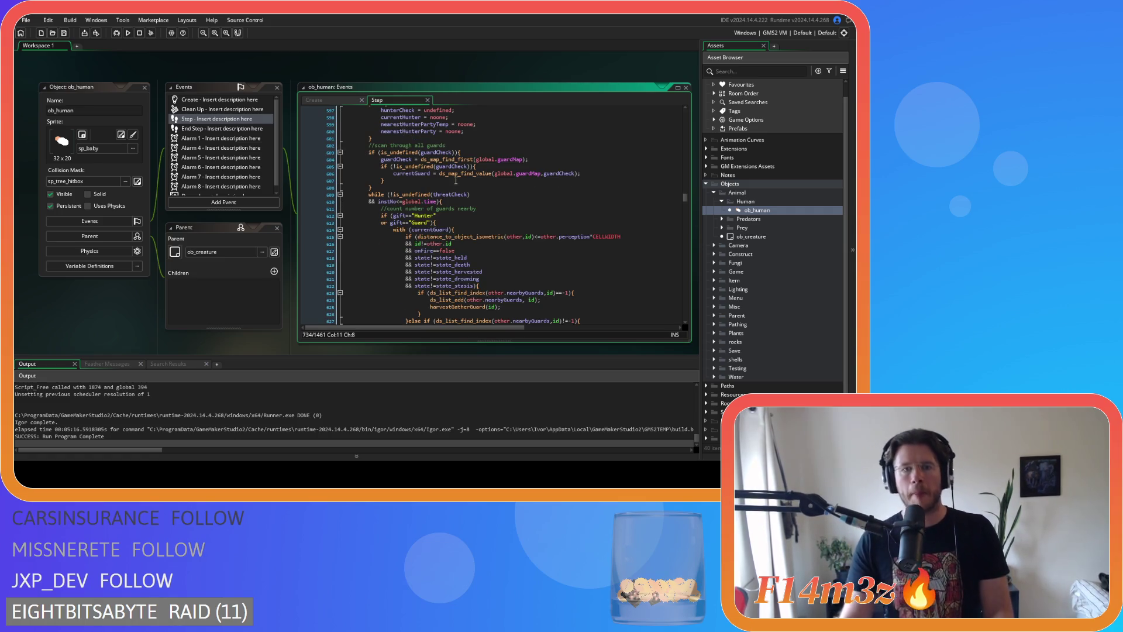
scroll(443, 174, "down", 2)
left_click_drag(443, 167, 369, 159)
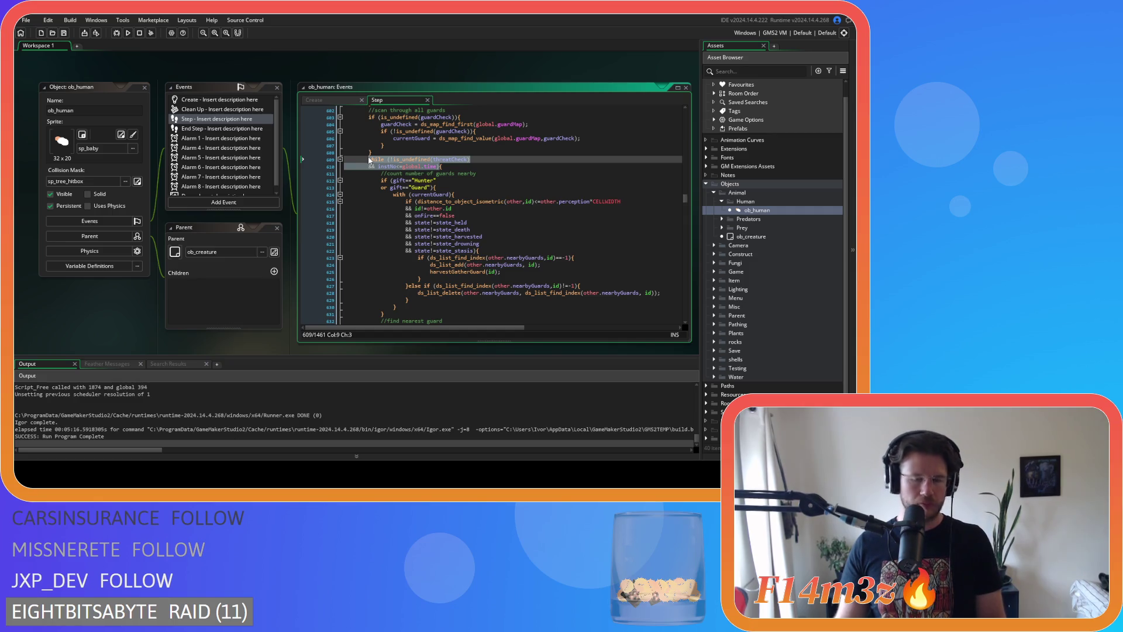
scroll(503, 175, "down", 10)
scroll(507, 180, "down", 15)
scroll(508, 180, "down", 5)
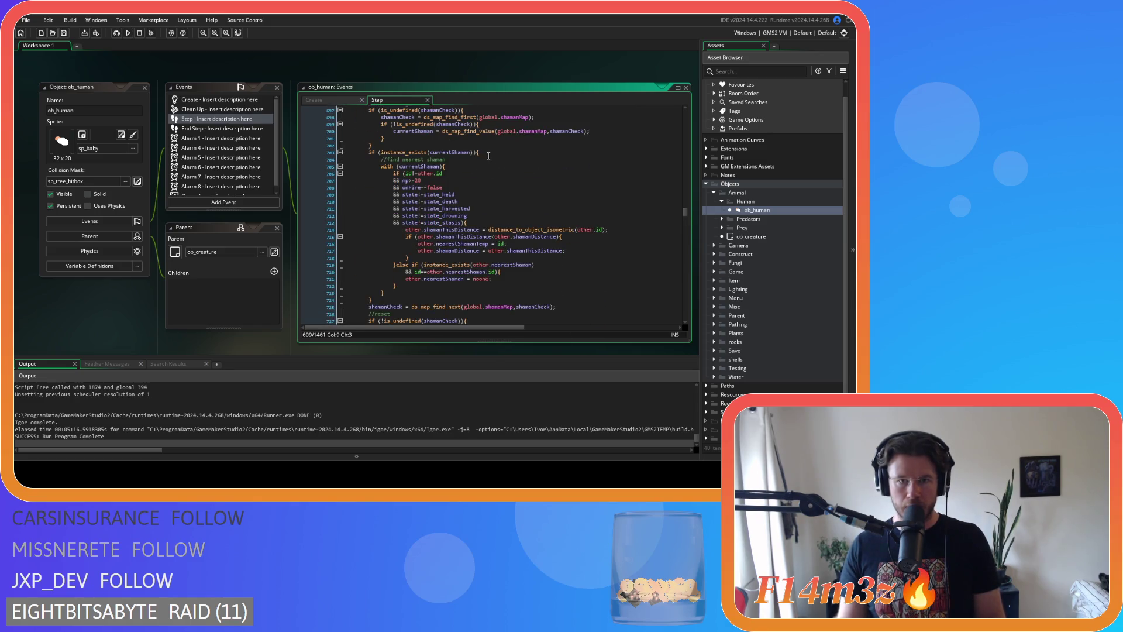
left_click(488, 153)
scroll(490, 154, "down", 5)
scroll(492, 154, "up", 8)
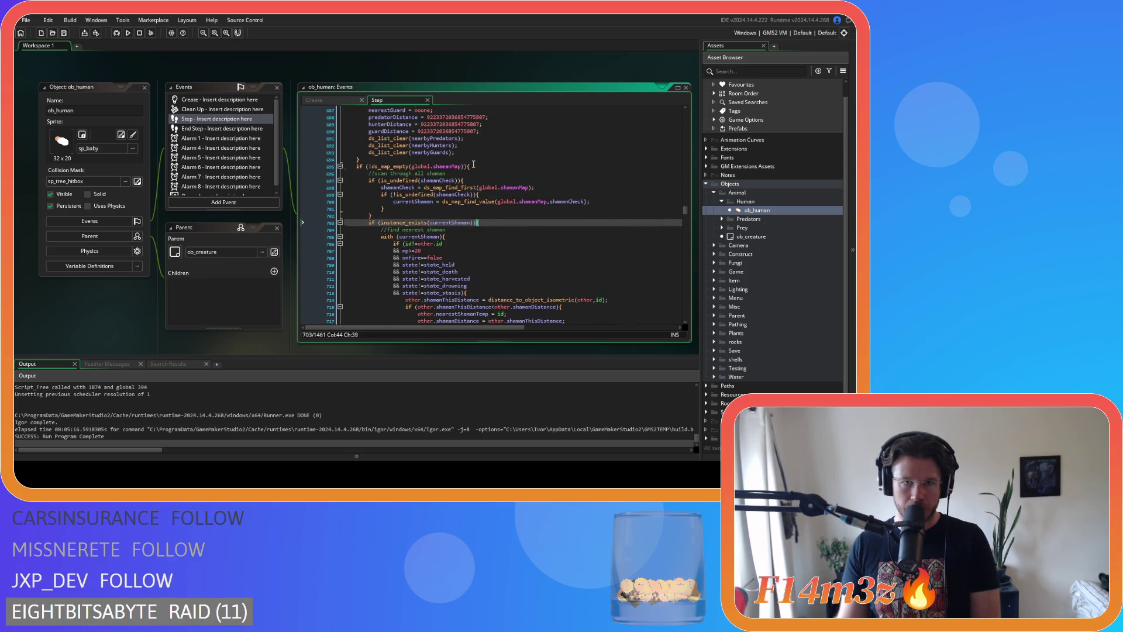
left_click(473, 166)
scroll(473, 165, "down", 5)
scroll(474, 164, "up", 4)
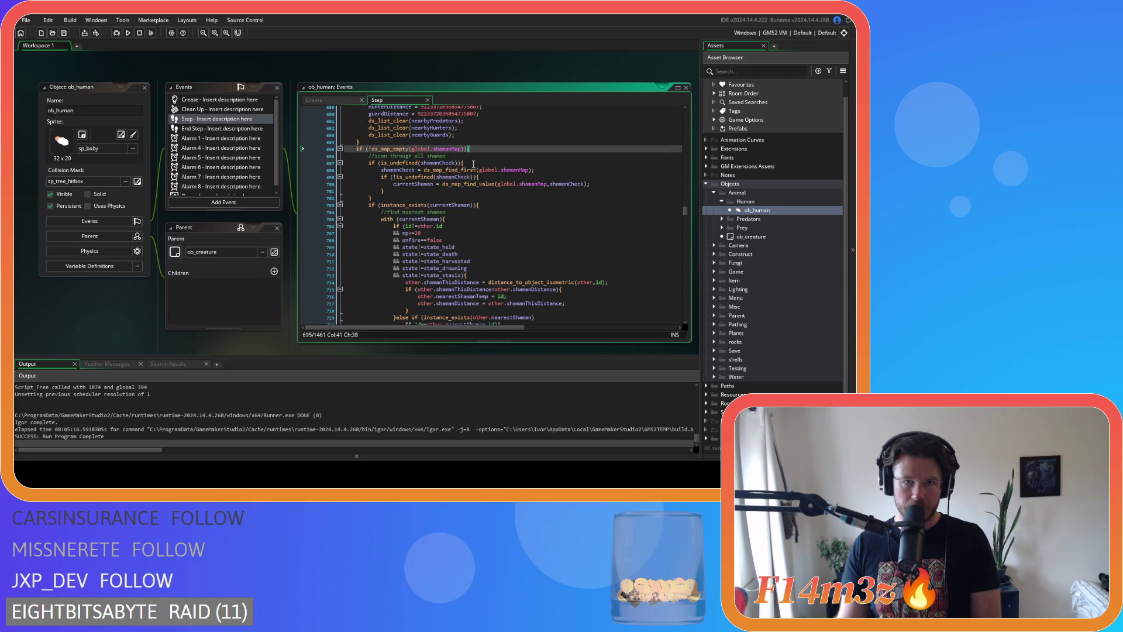
scroll(474, 164, "down", 8)
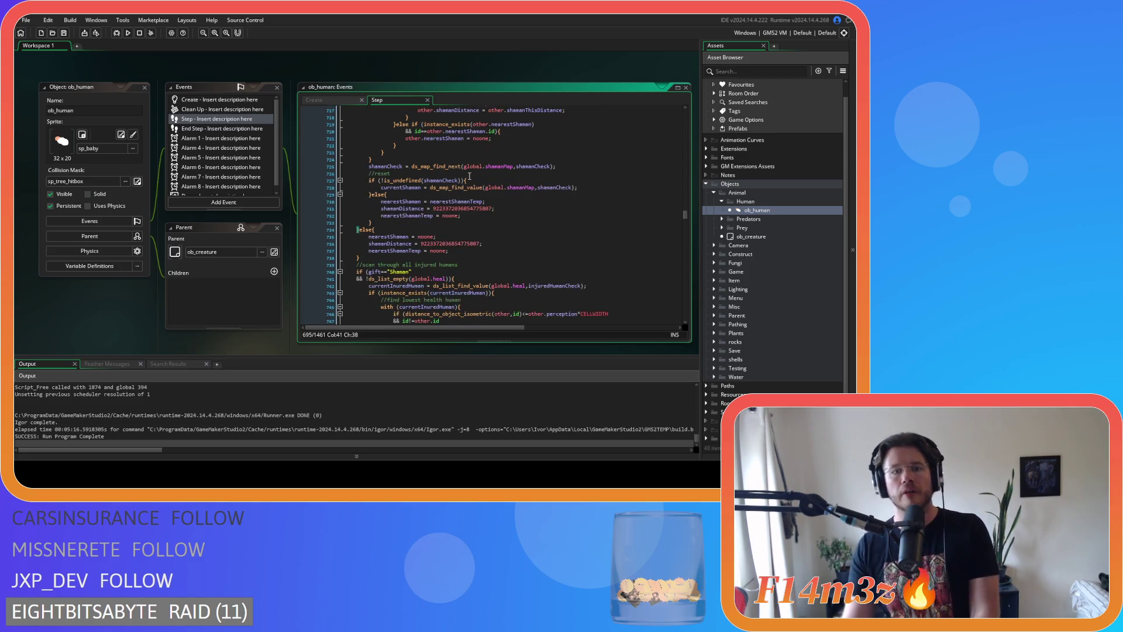
scroll(467, 168, "up", 3)
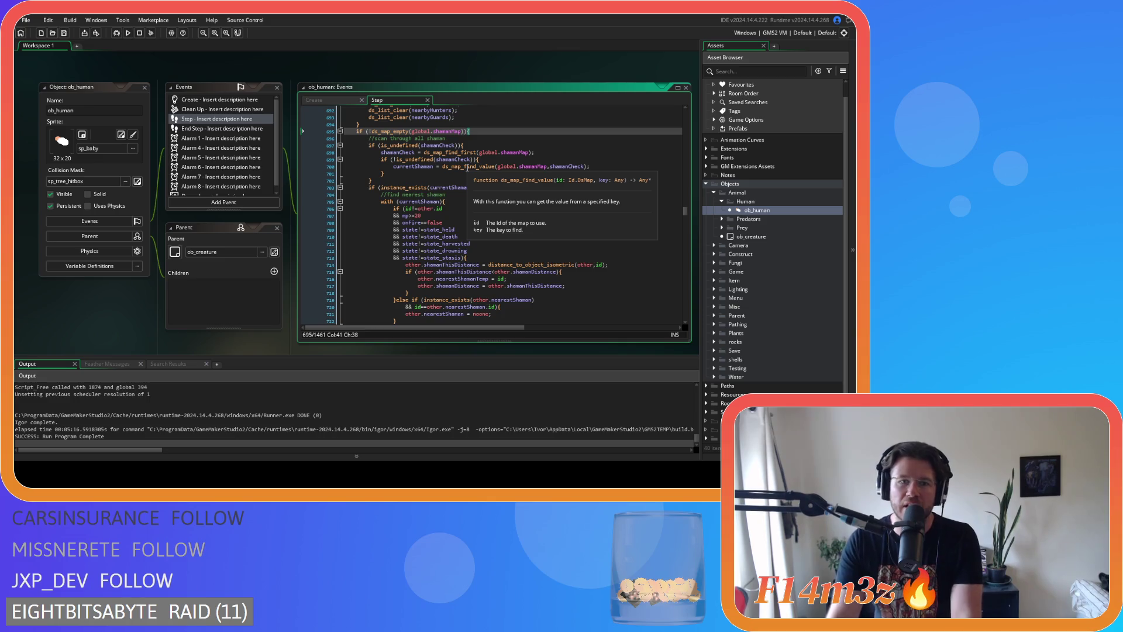
scroll(467, 168, "down", 6)
left_click(447, 198)
left_click(395, 198)
left_click(448, 197)
left_click(370, 183, "shift")
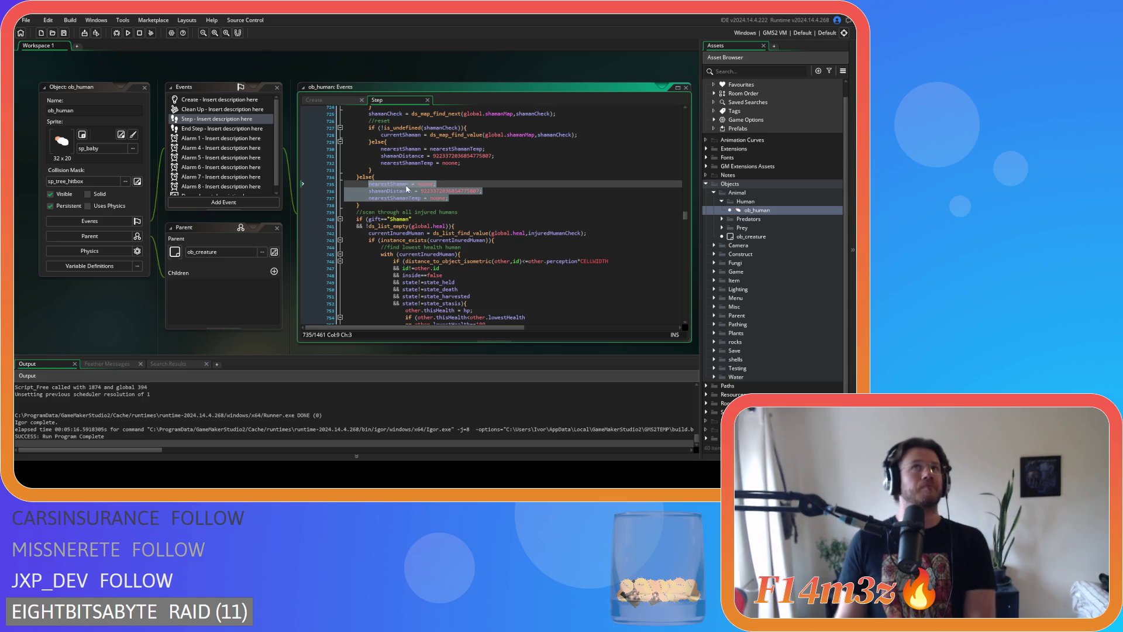
mouse_move(365, 201)
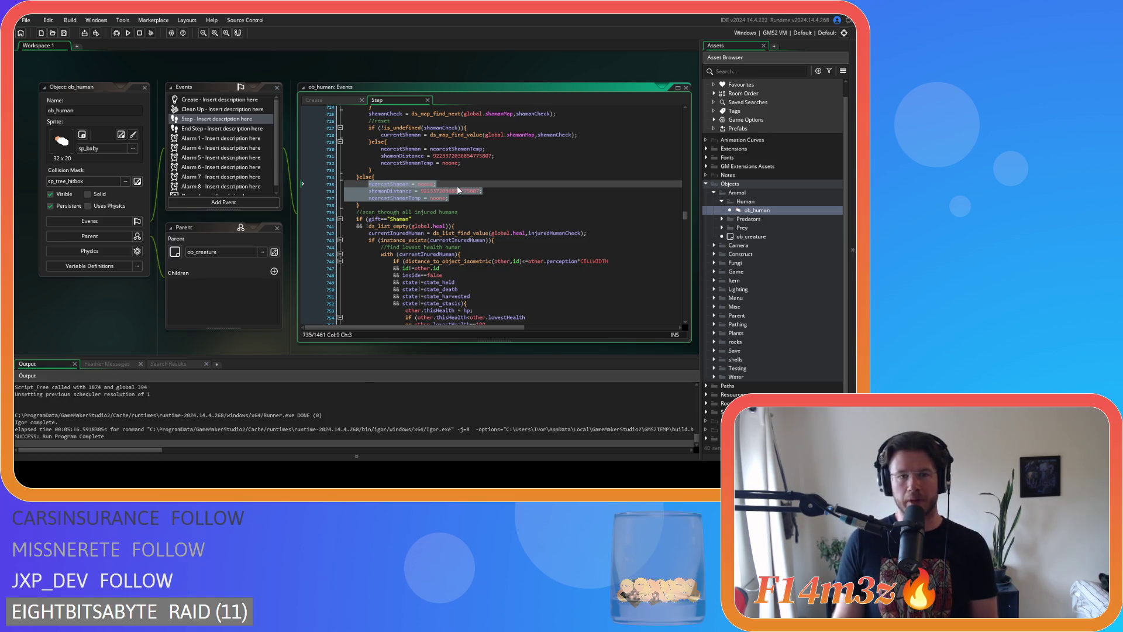
left_click(469, 196)
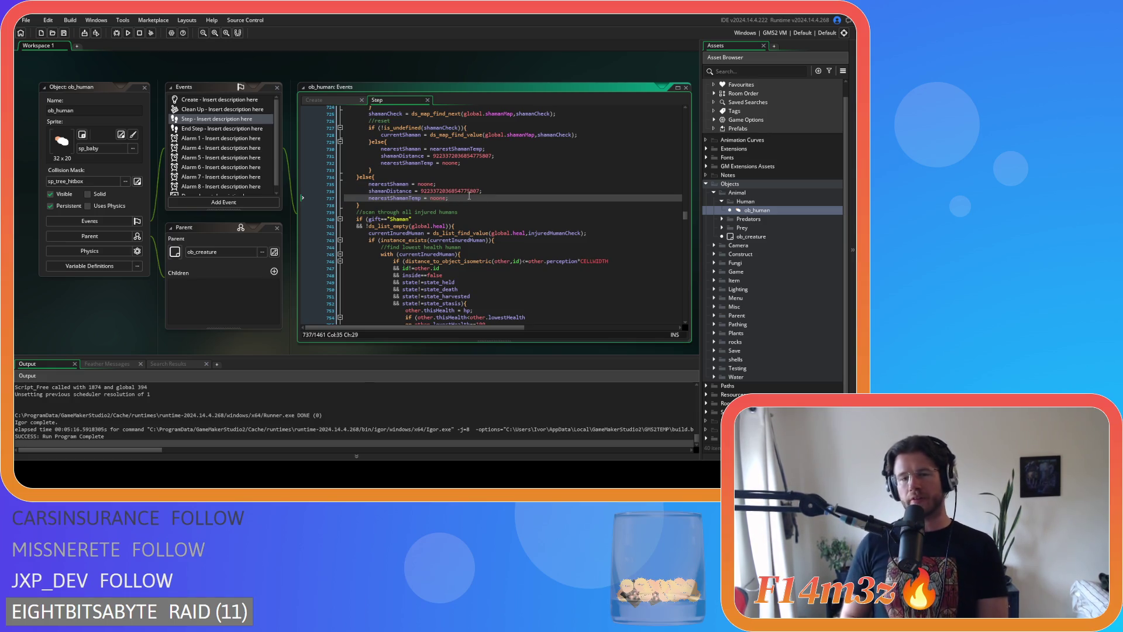
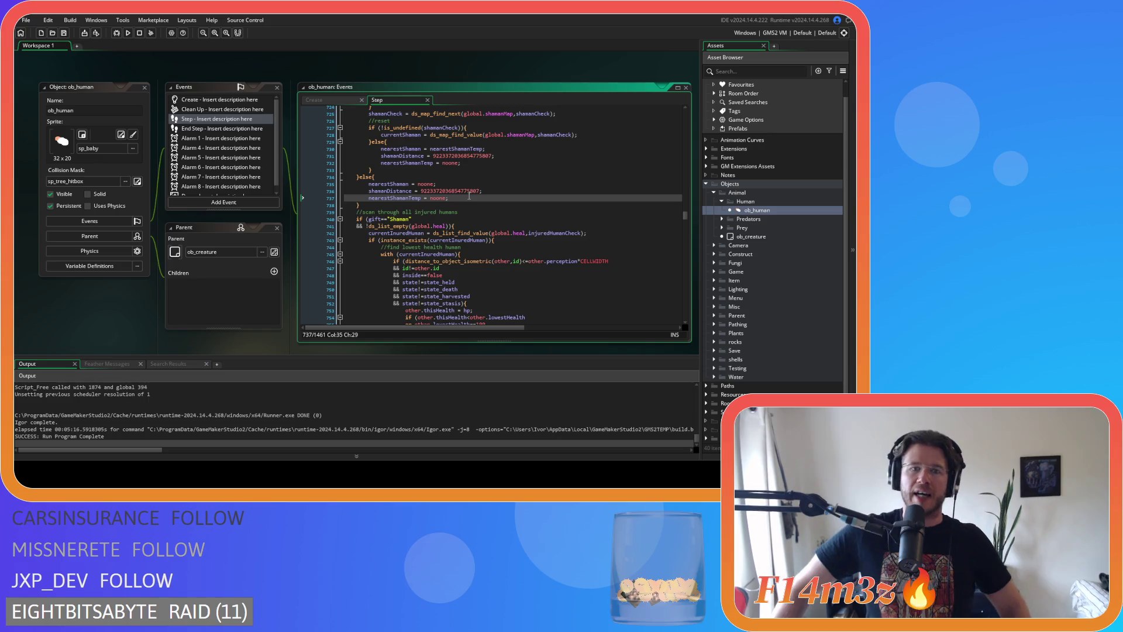
Add '&& instNo<=global.time' on a new line under the shaman while loop condition
scroll(441, 220, "up", 2)
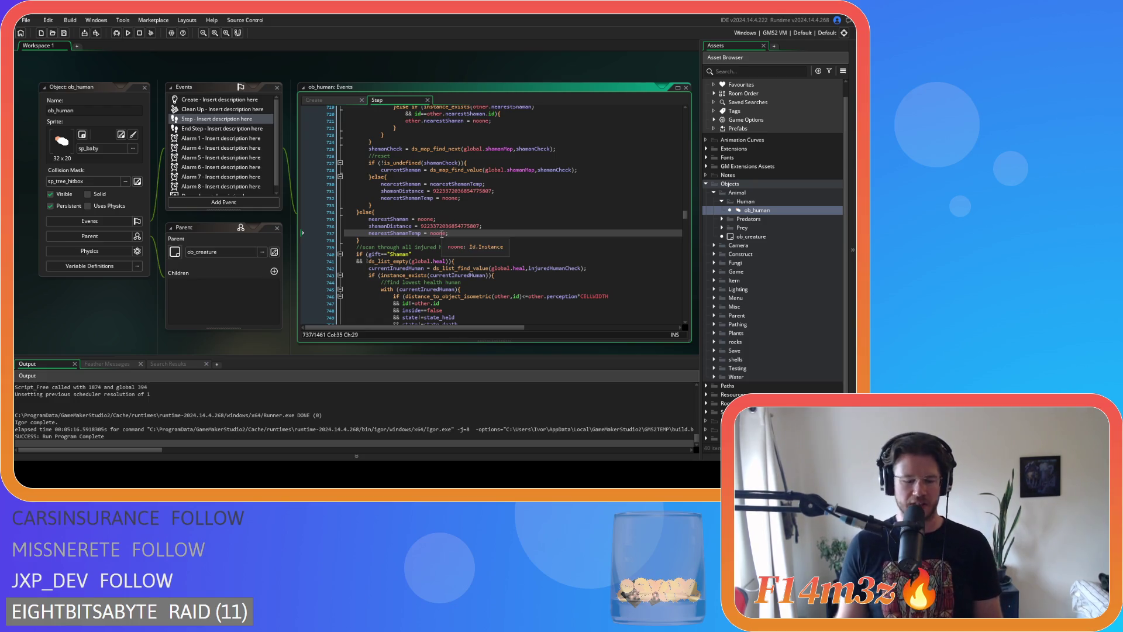
scroll(441, 234, "up", 7)
scroll(462, 235, "up", 11)
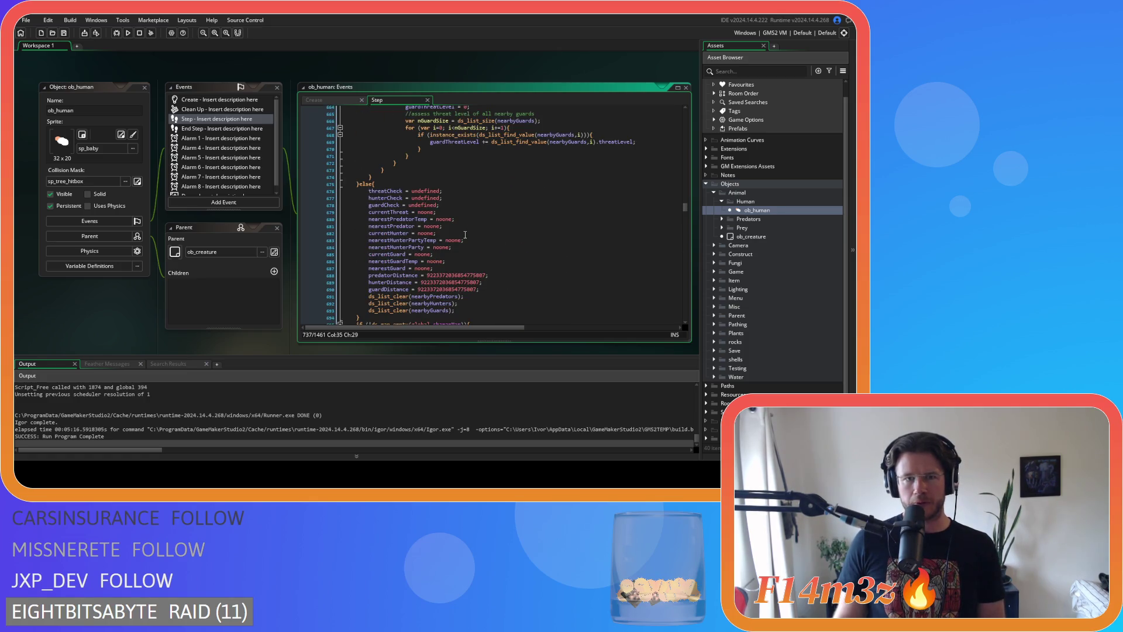
scroll(465, 235, "down", 11)
scroll(465, 235, "up", 3)
left_click(486, 222)
scroll(486, 216, "down", 10)
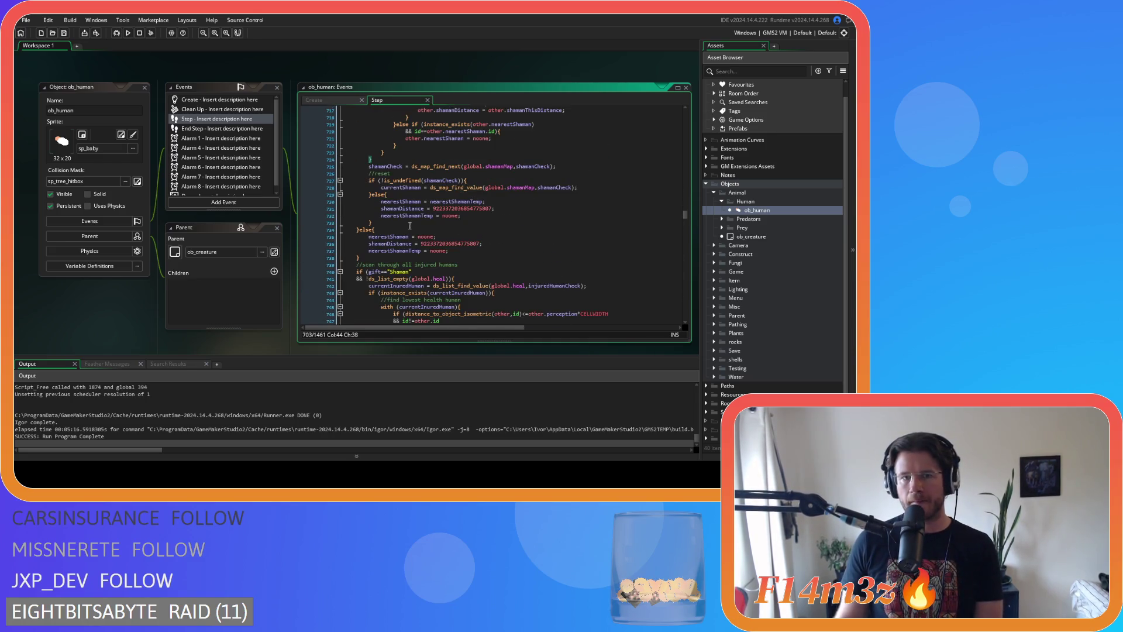
scroll(389, 275, "up", 3)
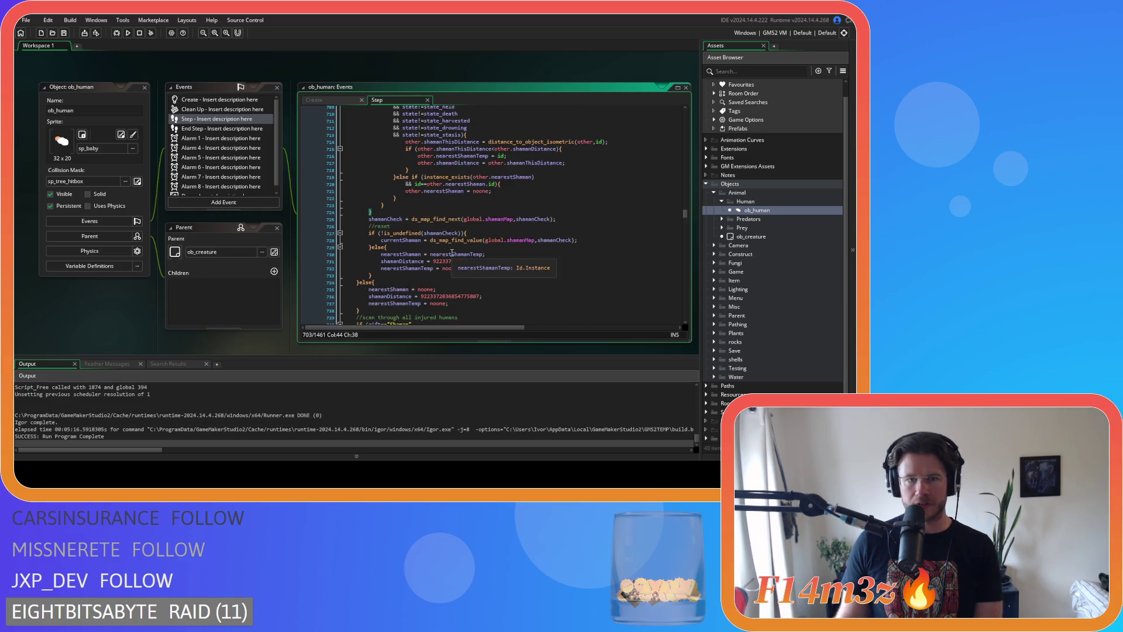
key("Left")
key("Left")
key("Return")
type("&& instNo<=global.time")
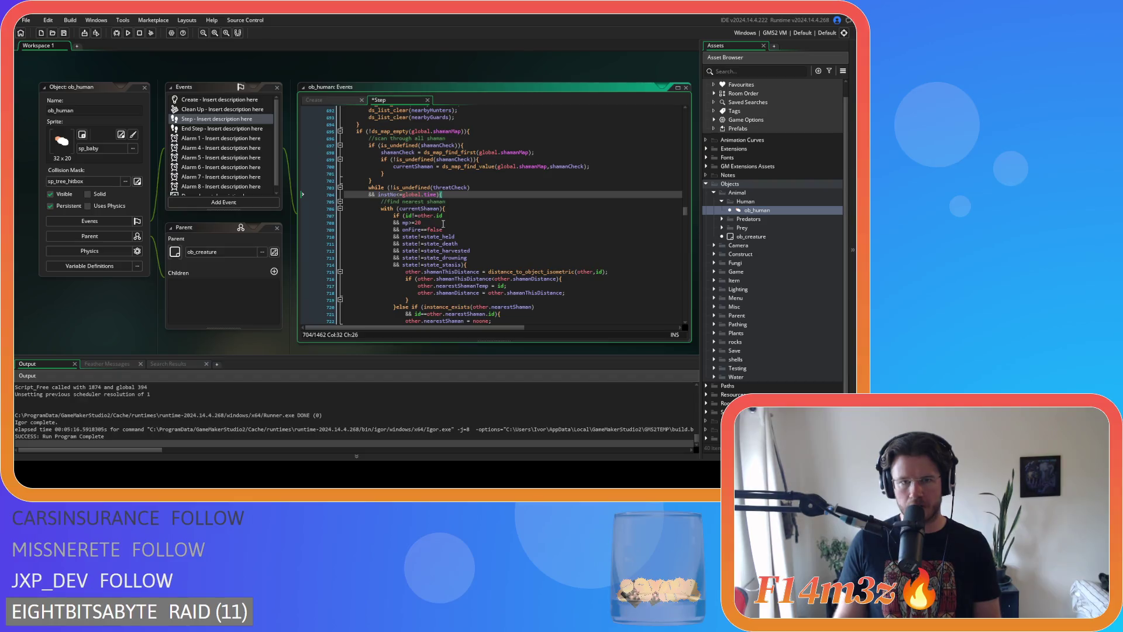
Remove the blank line after the loop, add the missing closing brace before else, and save
scroll(452, 216, "down", 8)
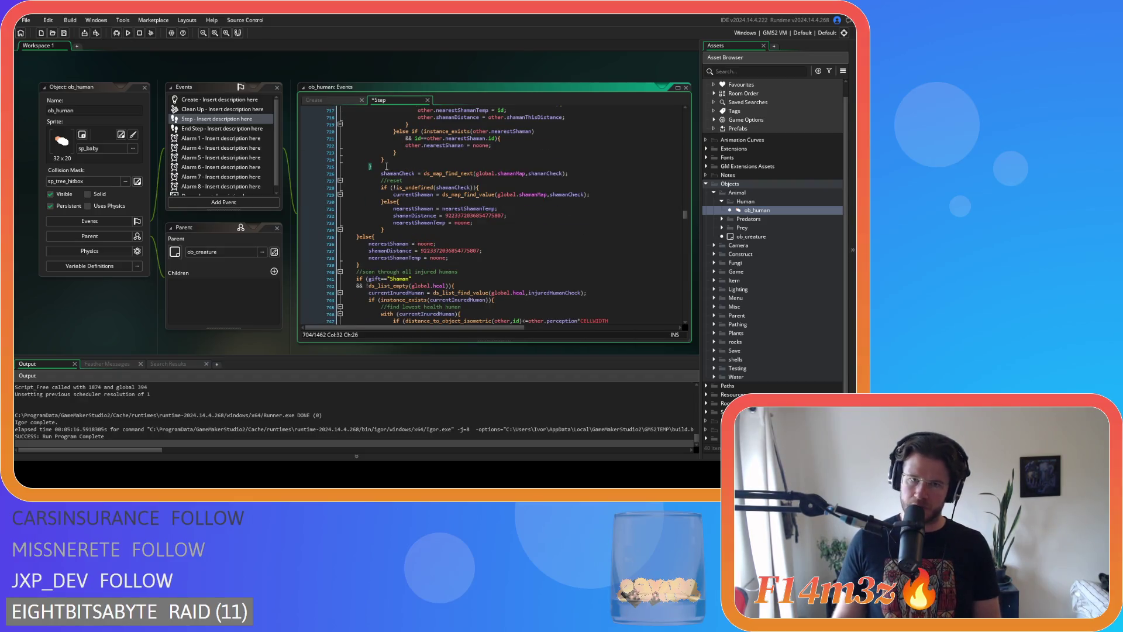
left_click_drag(389, 166, 324, 169)
key("BackSpace")
key("BackSpace")
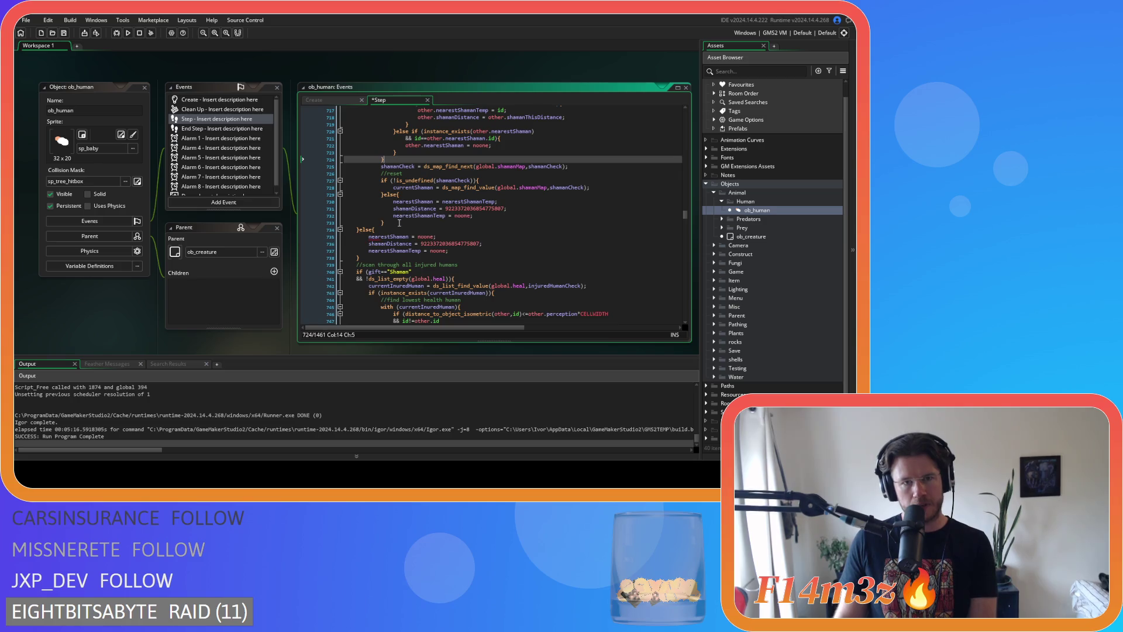
left_click(400, 228)
key("Return")
type("}")
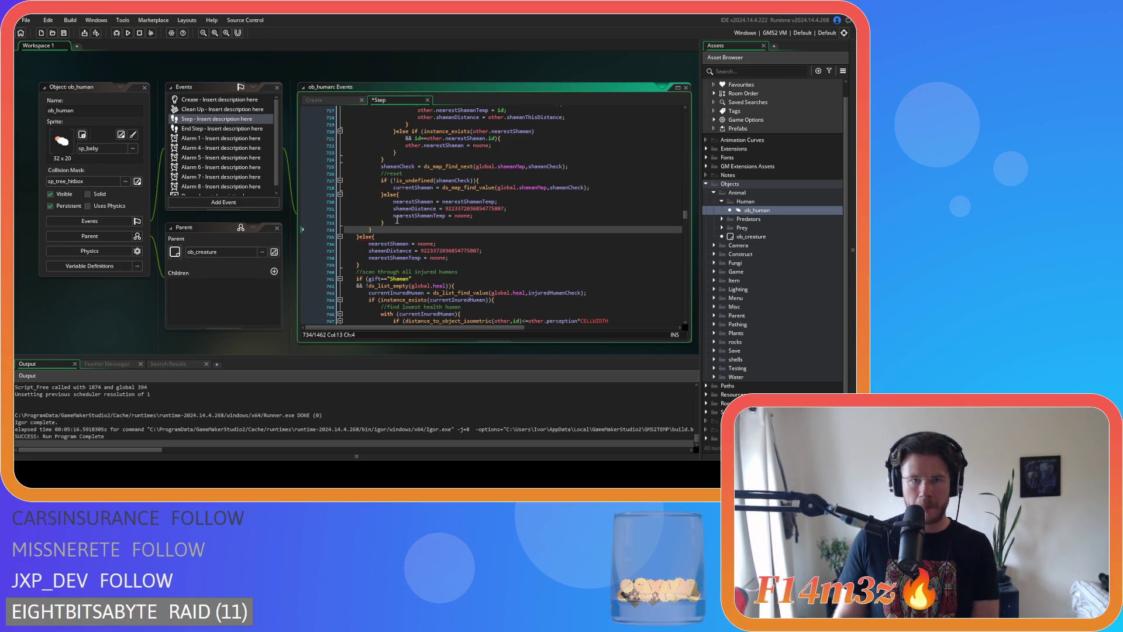
key("ctrl+s")
Add 'instNo += 1;' after the shaman loop's closing brace
scroll(429, 223, "up", 3)
left_click(396, 213)
key("Return")
type("instN")
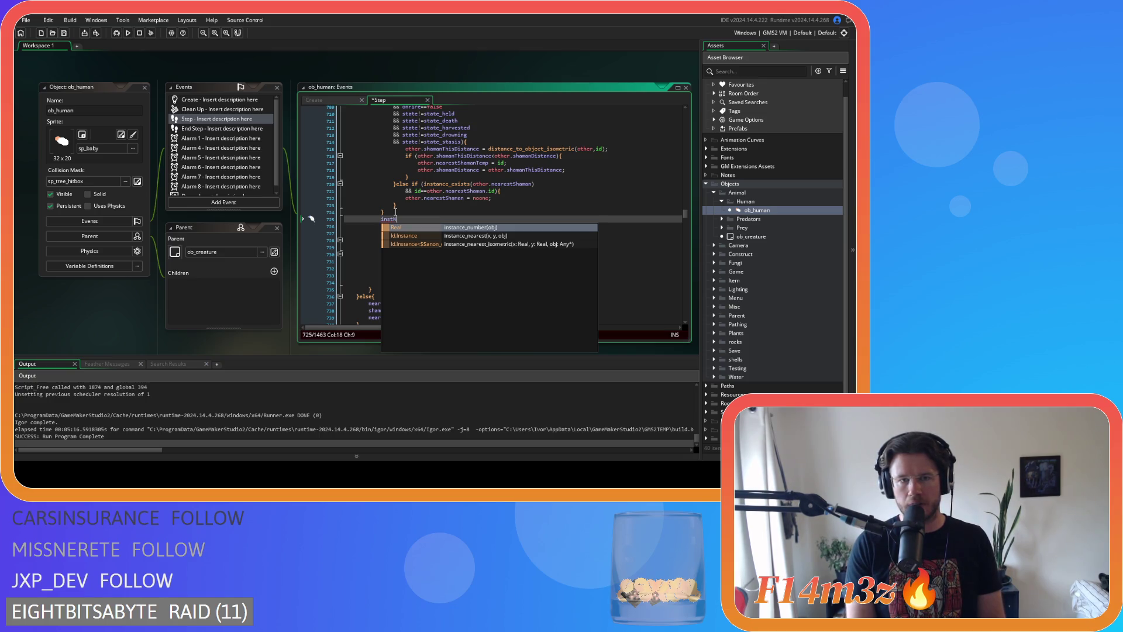
type("o =")
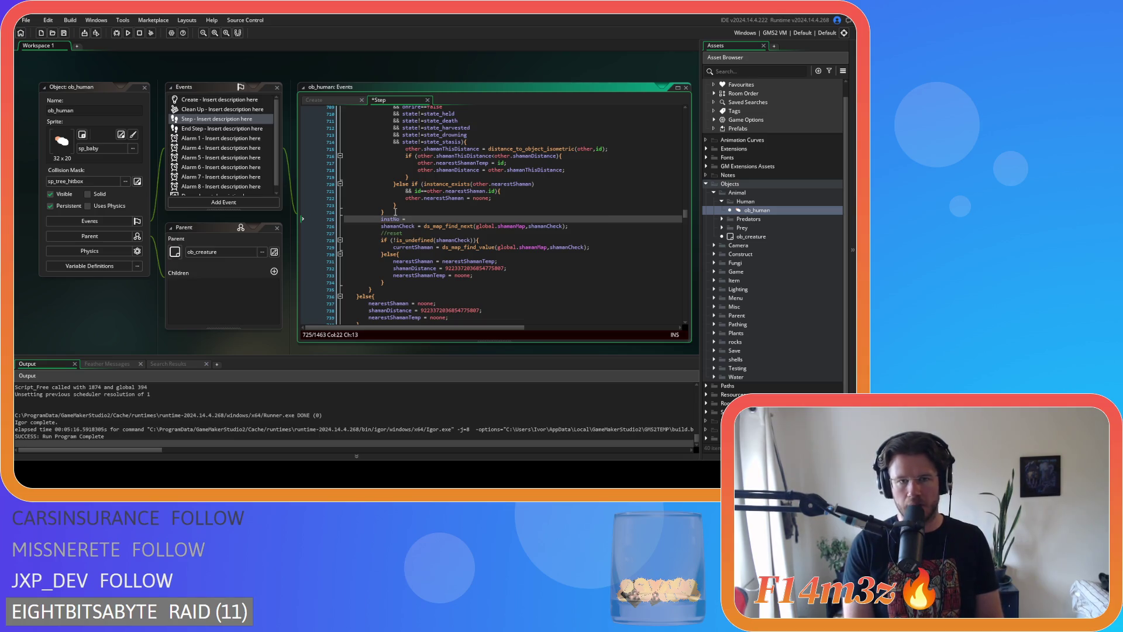
key("Return")
key("Return")
key("Return")
key("BackSpace")
key("BackSpace")
key("BackSpace")
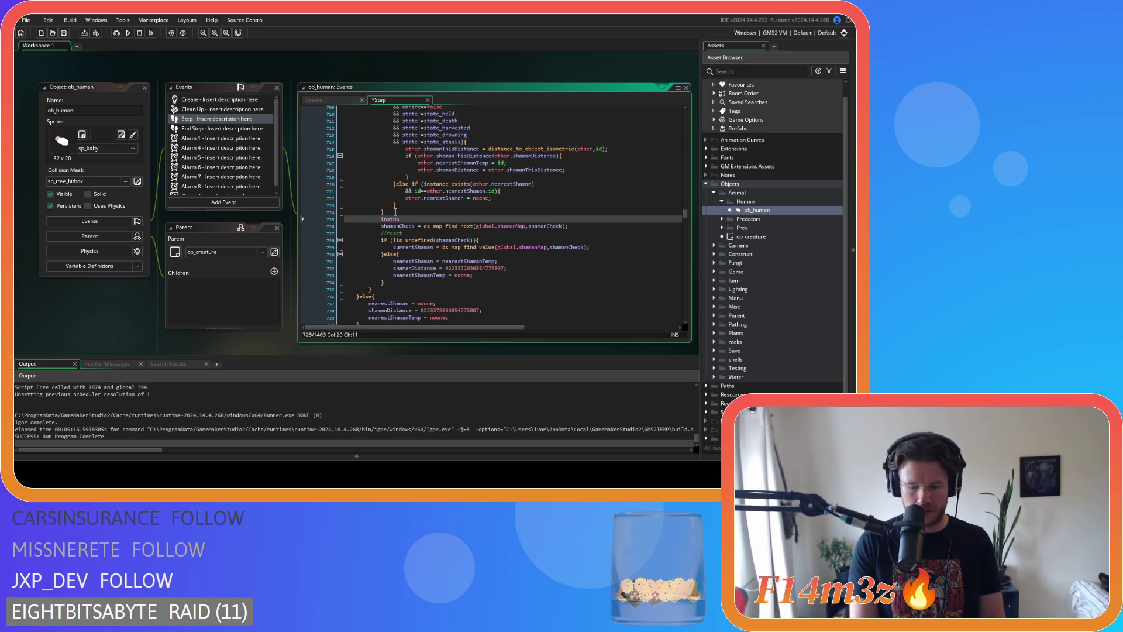
type("+=1;")
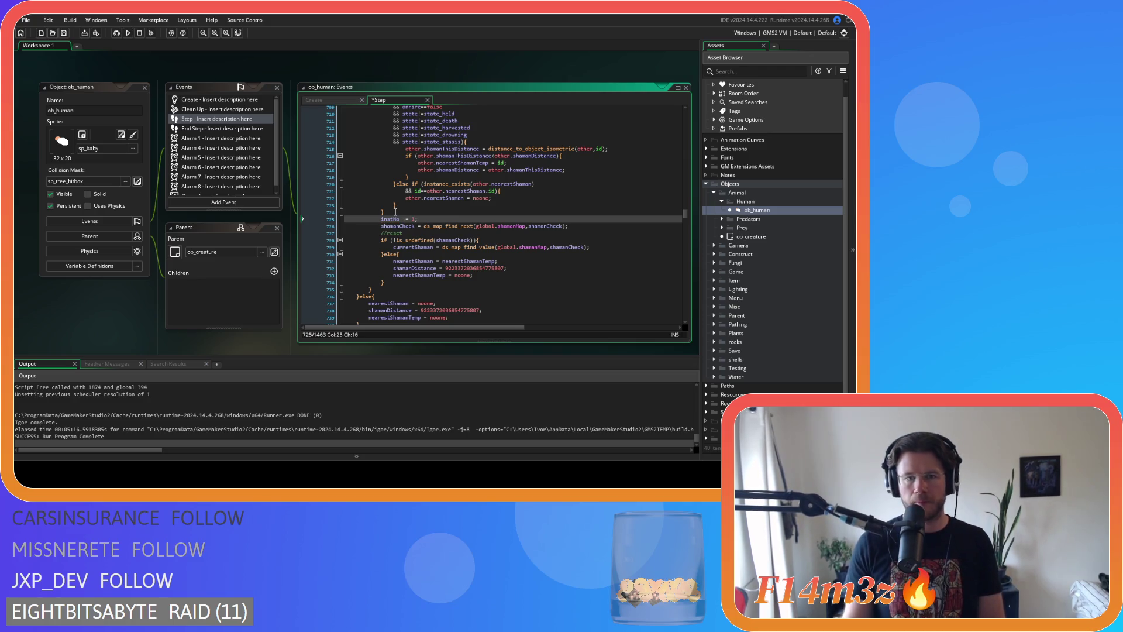
Add 'instNo = 1;' to the shaman reset else branch and save the Step event
left_click(490, 275)
key("Return")
type("No = 1")
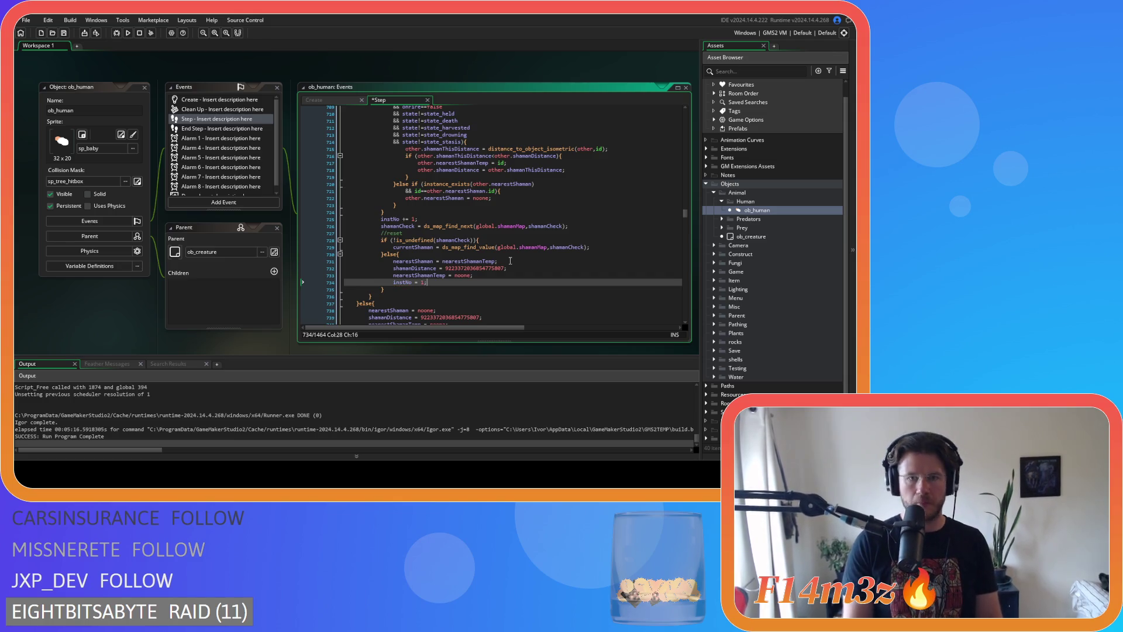
type(";")
key("ctrl+s")
left_click(498, 288)
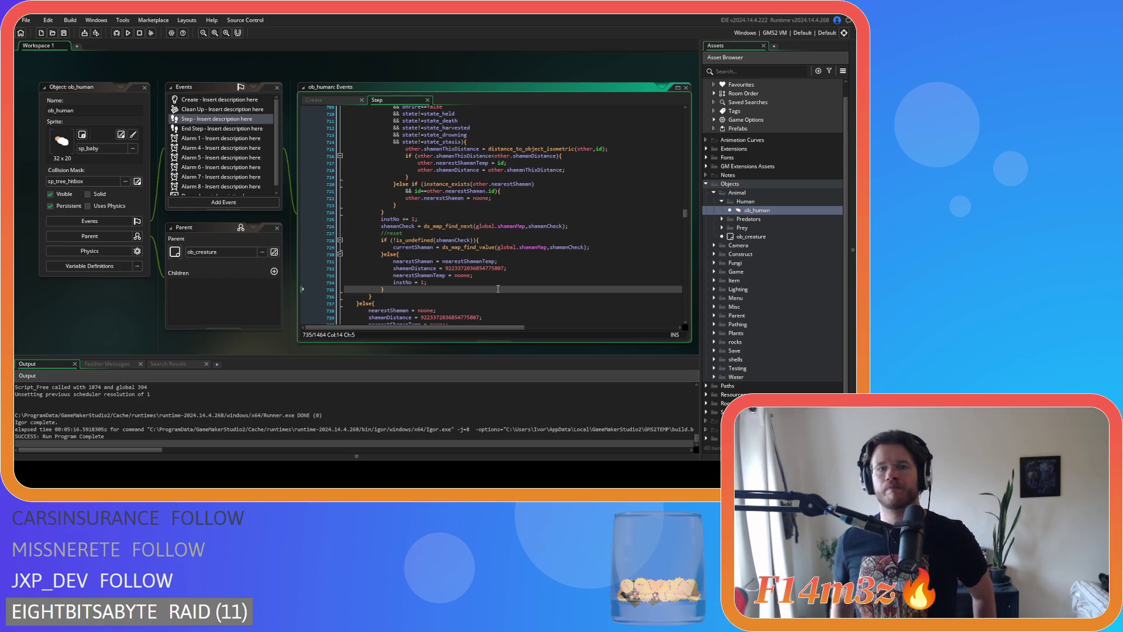
scroll(498, 289, "up", 7)
Locate threatCheck in the hunter loop condition and save the Step event
left_click(501, 237)
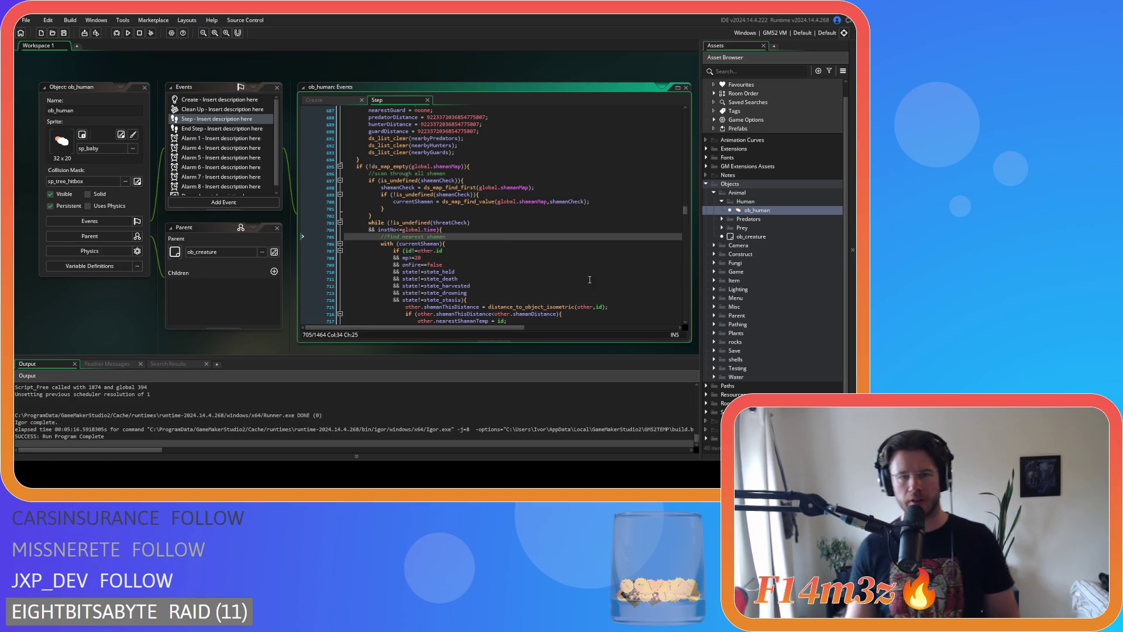
scroll(517, 251, "up", 5)
scroll(516, 250, "up", 20)
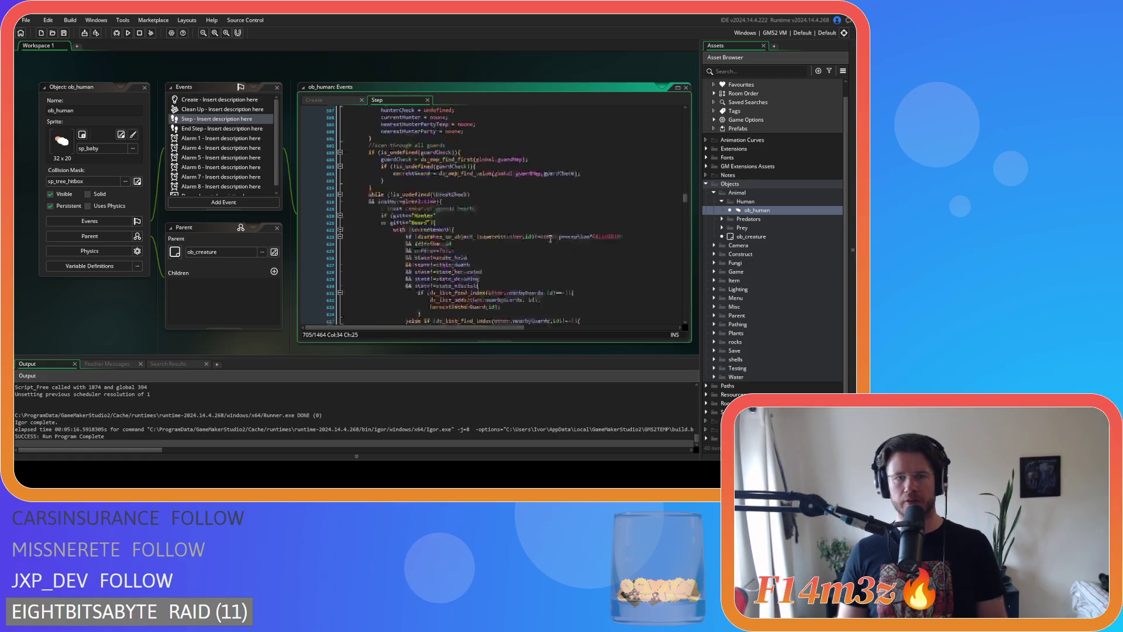
scroll(555, 226, "up", 20)
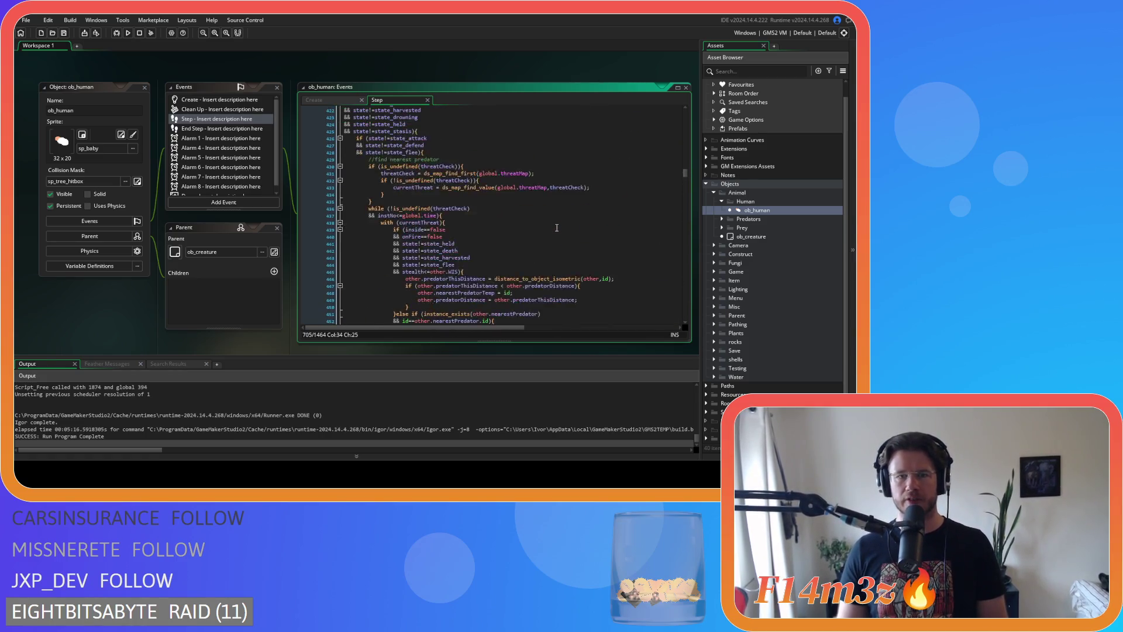
scroll(557, 228, "down", 17)
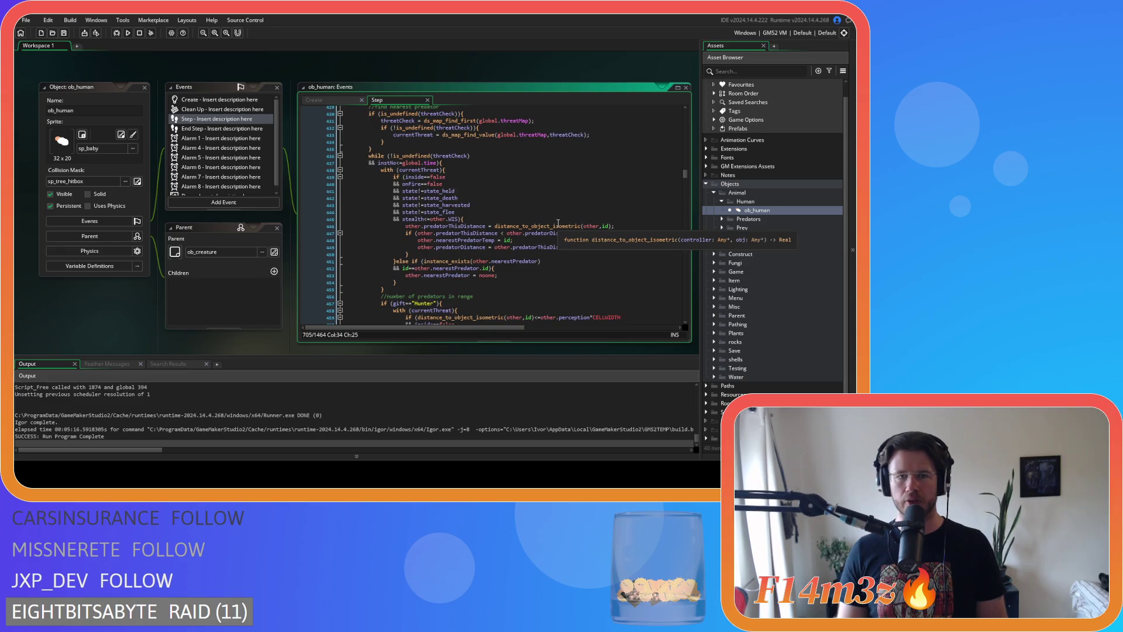
scroll(483, 181, "down", 3)
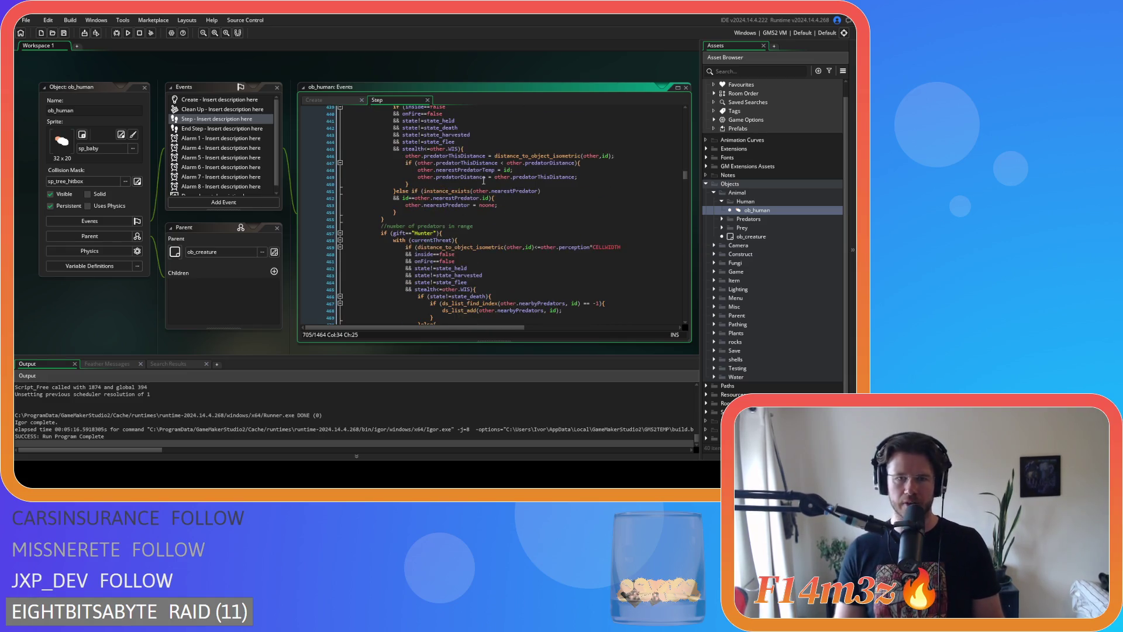
scroll(483, 181, "down", 13)
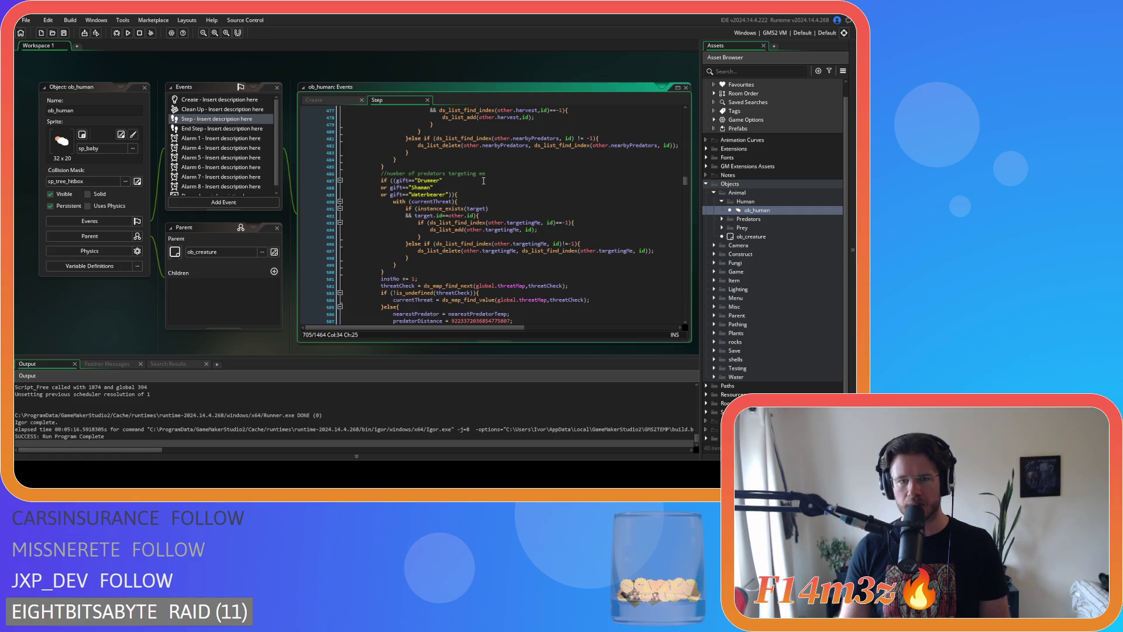
scroll(483, 181, "down", 5)
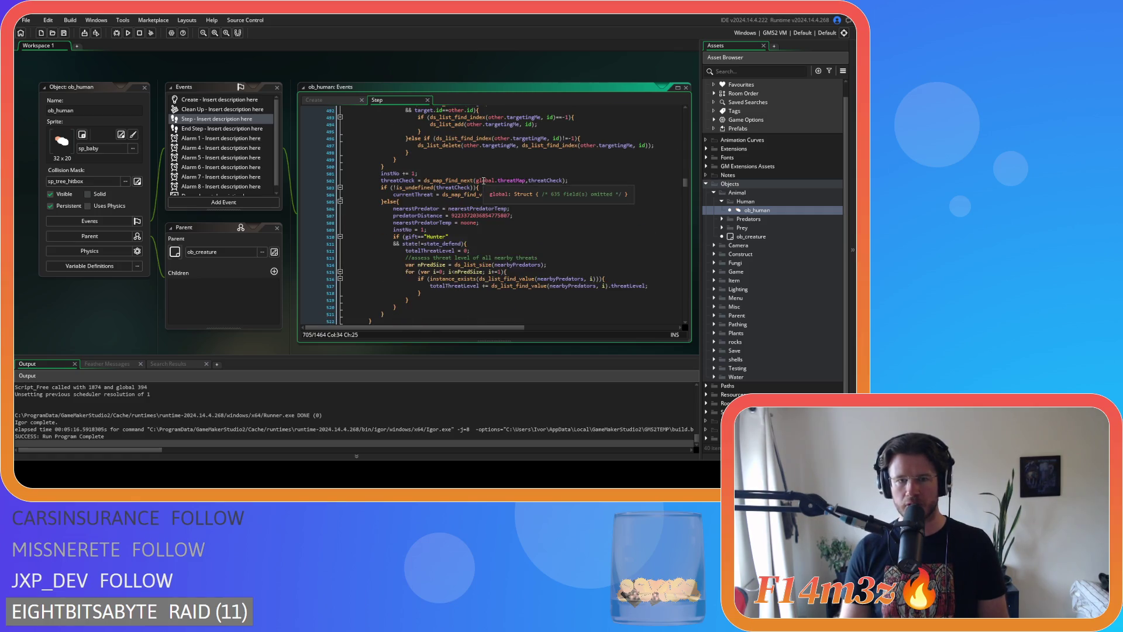
scroll(484, 181, "down", 5)
scroll(489, 213, "down", 3)
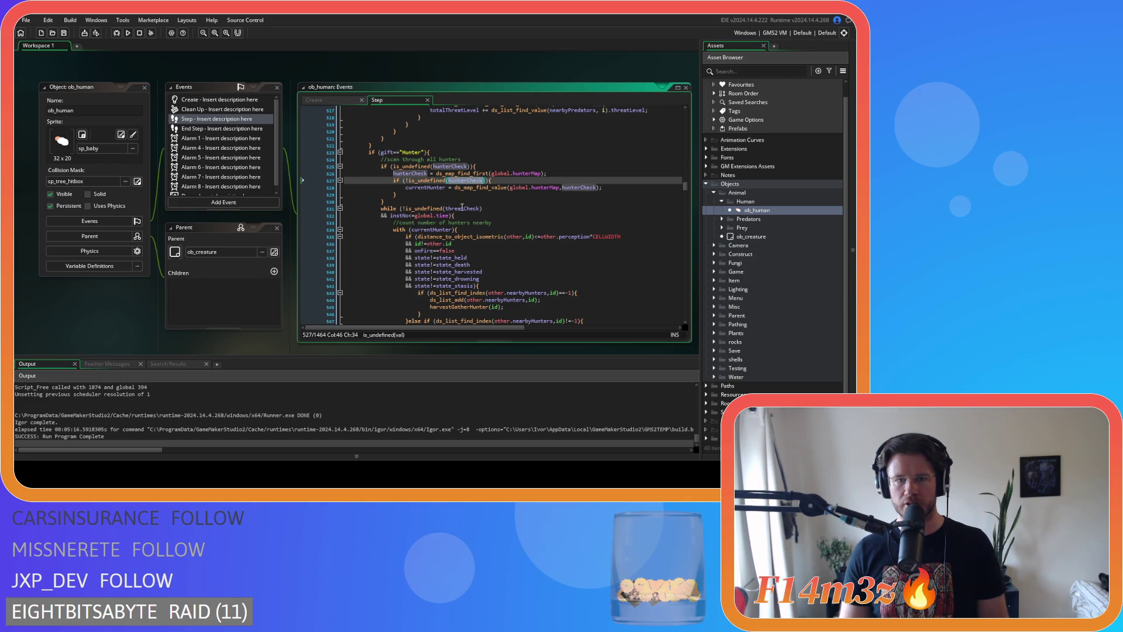
double_click(462, 208)
key("ctrl+s")
Change the guard loop condition from threatCheck to guardCheck
scroll(503, 211, "down", 15)
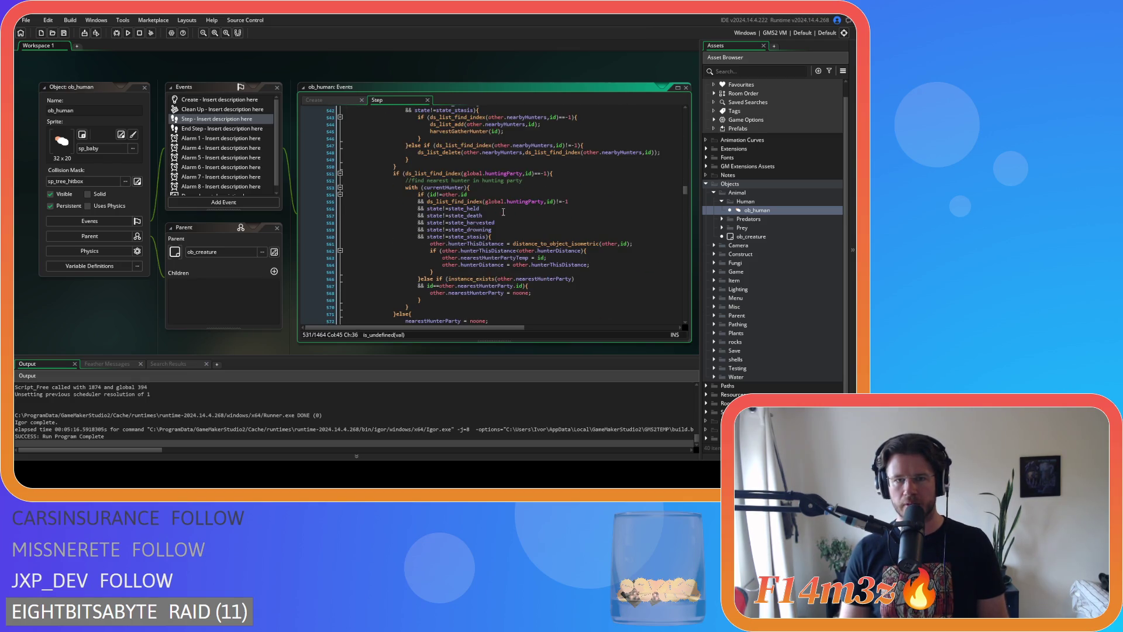
scroll(503, 212, "down", 9)
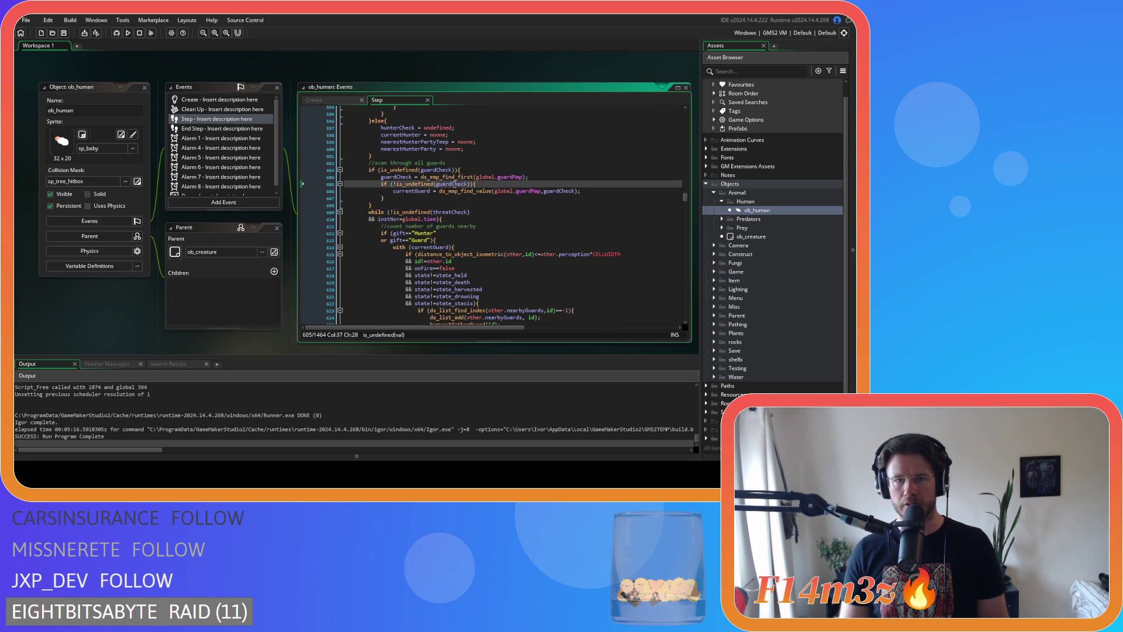
double_click(450, 211)
type("guardCheck")
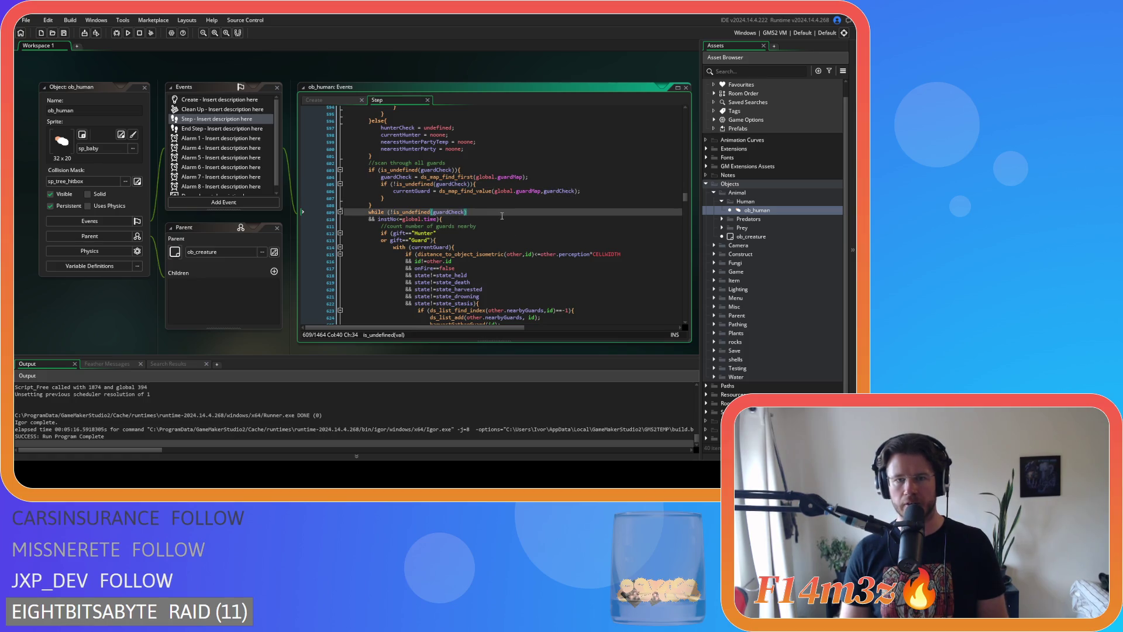
Select threatCheck in the shaman loop condition at line 703
scroll(502, 216, "down", 18)
scroll(502, 216, "down", 12)
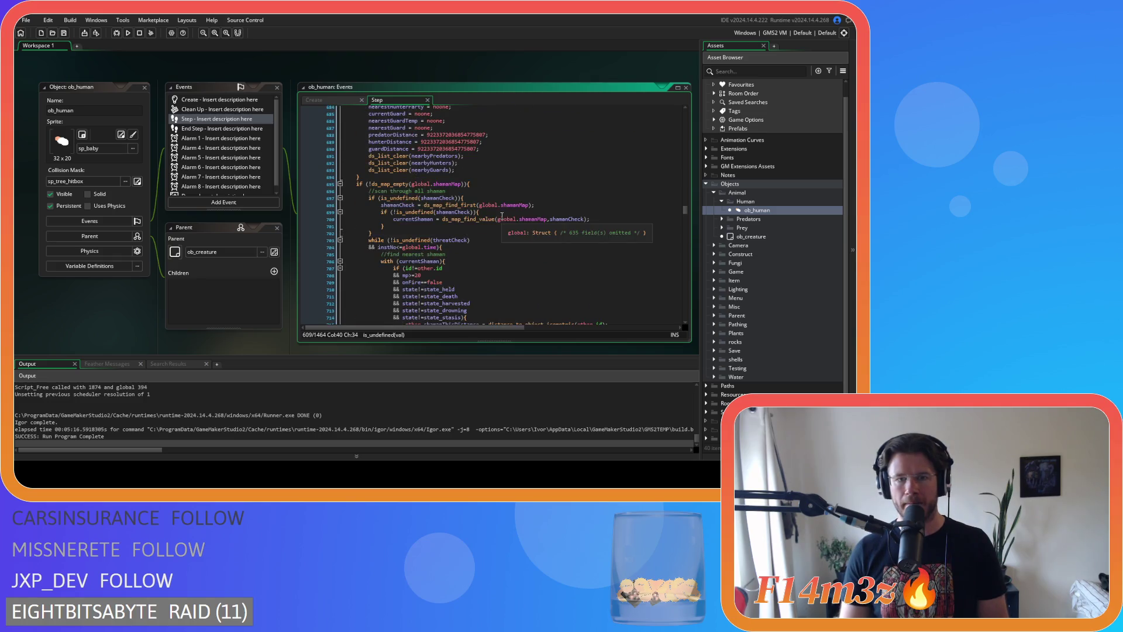
scroll(479, 196, "down", 2)
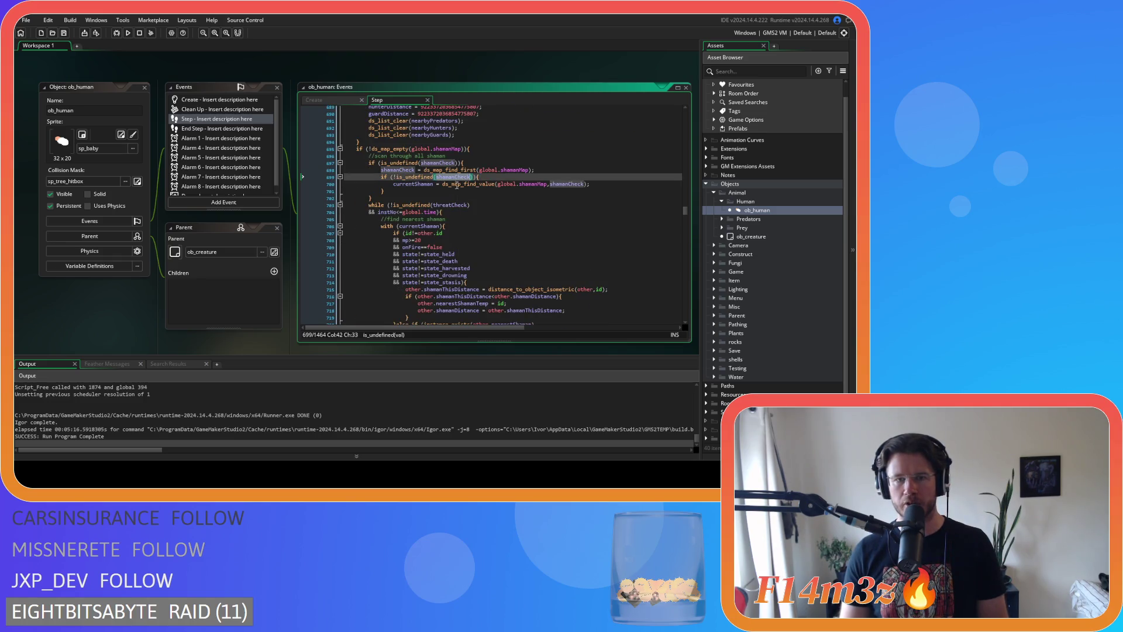
double_click(462, 205)
scroll(468, 209, "down", 12)
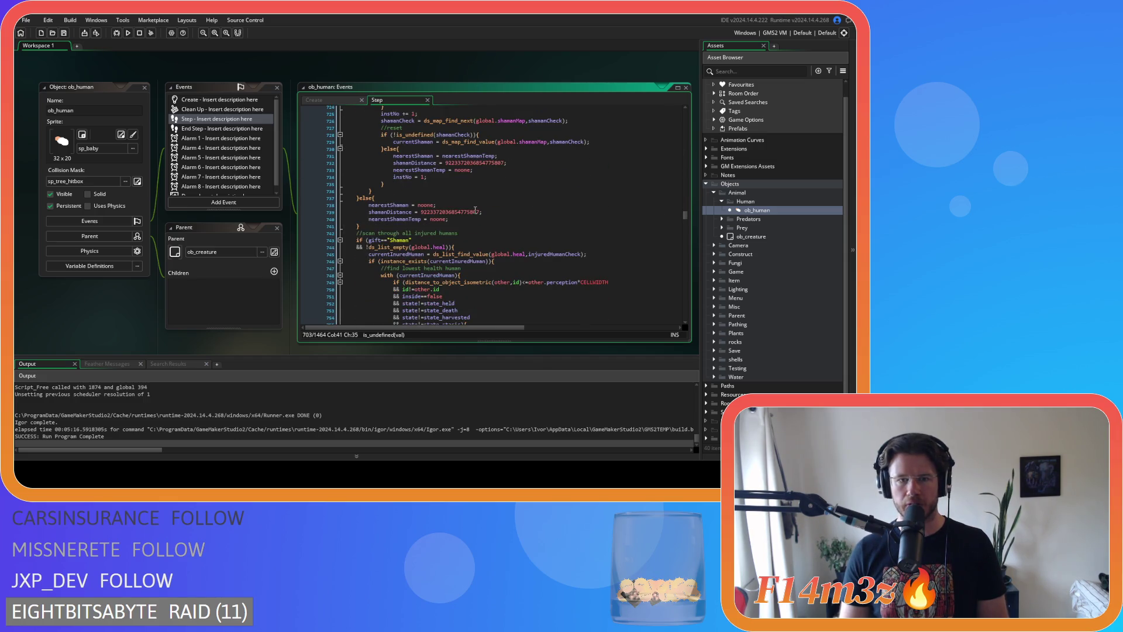
Copy the shaman scan's while loop header (lines 703–704) via the context menu
scroll(475, 210, "down", 2)
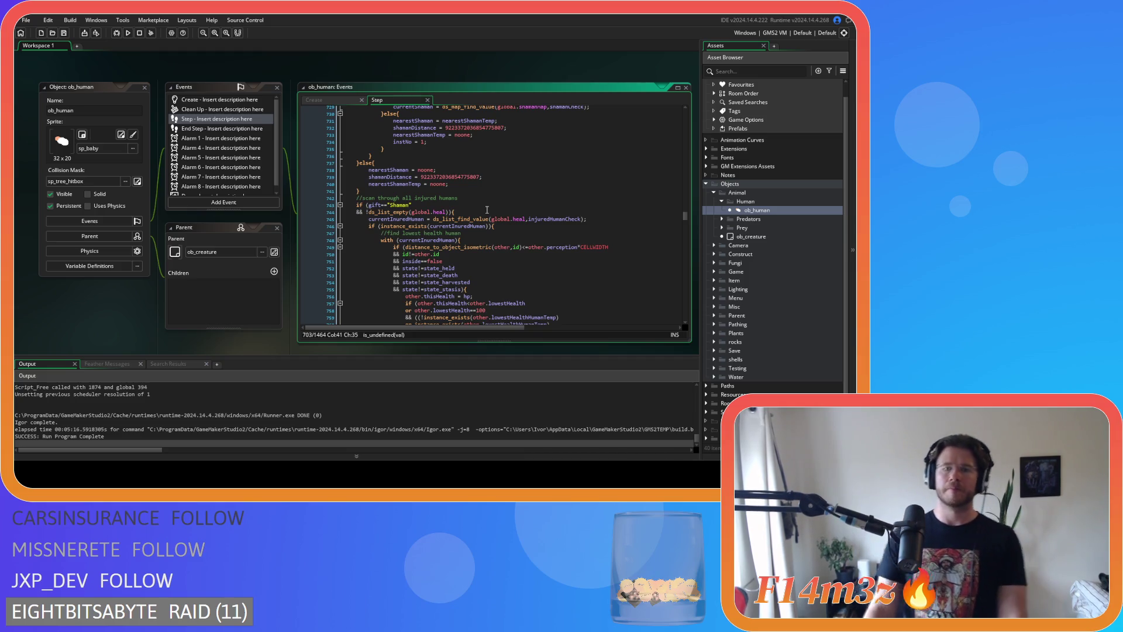
left_click(487, 211)
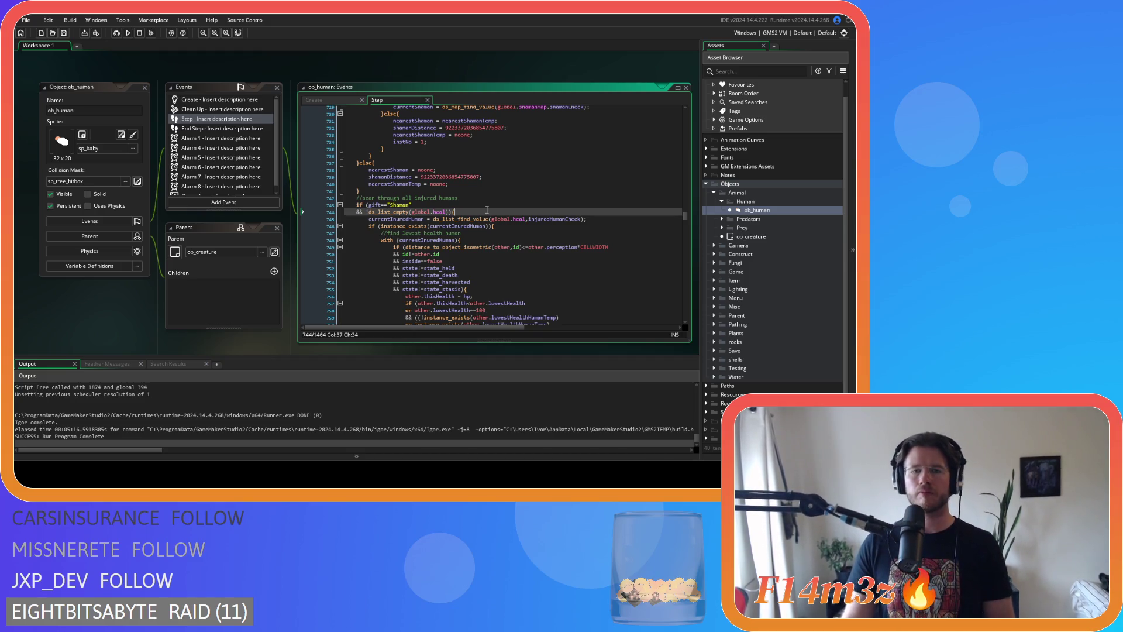
scroll(468, 203, "down", 3)
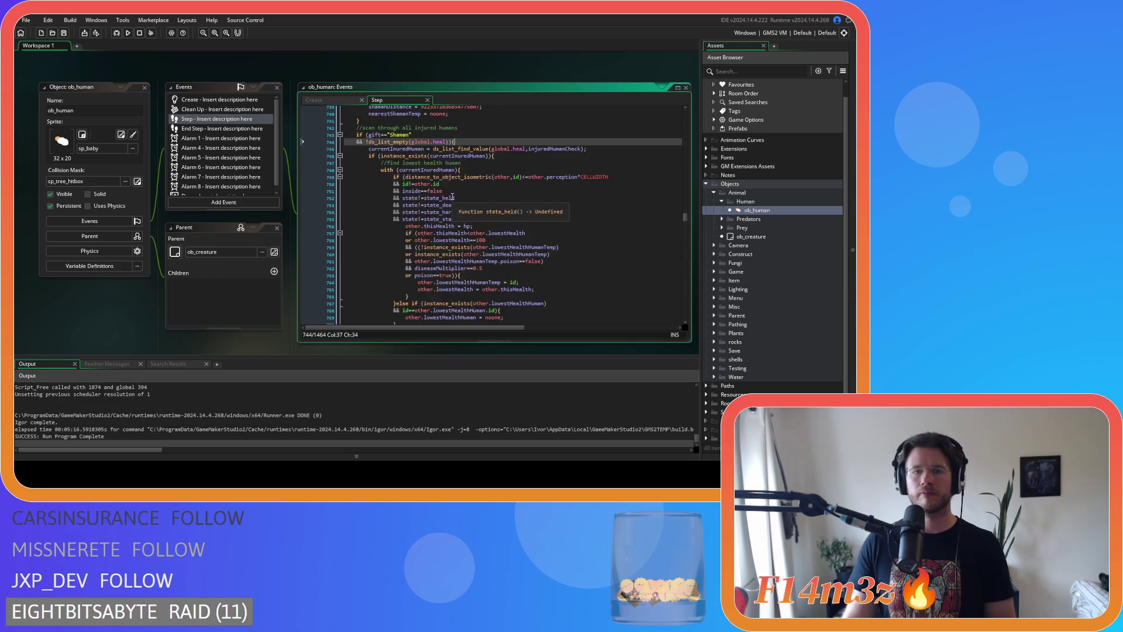
scroll(452, 197, "up", 2)
mouse_move(465, 184)
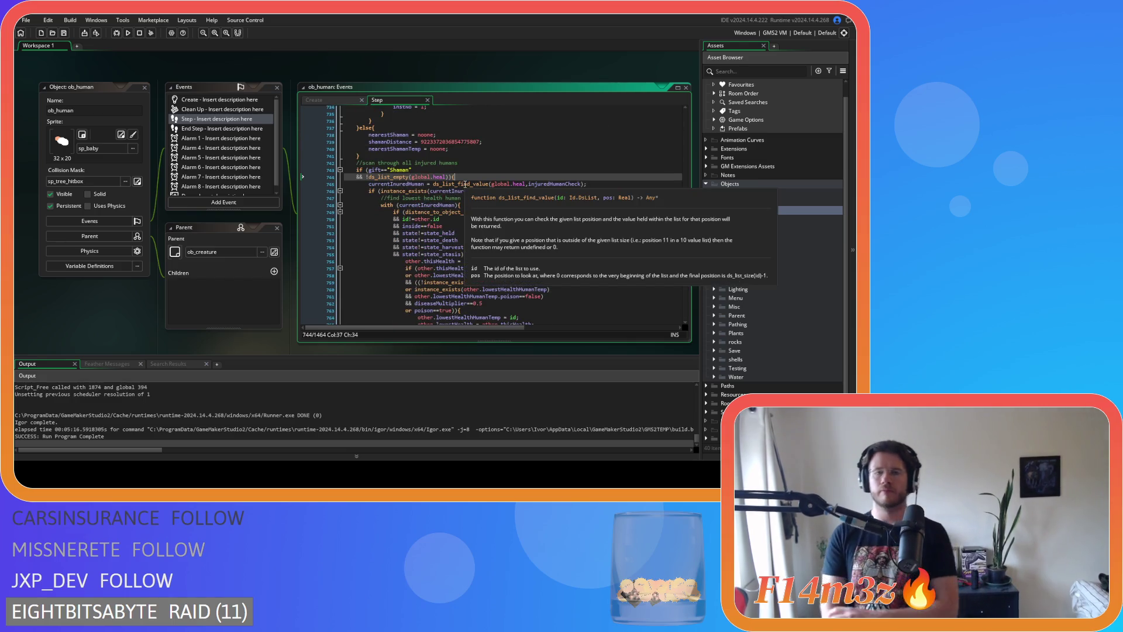
scroll(539, 203, "down", 2)
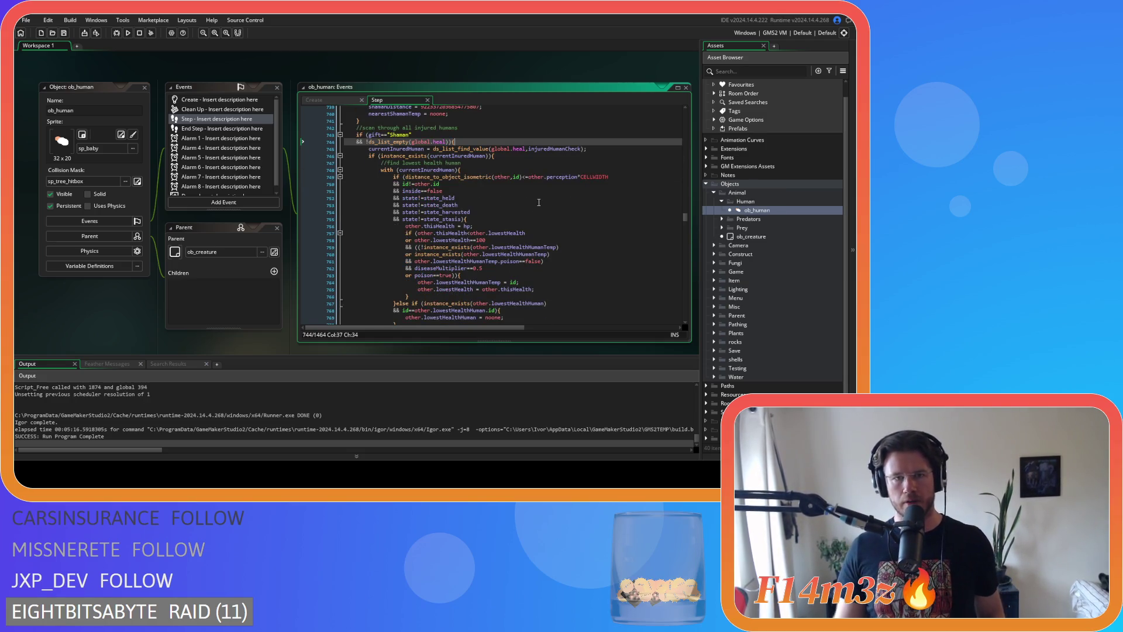
scroll(538, 203, "down", 1)
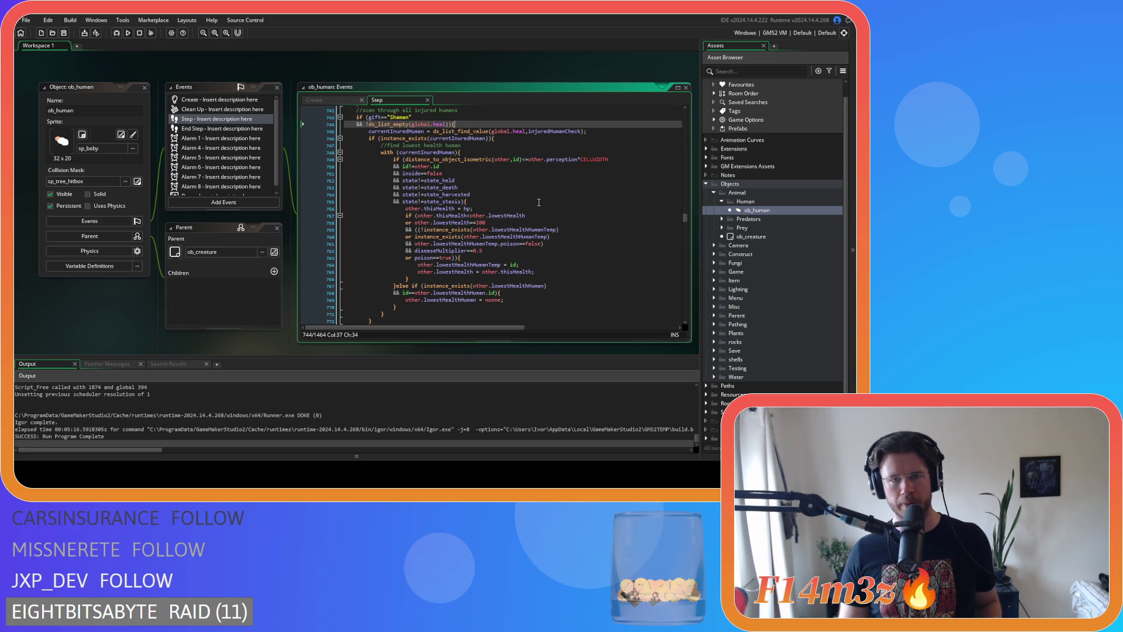
scroll(539, 203, "down", 3)
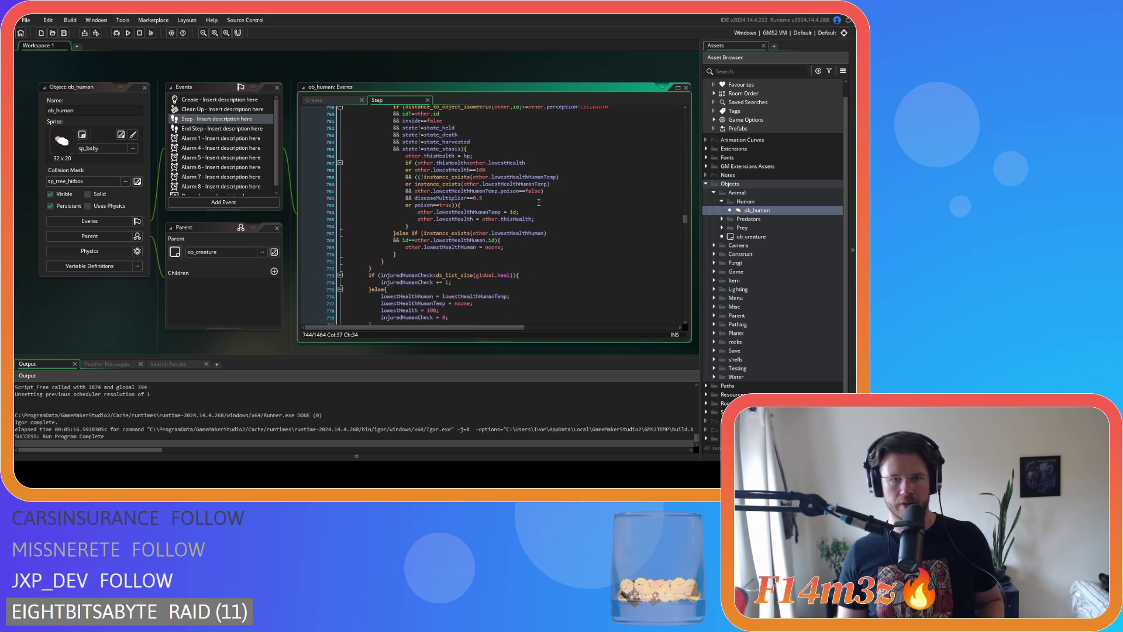
scroll(539, 202, "down", 3)
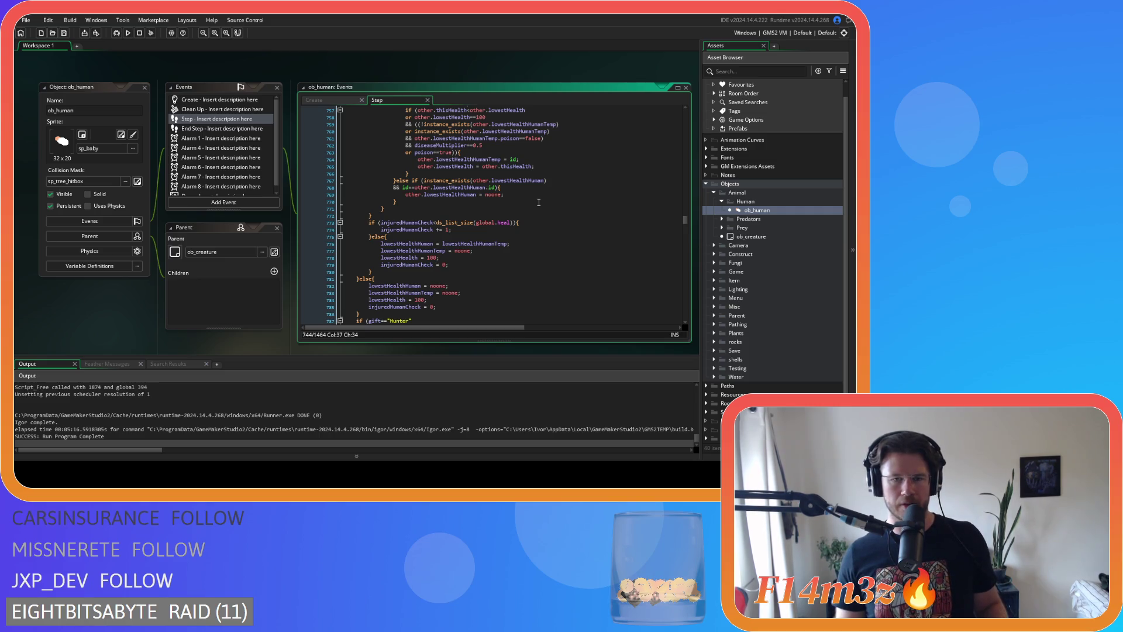
scroll(538, 203, "up", 6)
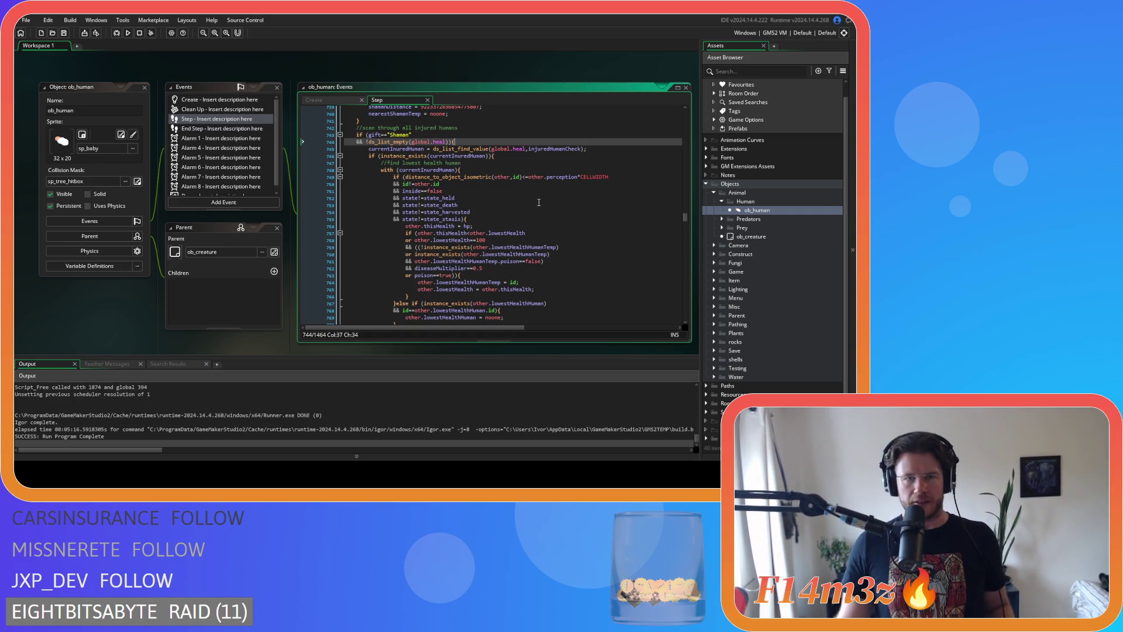
scroll(488, 165, "up", 15)
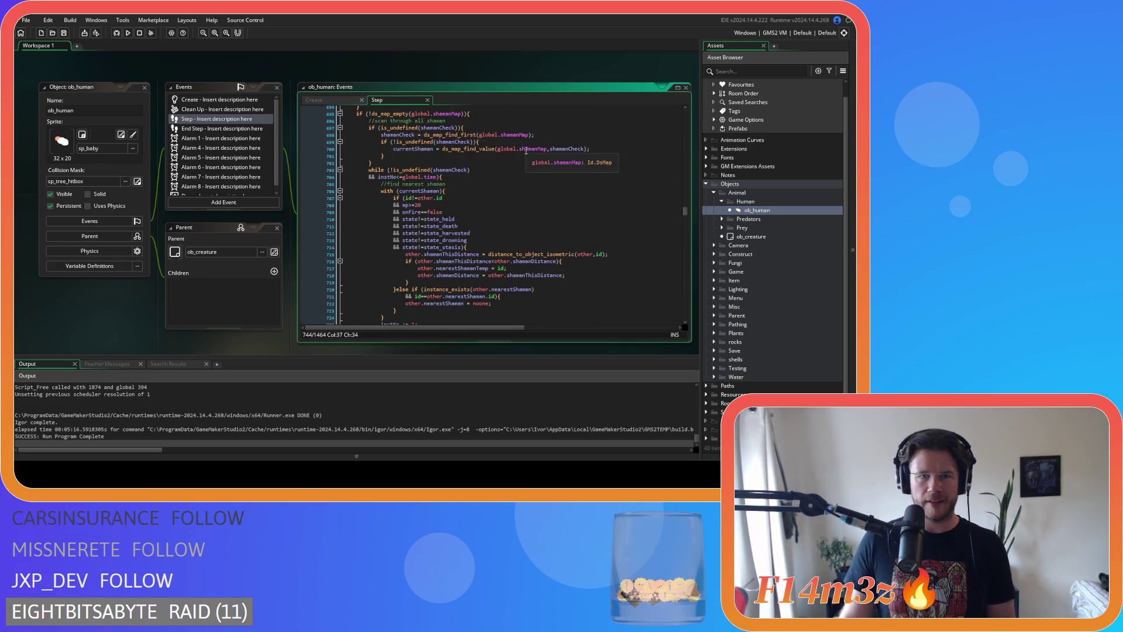
scroll(439, 183, "up", 2)
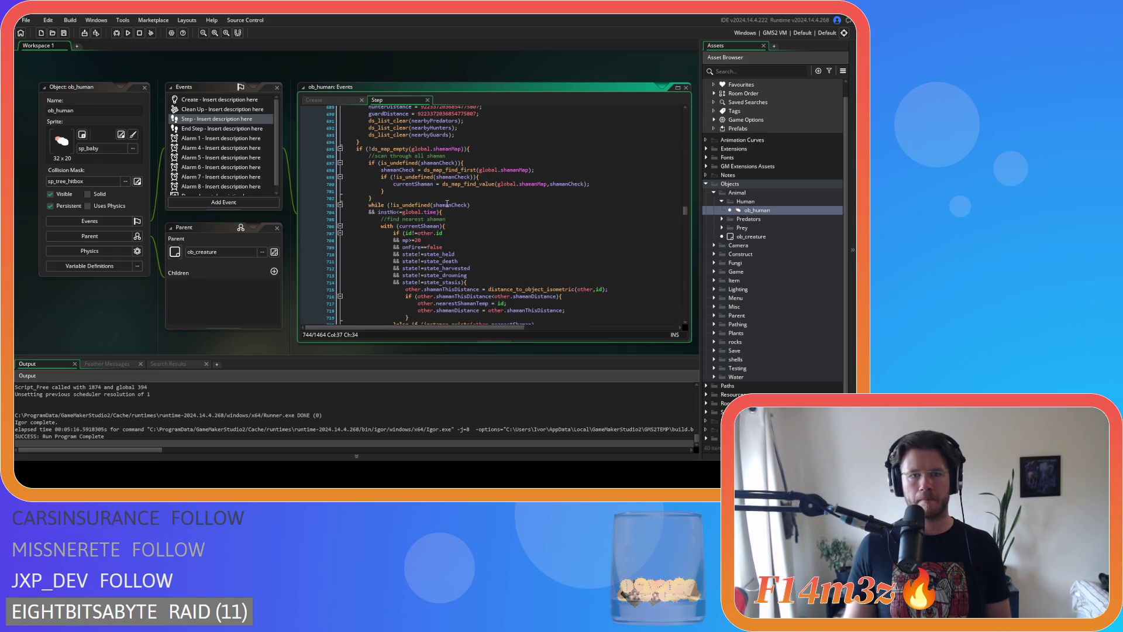
left_click_drag(440, 213, 369, 205)
right_click(378, 214)
left_click(397, 223)
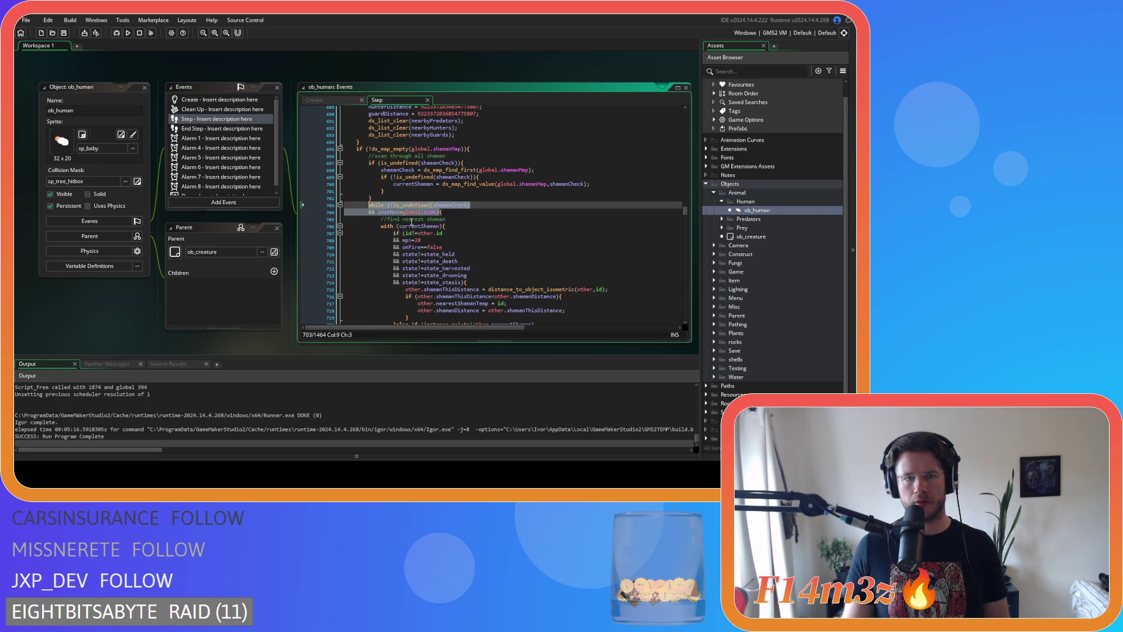
Replace the injured-humans instance_exists check at line 746 with the copied while header
scroll(480, 192, "down", 10)
scroll(478, 193, "down", 3)
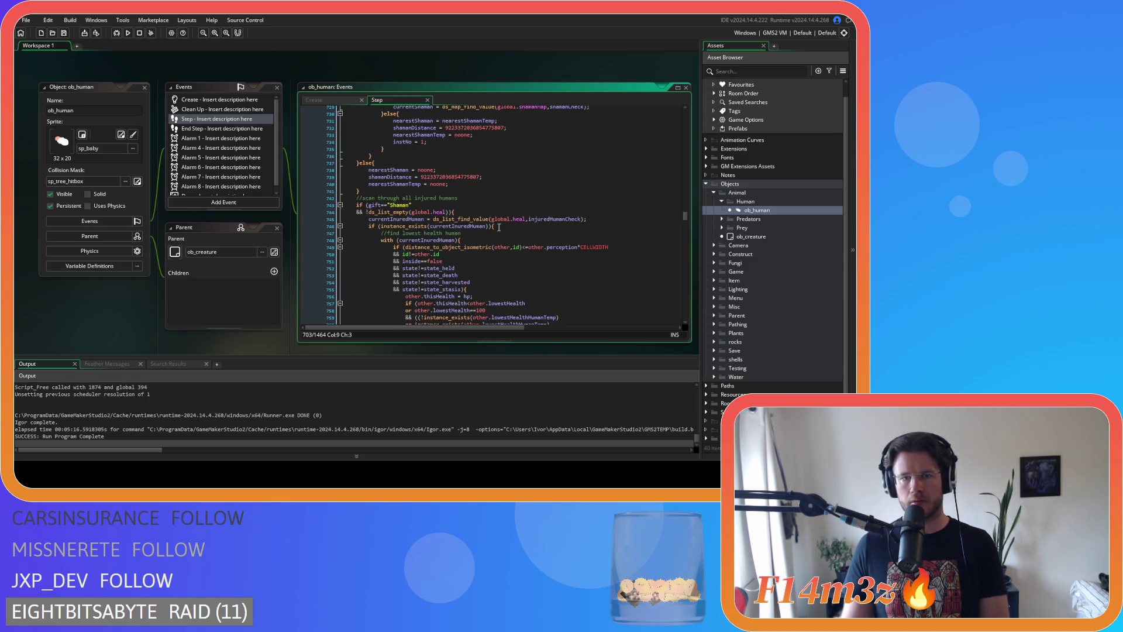
left_click(479, 226)
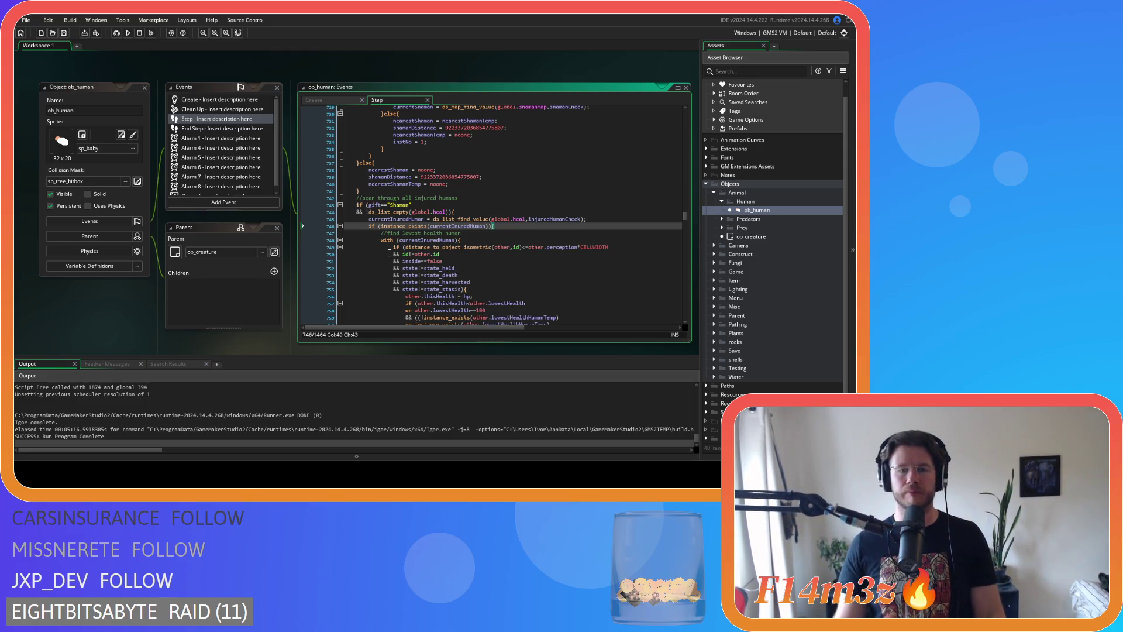
scroll(490, 235, "down", 3)
scroll(490, 235, "down", 4)
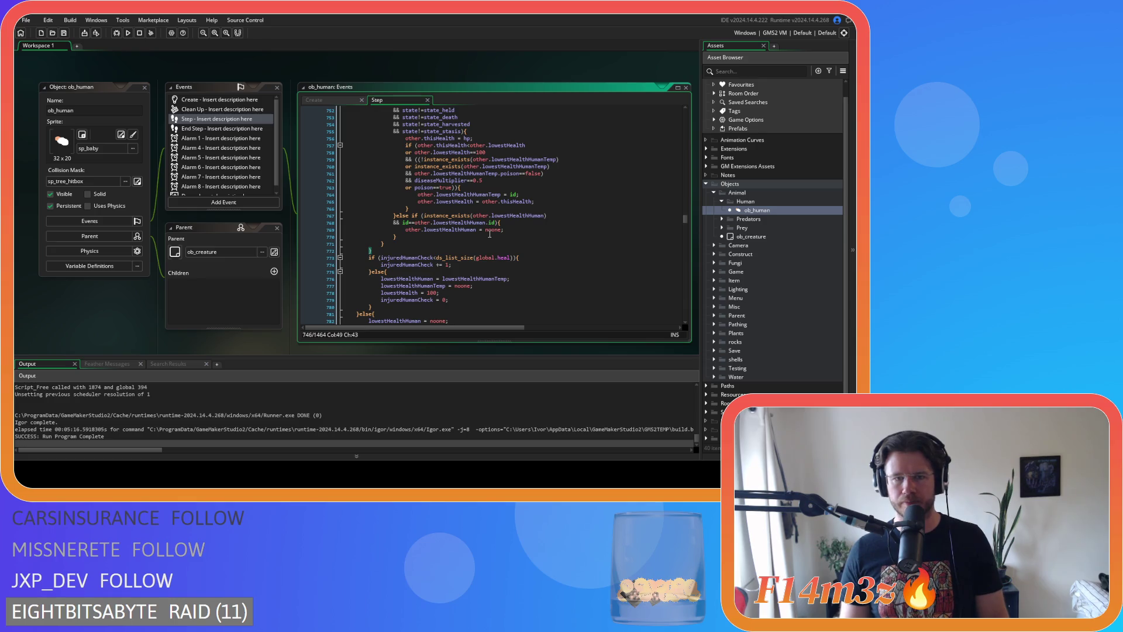
scroll(489, 234, "up", 4)
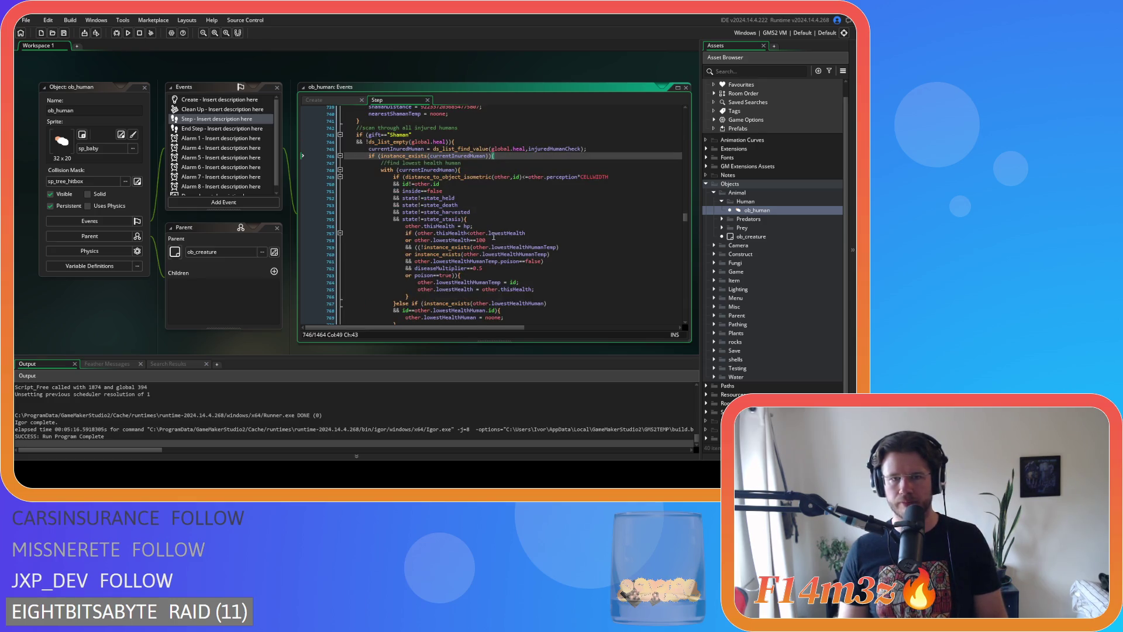
scroll(487, 167, "down", 3)
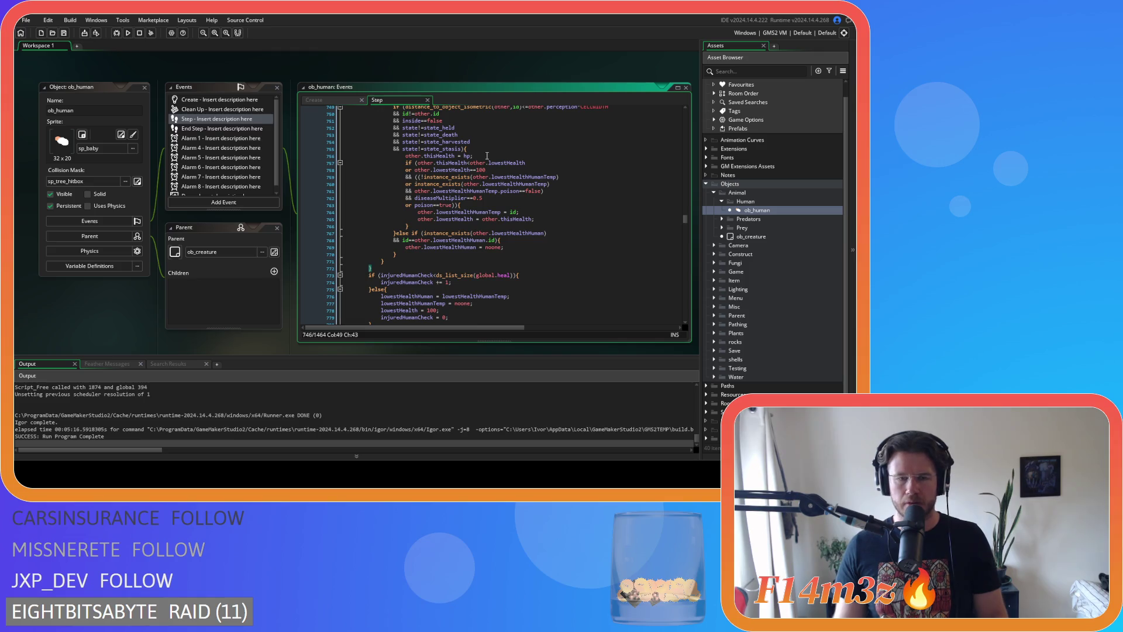
scroll(487, 156, "up", 2)
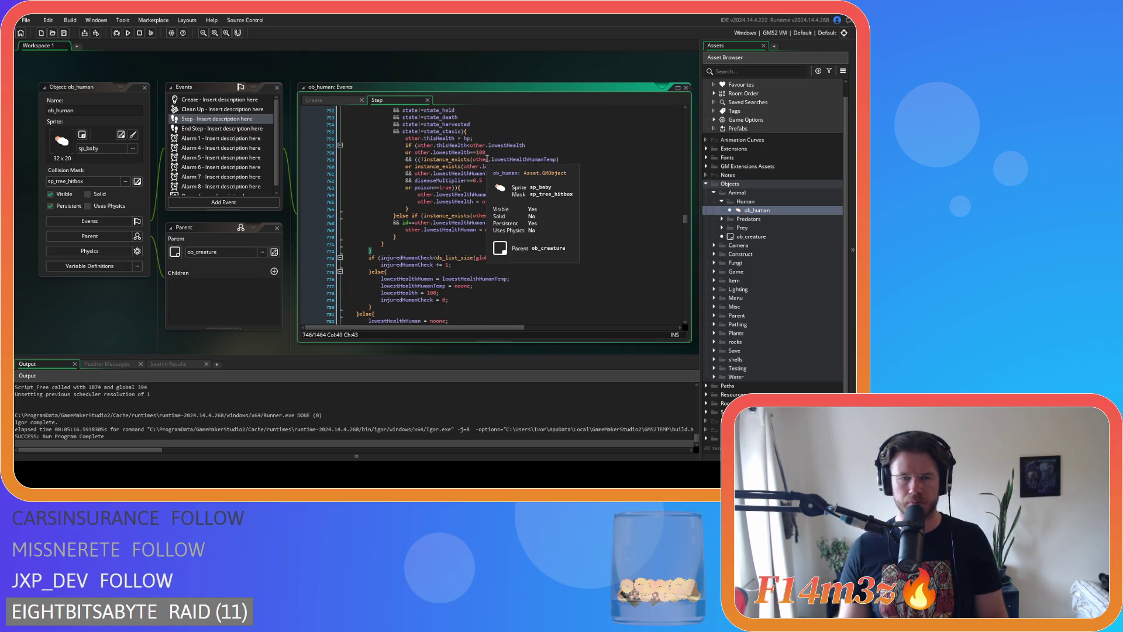
left_click_drag(493, 138, 367, 141)
key("ctrl+v")
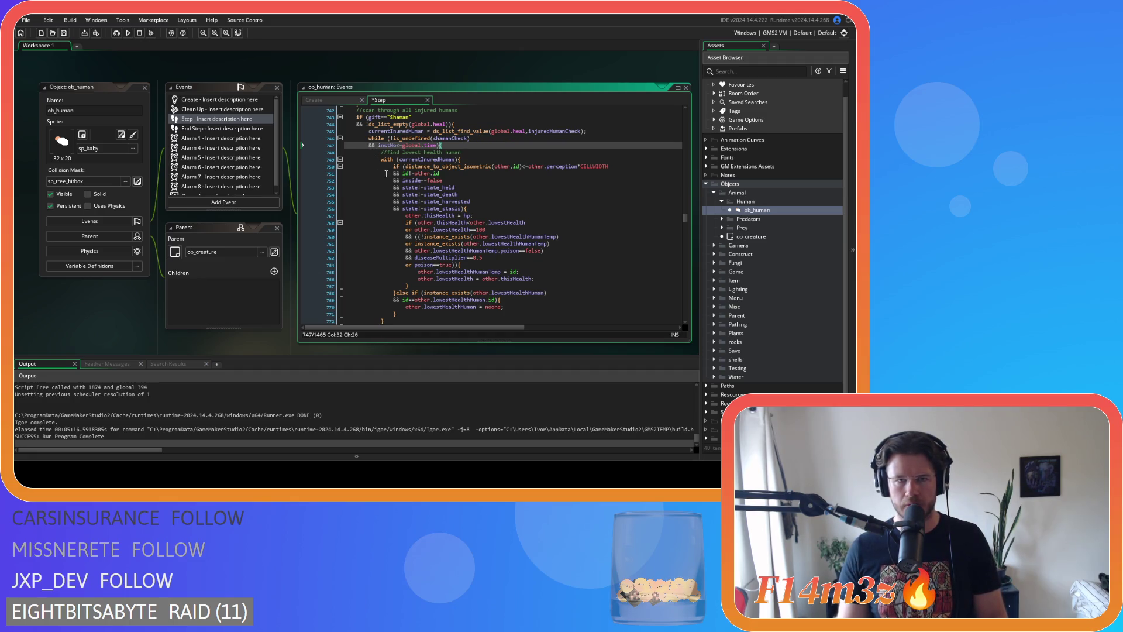
Select injuredHumanCheck, then undo and redo the pasted while header
left_click(539, 131)
double_click(539, 131)
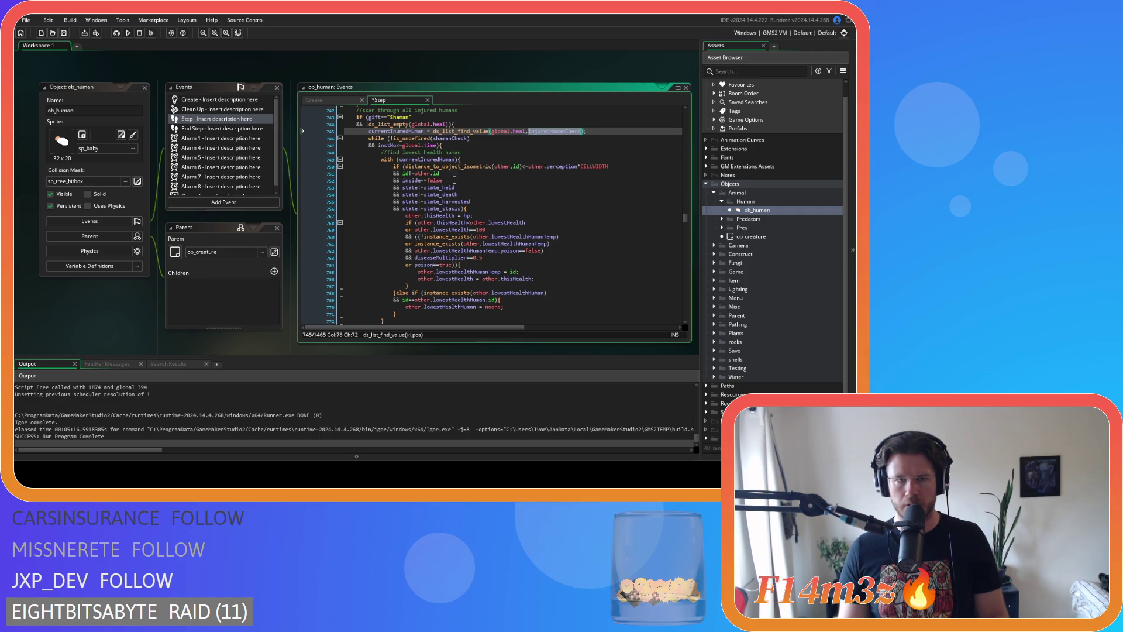
key("ctrl+z")
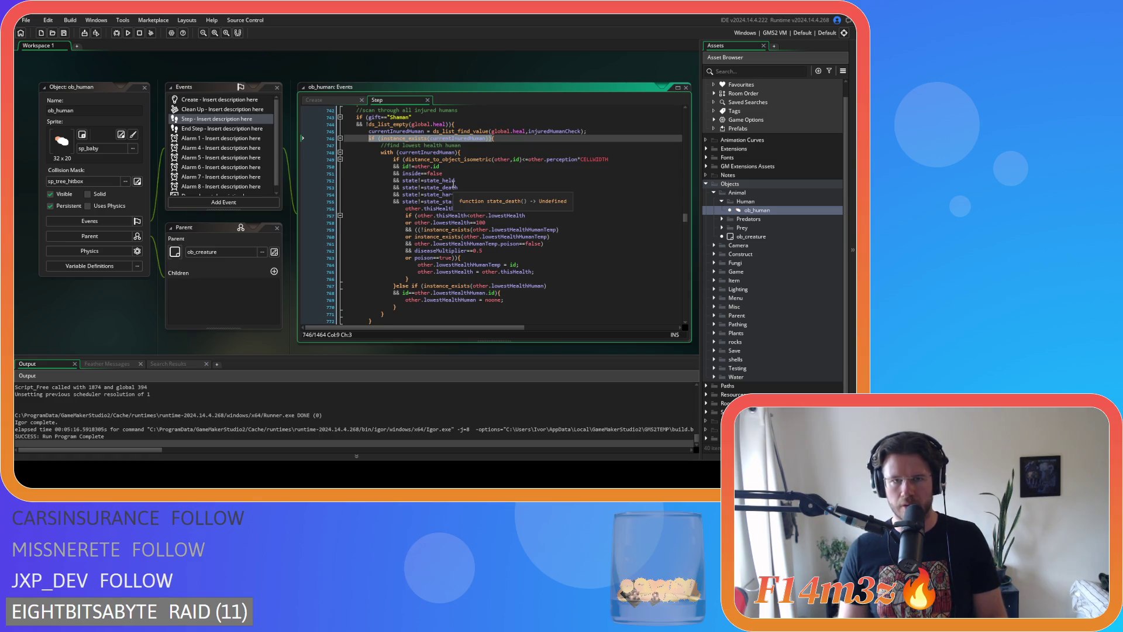
key("ctrl+y")
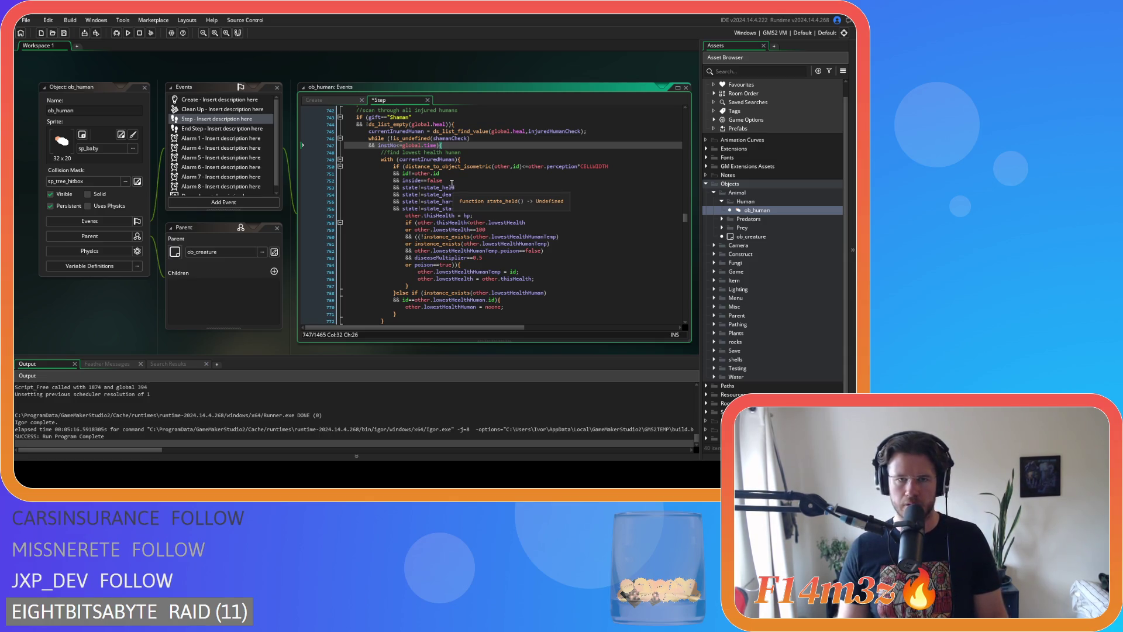
mouse_move(500, 169)
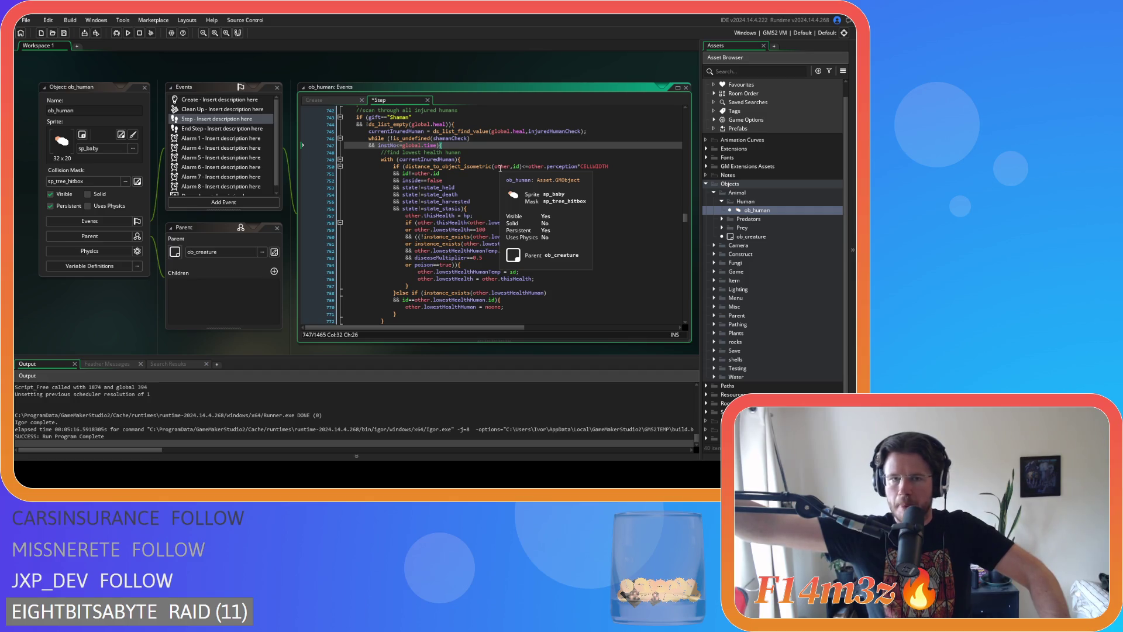
Undo the paste to restore the if (instance_exists(currentInjuredHuman)) check
key("ctrl+z")
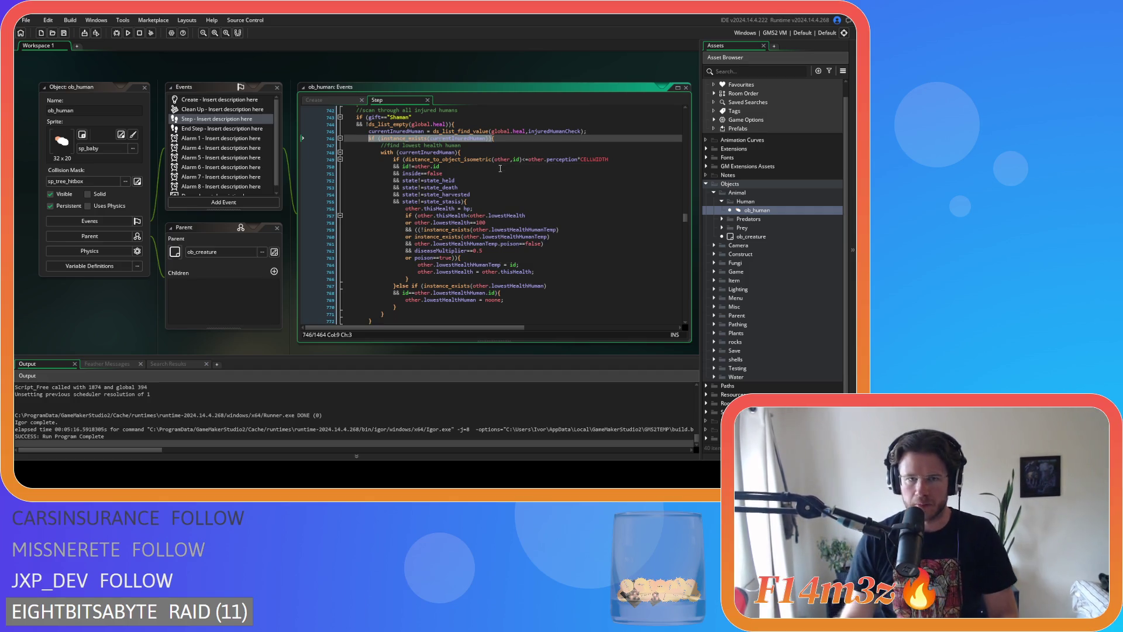
left_click(492, 178)
scroll(497, 187, "up", 10)
scroll(509, 201, "up", 6)
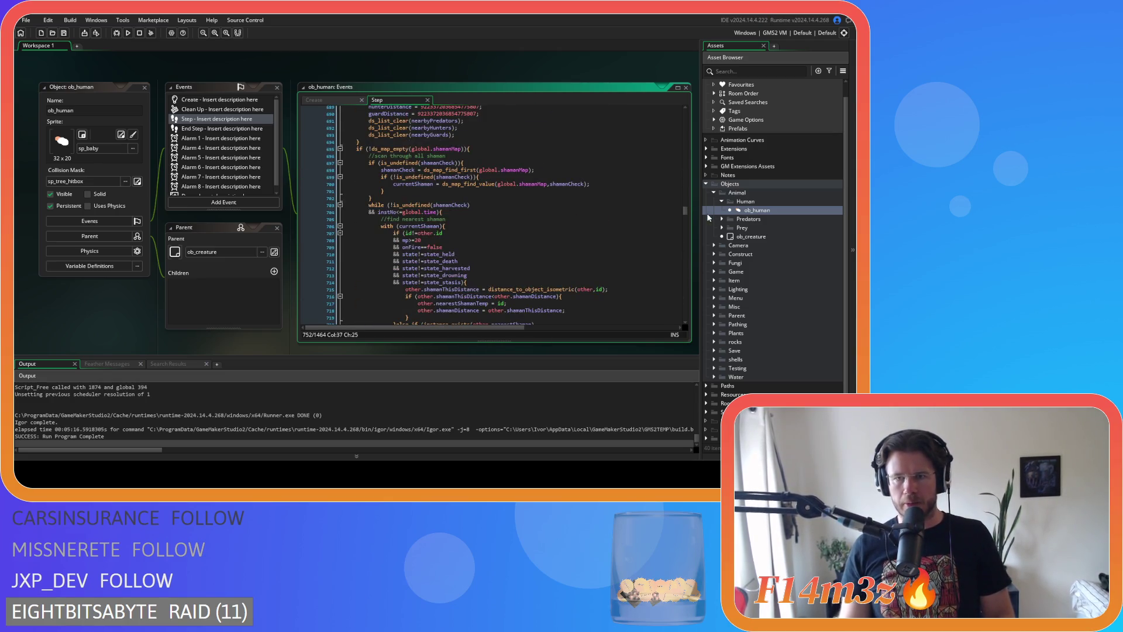
mouse_move(683, 212)
left_mouse_down()
mouse_move(687, 157)
mouse_move(686, 174)
left_mouse_up()
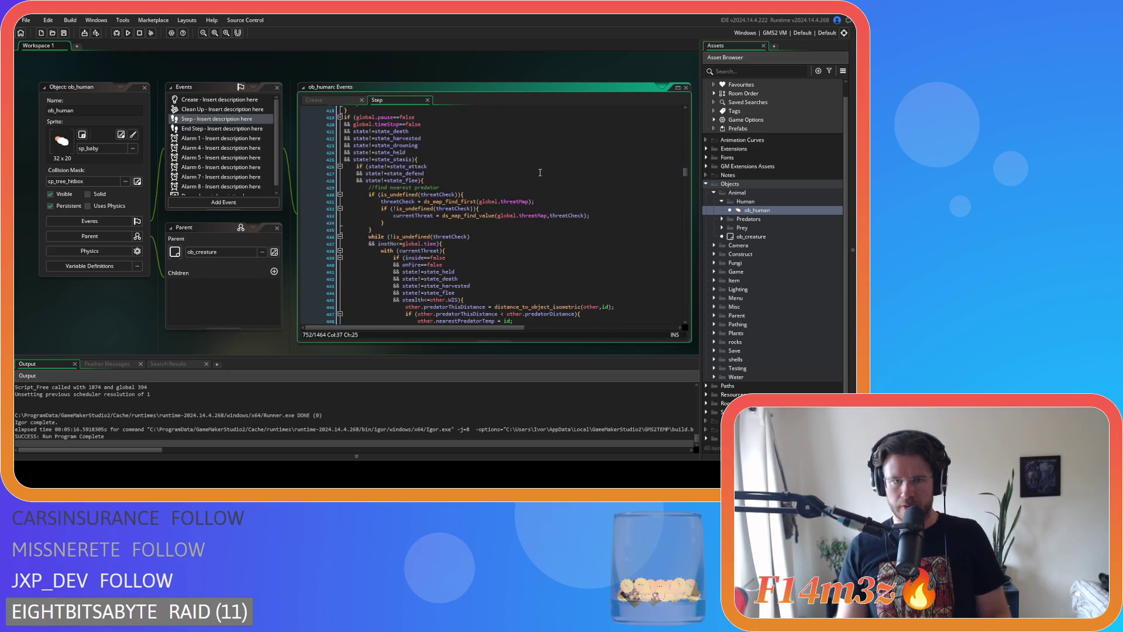
scroll(532, 172, "up", 2)
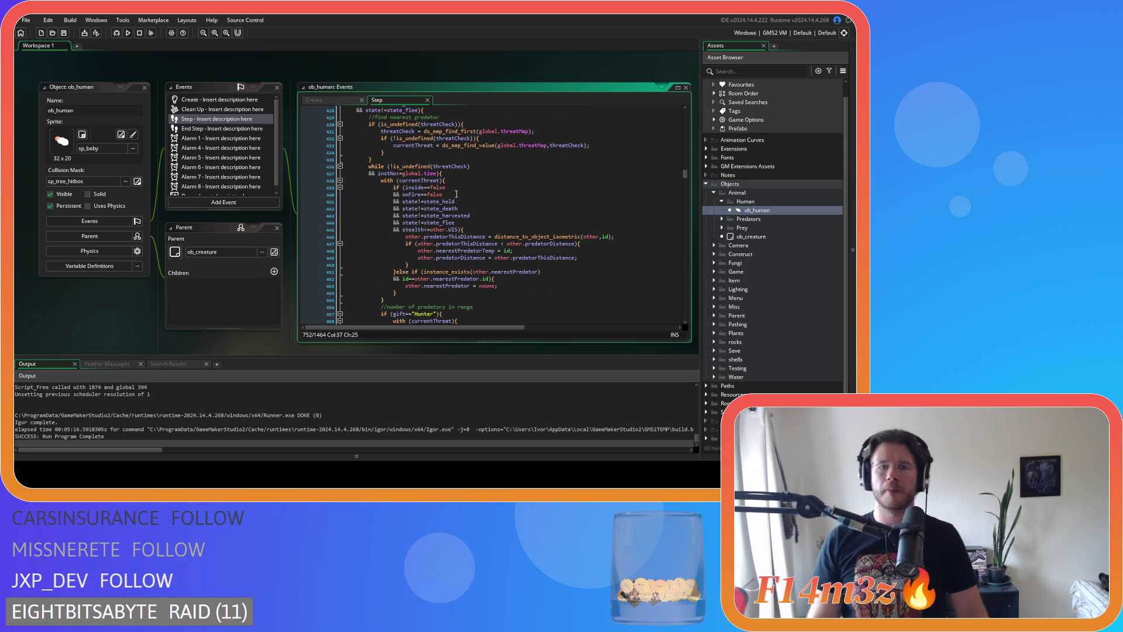
scroll(420, 175, "down", 2)
scroll(509, 225, "up", 3)
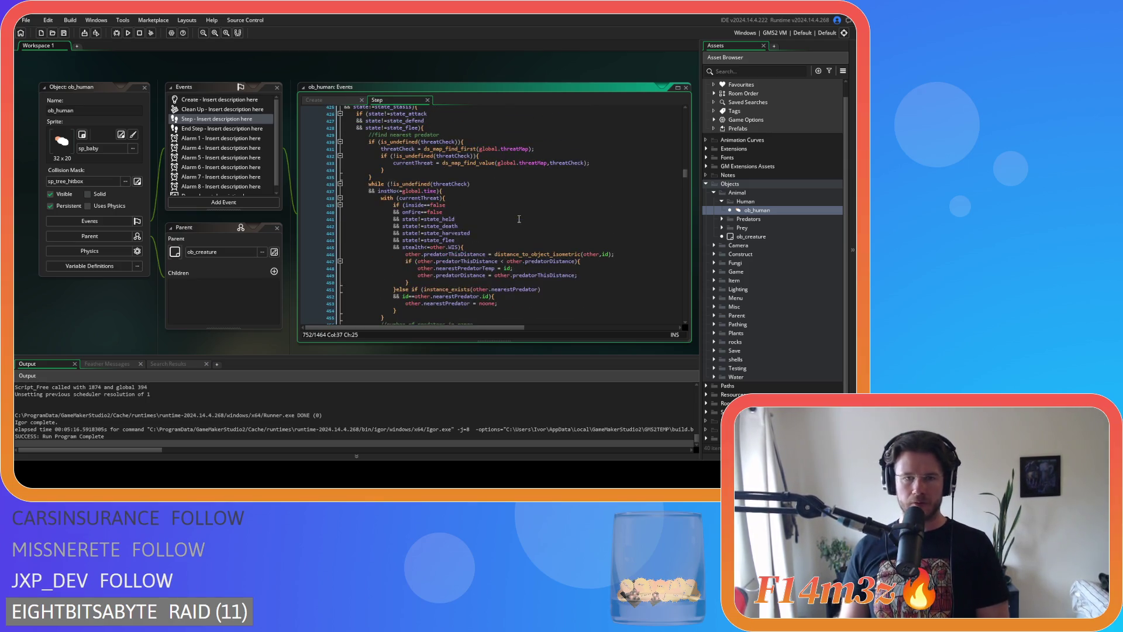
scroll(519, 218, "down", 2)
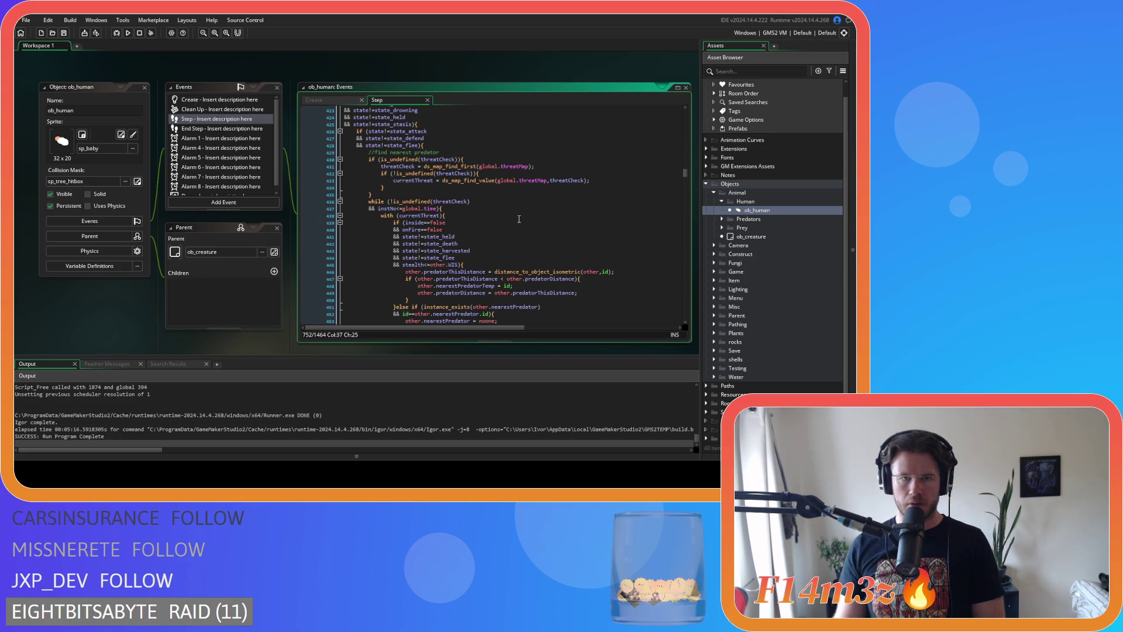
scroll(519, 218, "down", 1)
scroll(518, 218, "down", 5)
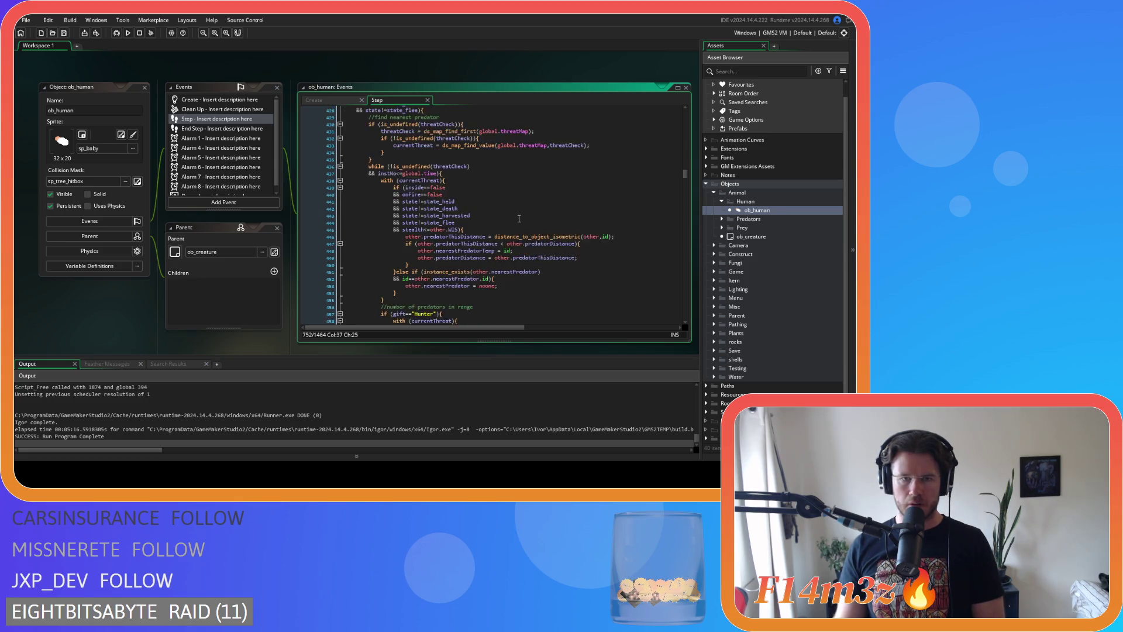
scroll(519, 218, "down", 10)
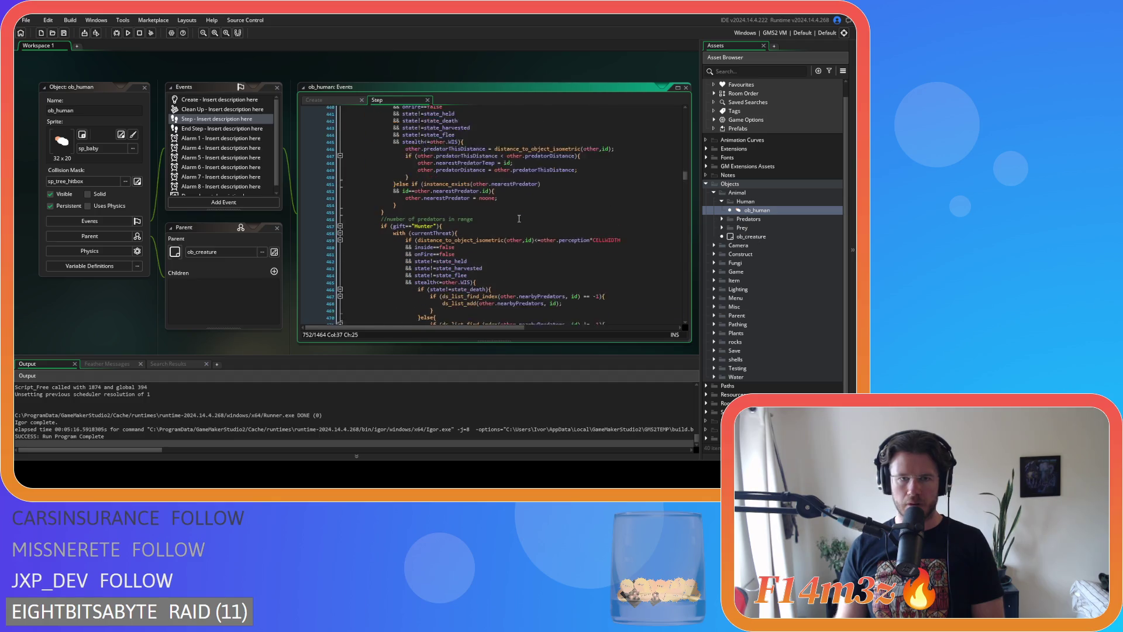
scroll(519, 219, "down", 3)
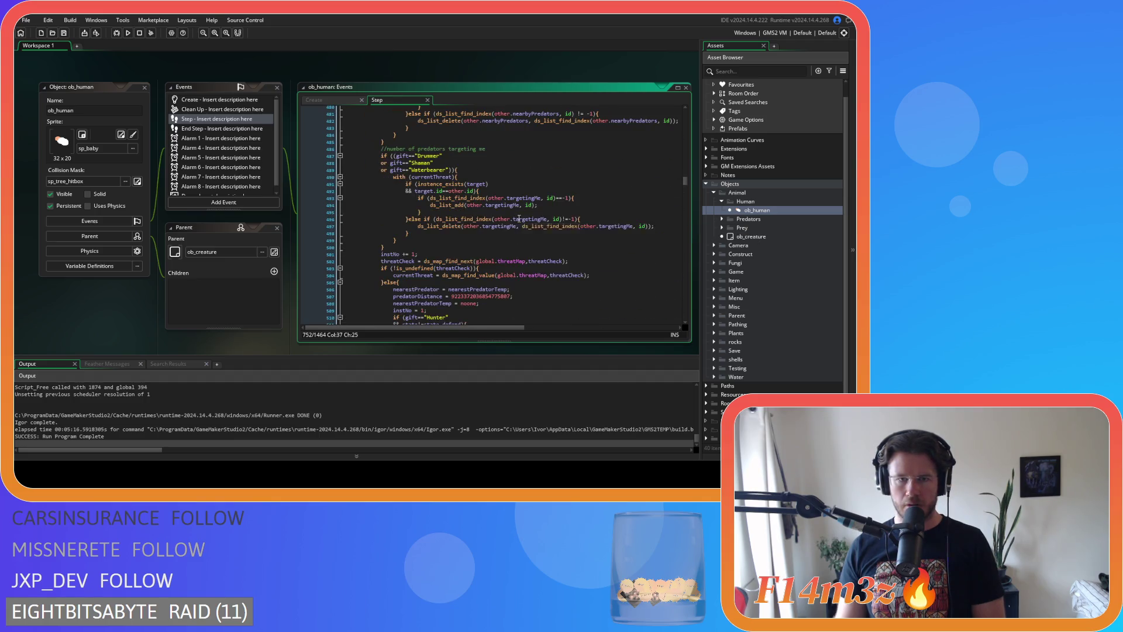
scroll(519, 219, "down", 3)
mouse_move(518, 208)
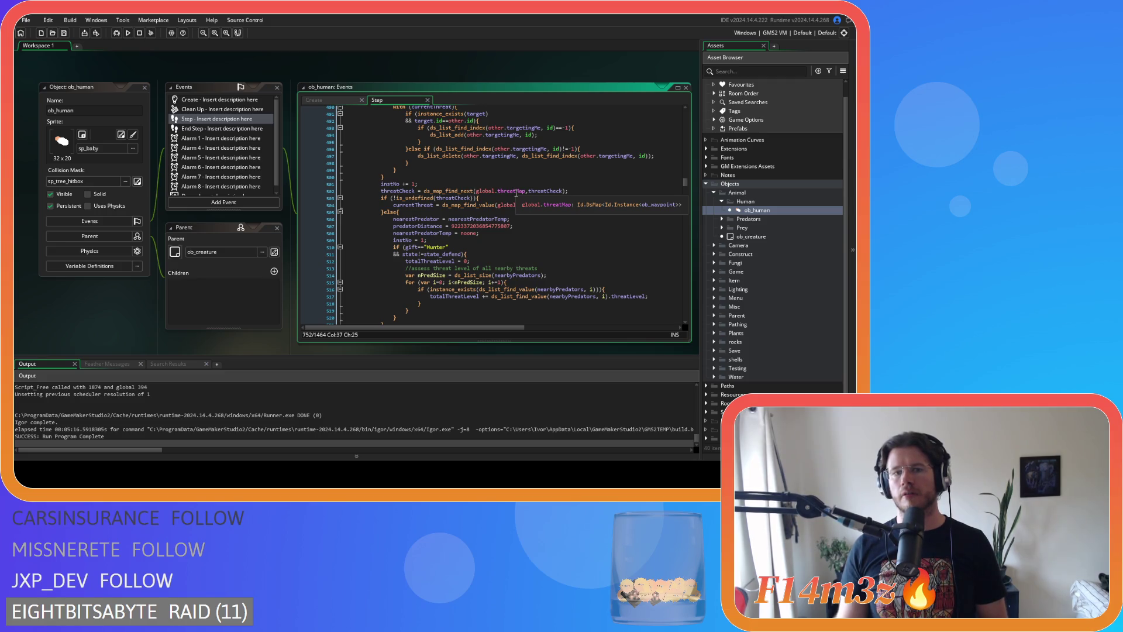
scroll(479, 266, "up", 15)
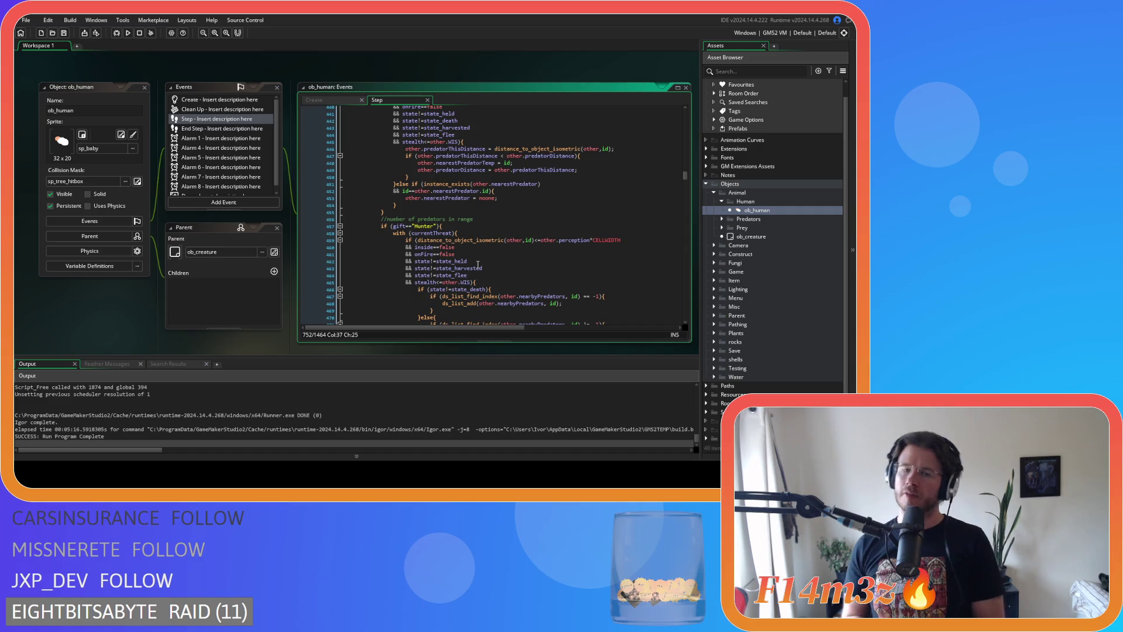
scroll(478, 264, "up", 5)
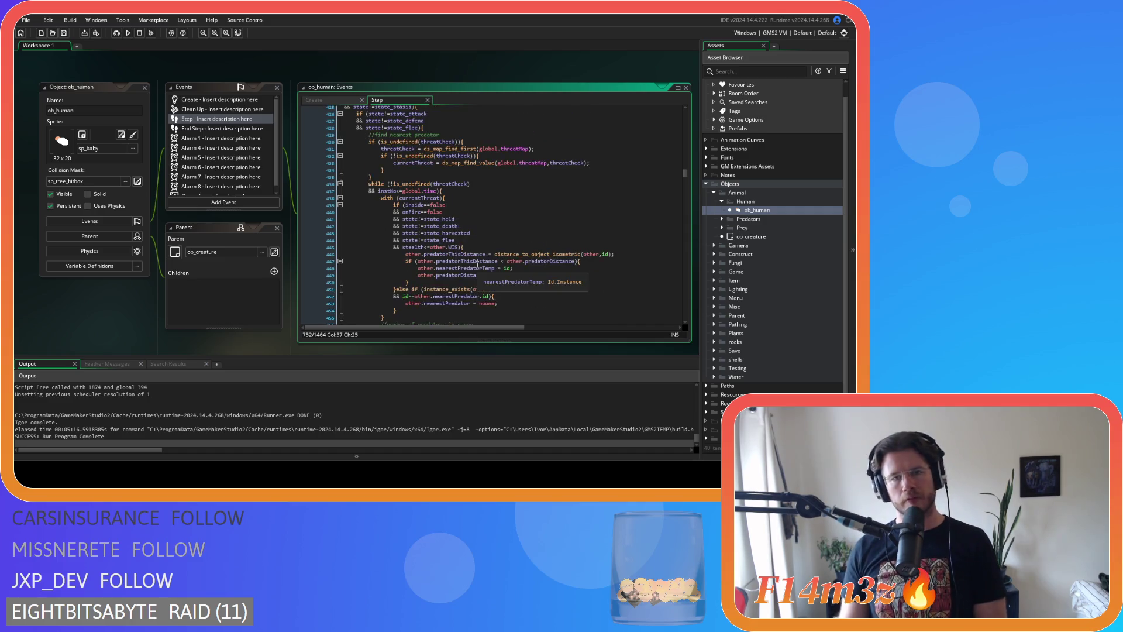
left_click(479, 193)
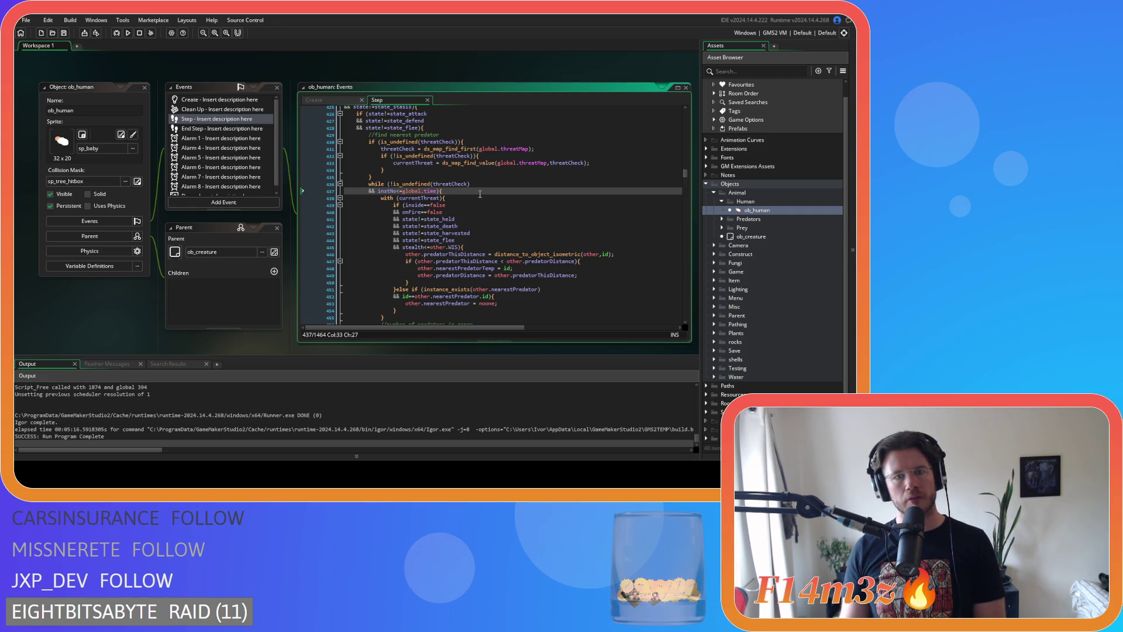
key("Left")
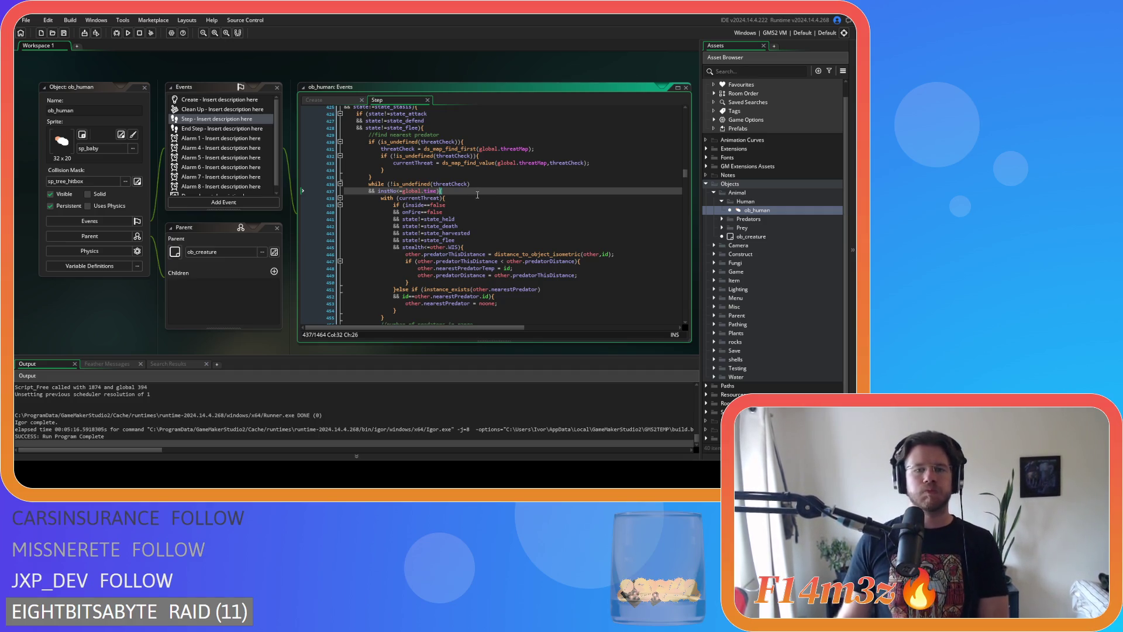
scroll(477, 195, "down", 18)
scroll(477, 195, "down", 3)
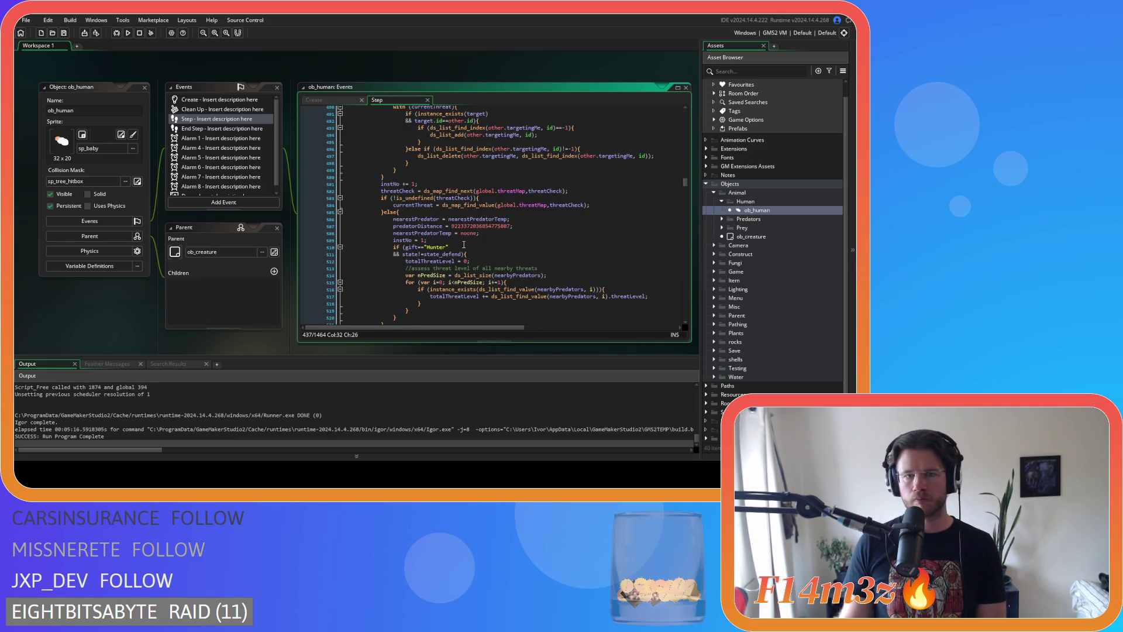
left_click_drag(427, 241, 391, 246)
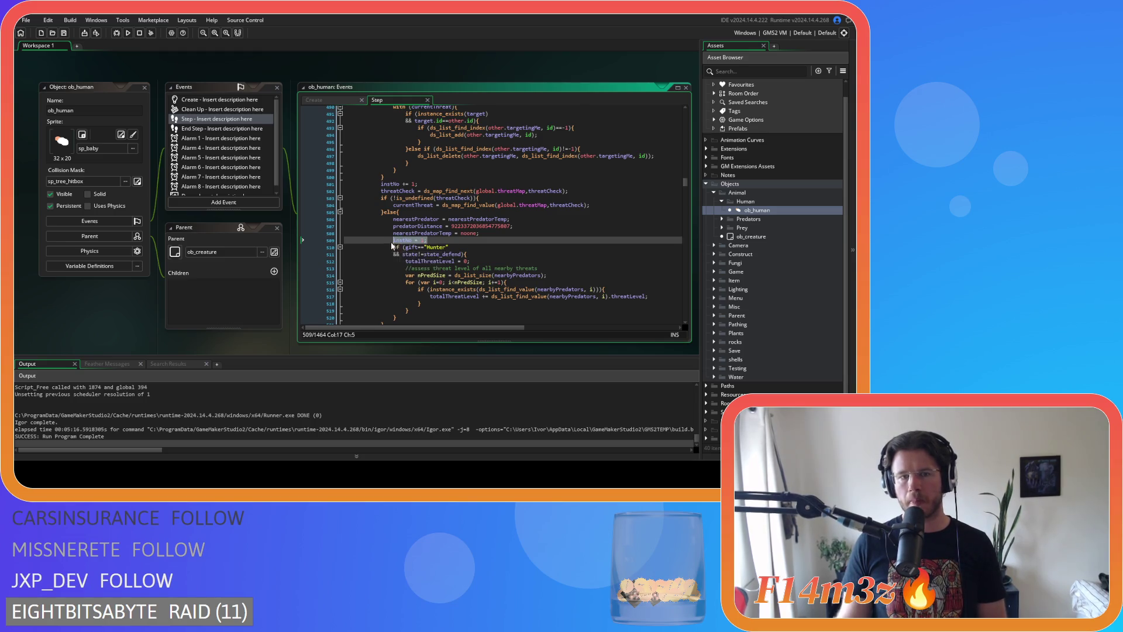
Remove 'instNo = 1;' from the else branch and place it before the threat loop
key("BackSpace")
key("BackSpace")
key("BackSpace")
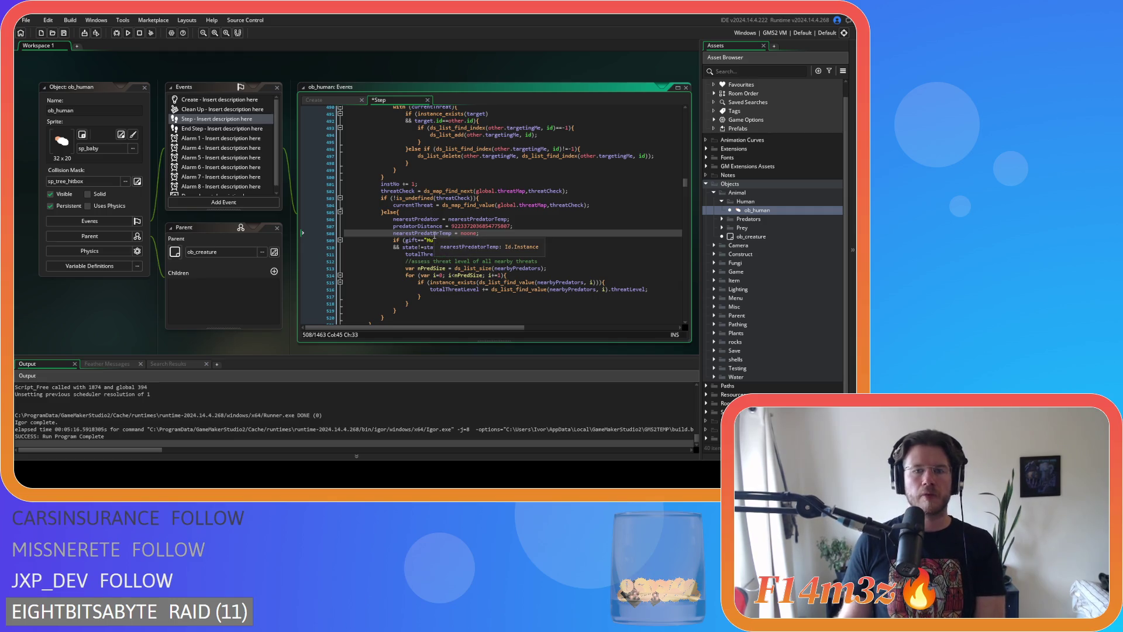
scroll(434, 235, "up", 20)
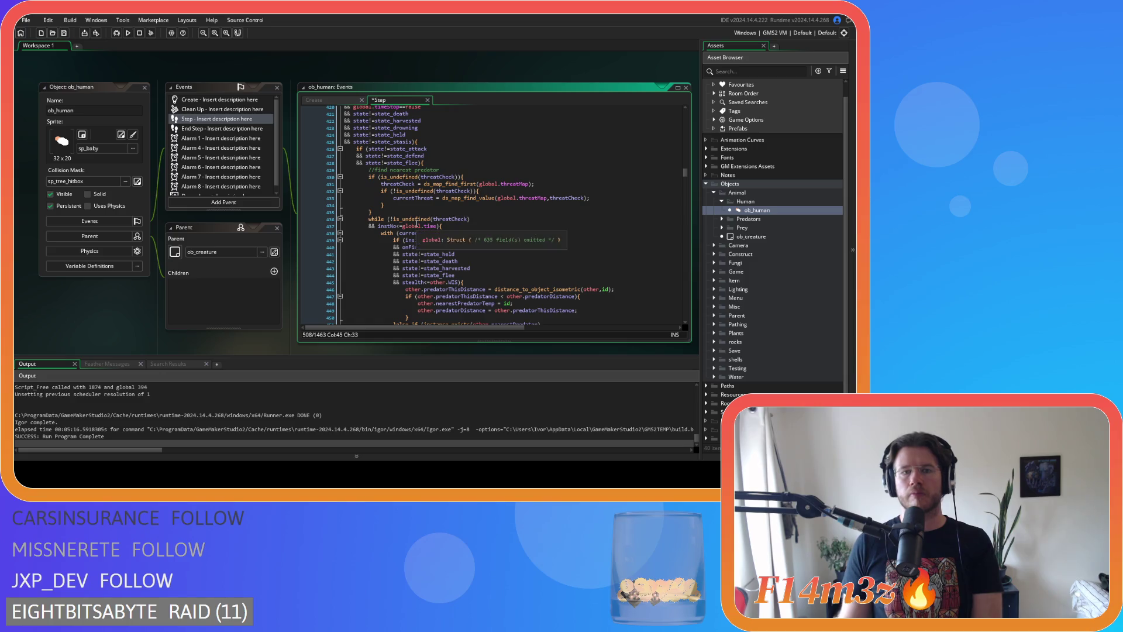
left_click(413, 219)
key("ctrl+z")
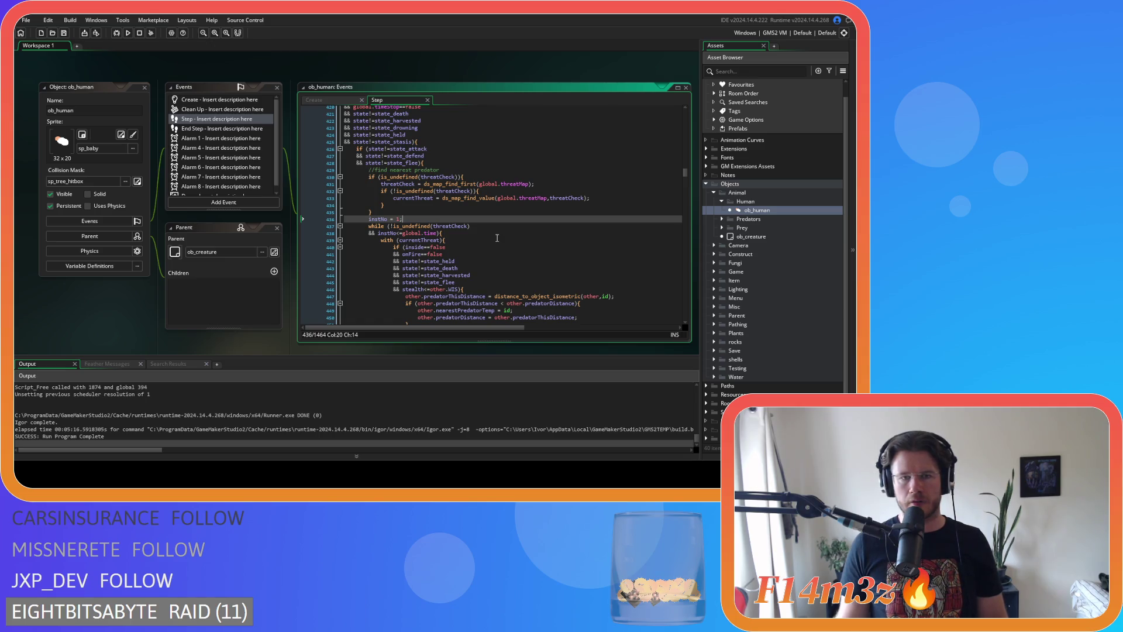
Insert an empty line just above the hunter scan's while loop
scroll(497, 238, "down", 3)
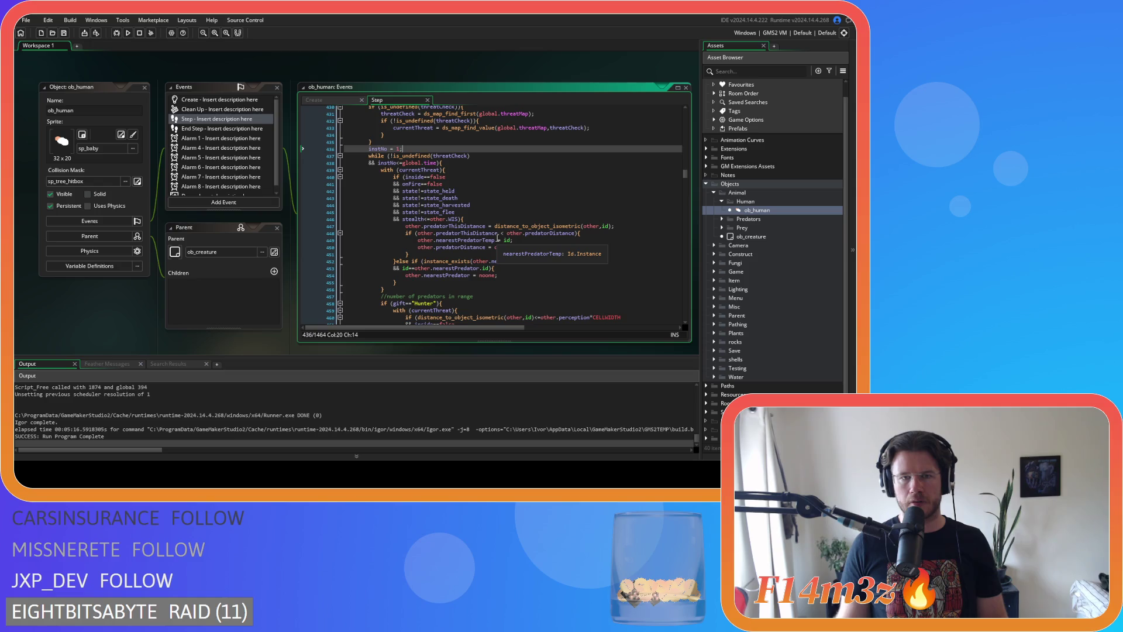
scroll(498, 238, "down", 3)
scroll(497, 238, "up", 3)
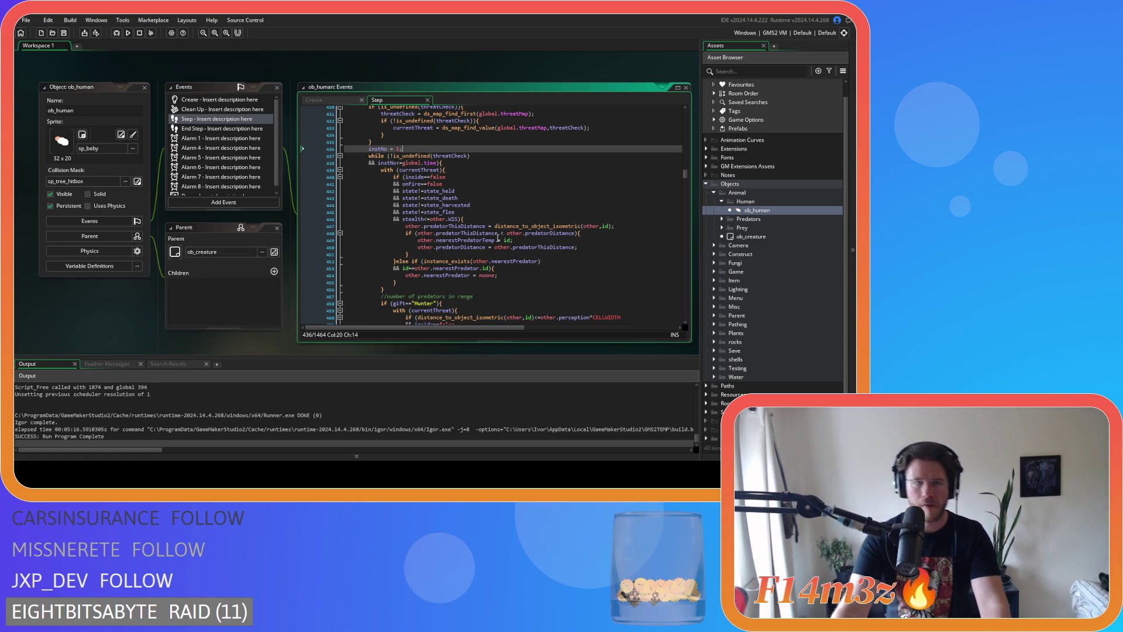
scroll(497, 238, "down", 4)
scroll(498, 238, "down", 4)
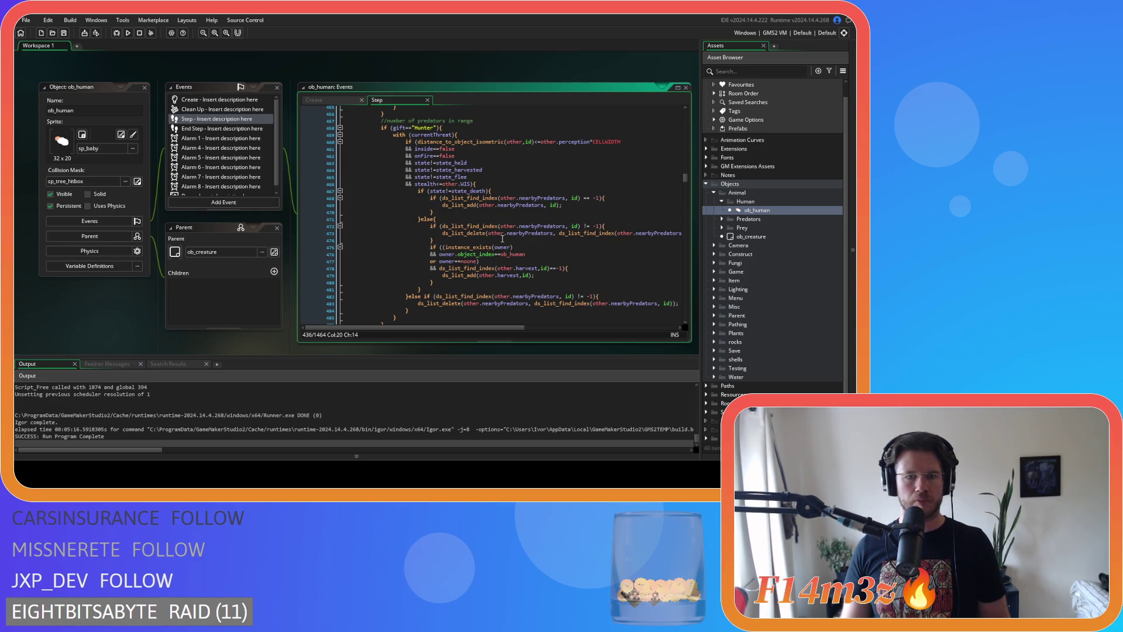
scroll(502, 239, "down", 14)
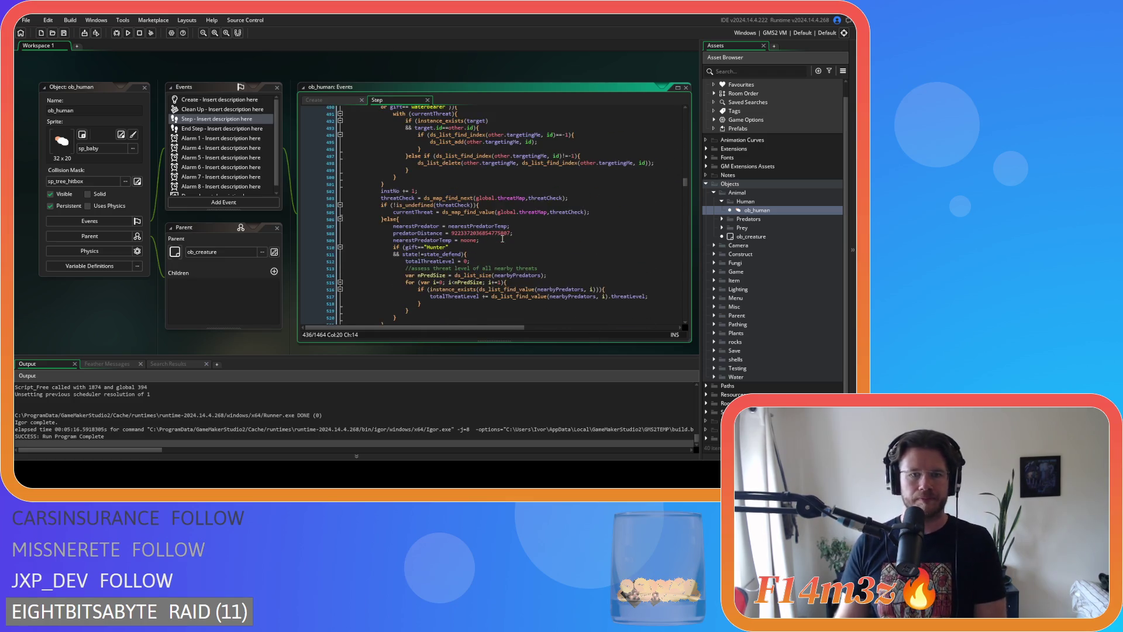
scroll(502, 238, "down", 4)
left_click(432, 247)
key("Return")
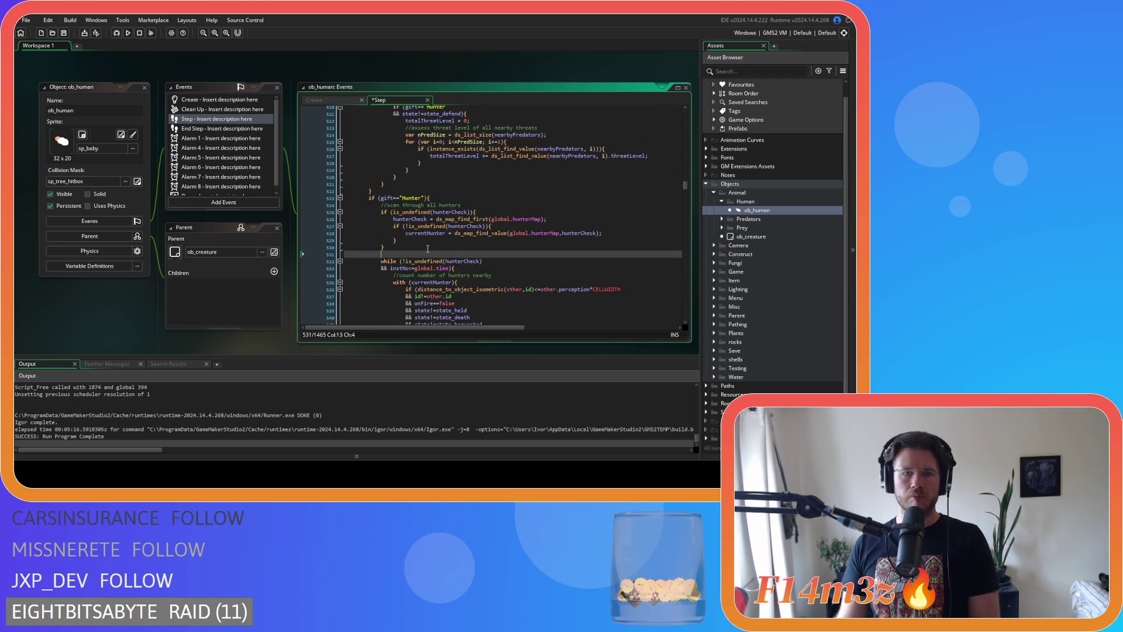
Put 'instNo = 1;' above the hunter loop and delete it from the hunter else branch
type("instNo = 1;")
scroll(429, 247, "down", 4)
scroll(428, 248, "down", 14)
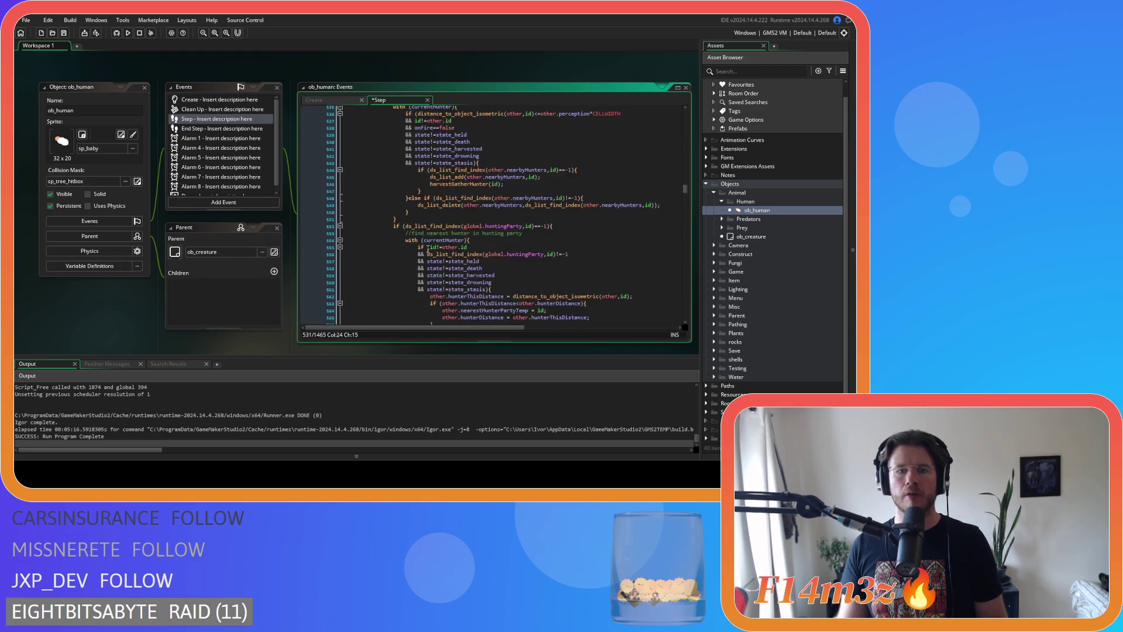
left_click_drag(502, 211, 440, 219)
key("BackSpace")
Paste 'instNo = 1;' before the guard loop and delete the guard else-branch reset
scroll(456, 248, "down", 4)
scroll(457, 249, "down", 7)
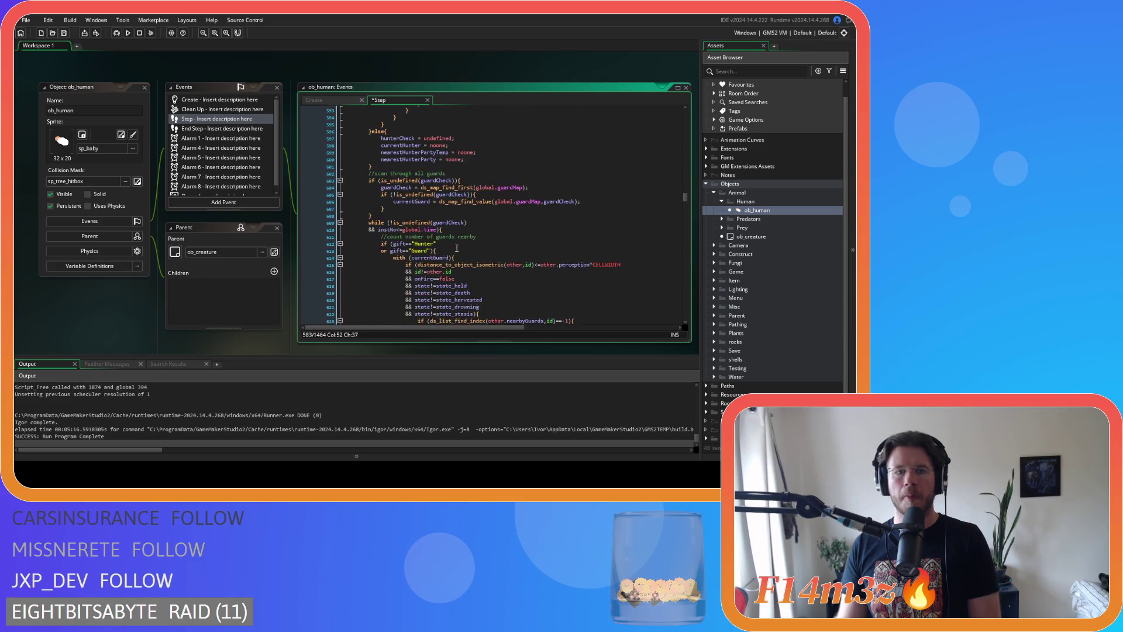
left_click(404, 164)
key("ctrl+v")
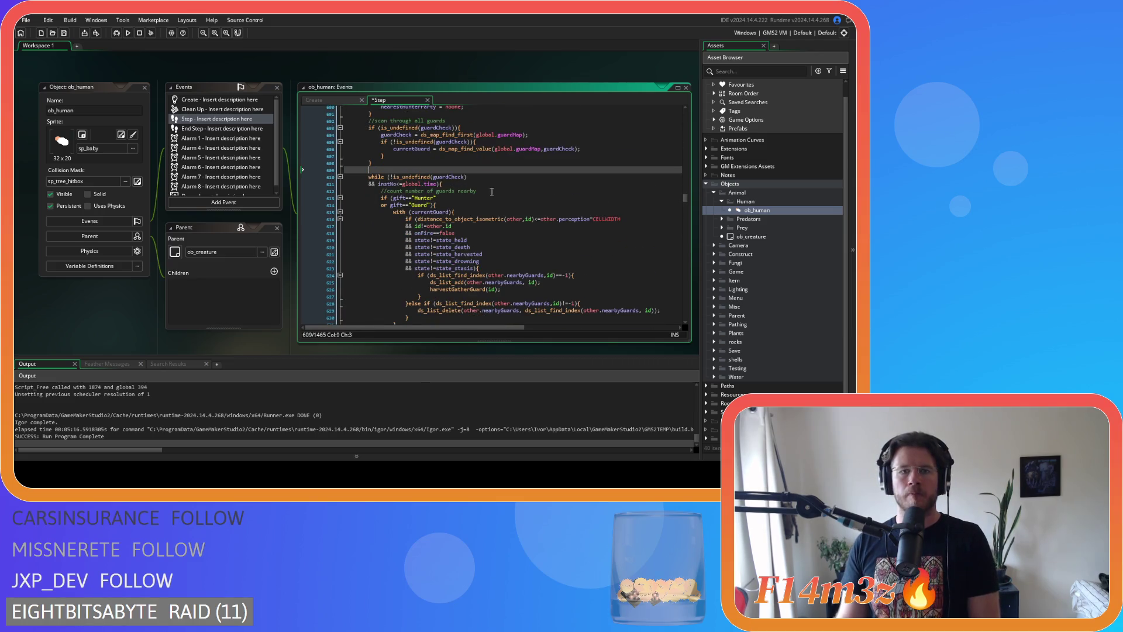
scroll(503, 201, "down", 16)
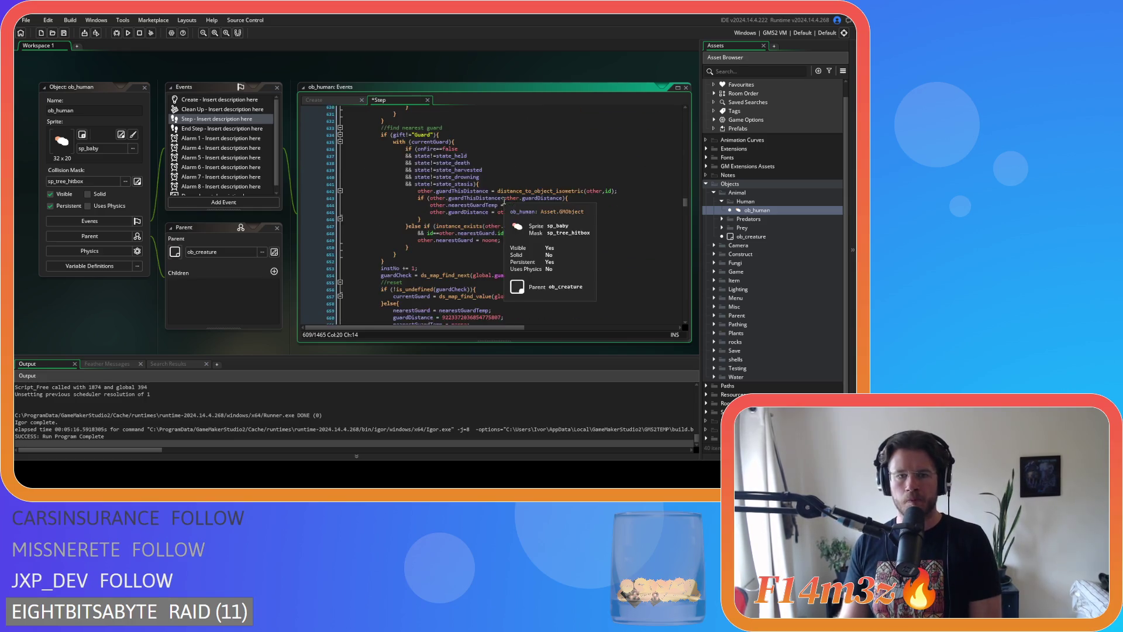
left_click(447, 209)
key("shift+Home")
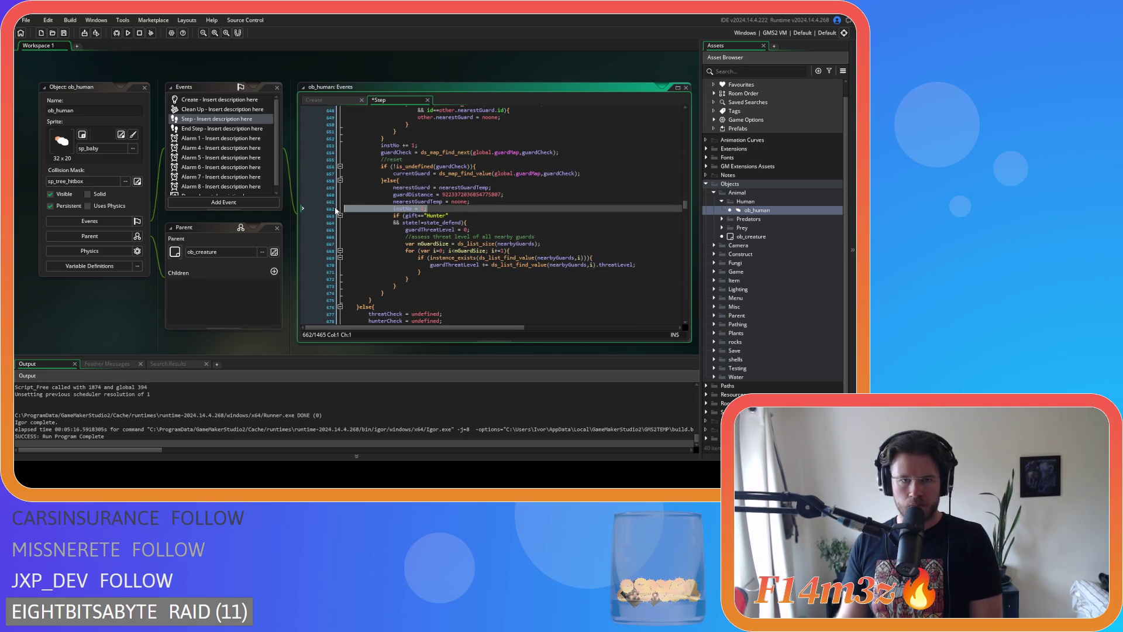
key("BackSpace")
key("BackSpace")
Add 'instNo = 1;' above the shaman loop, delete its else-branch reset, and save
scroll(446, 219, "down", 7)
scroll(446, 223, "down", 6)
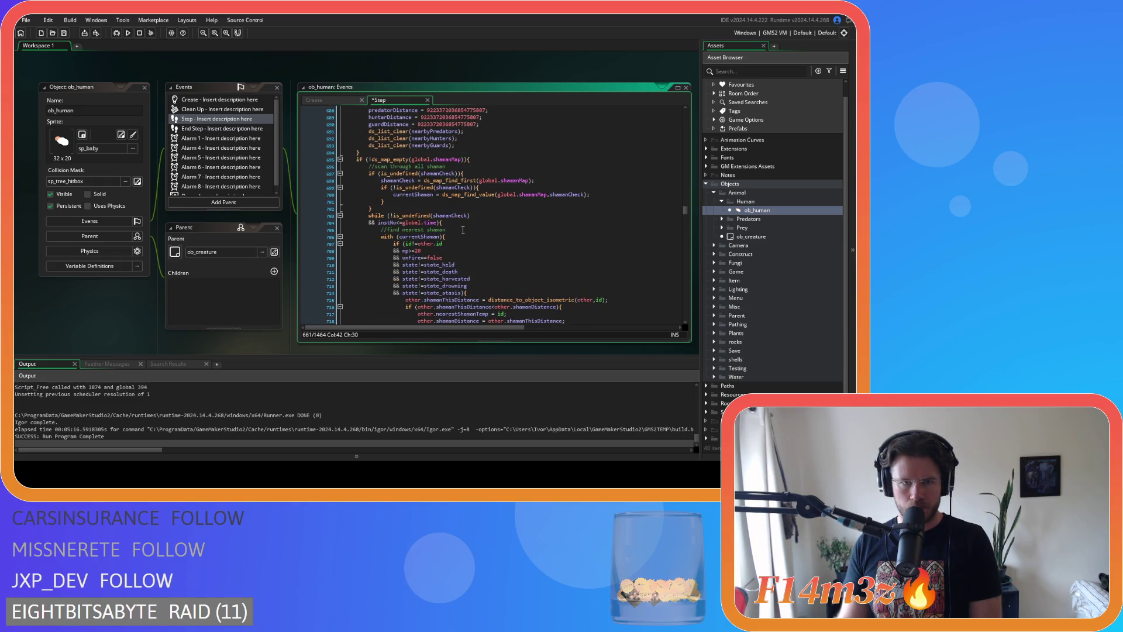
scroll(463, 230, "up", 3)
scroll(463, 230, "down", 2)
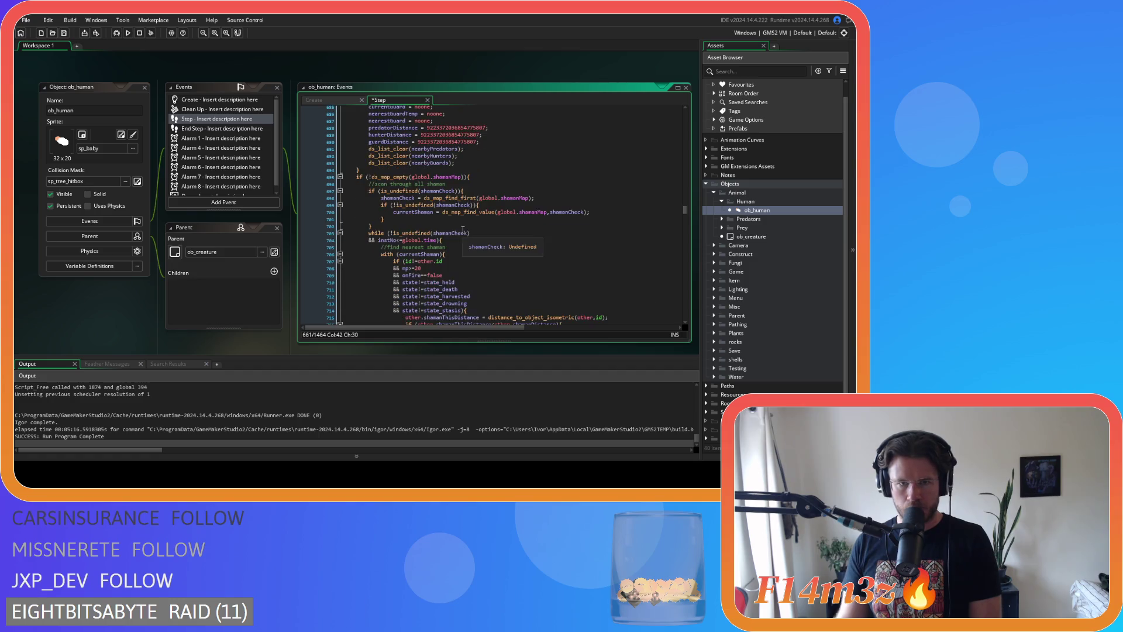
left_click(434, 227)
key("Return")
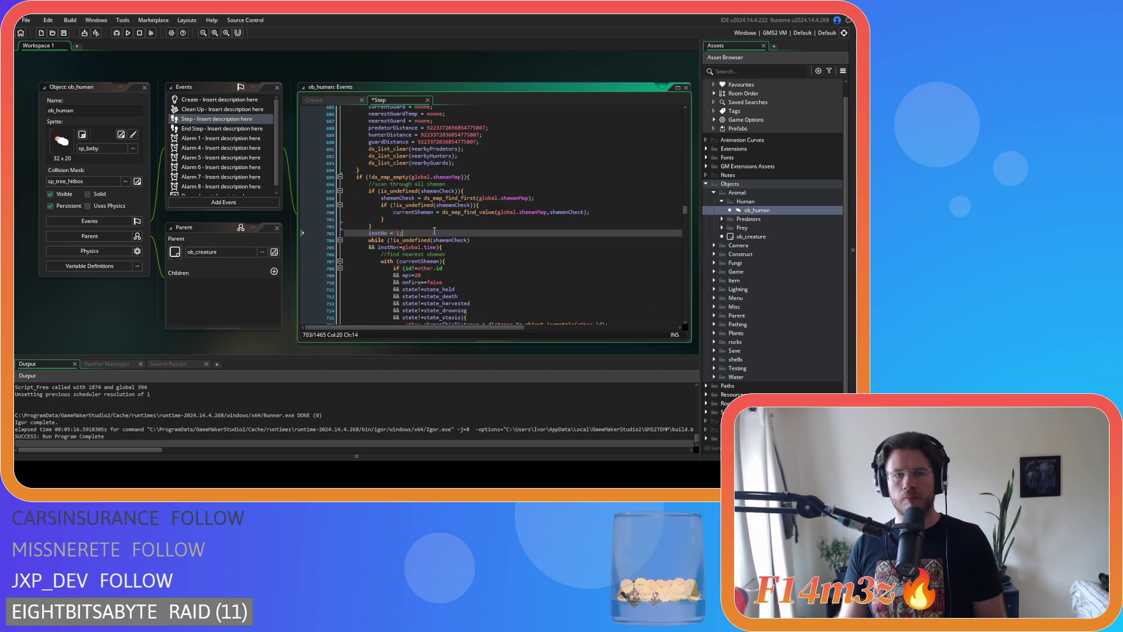
type("instNo = 1;")
scroll(468, 234, "down", 9)
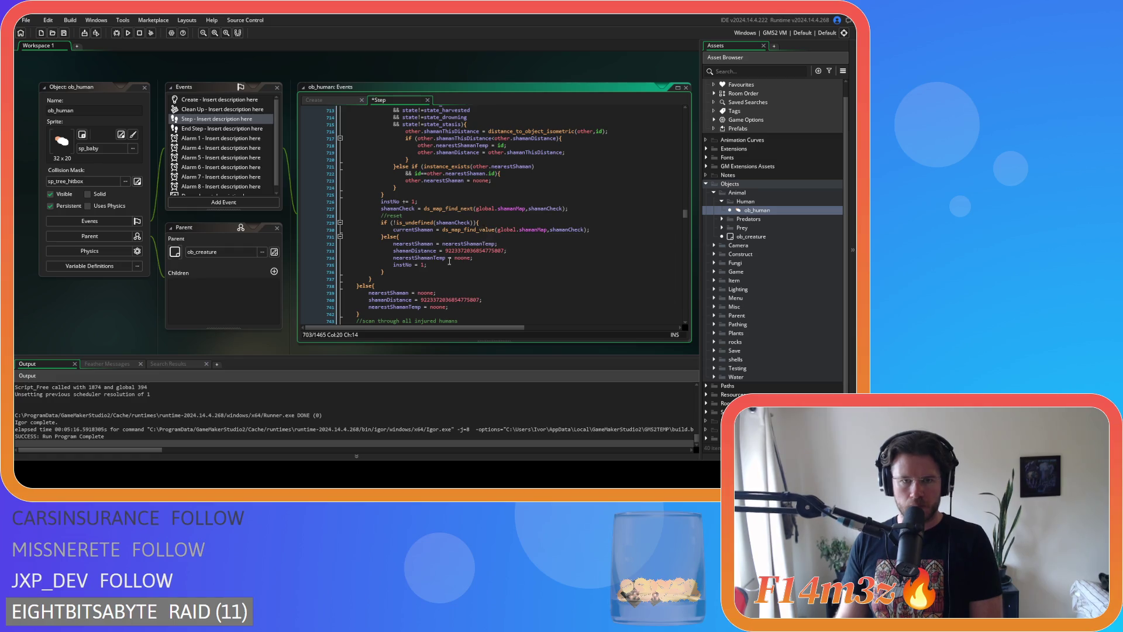
left_click_drag(426, 267, 329, 268)
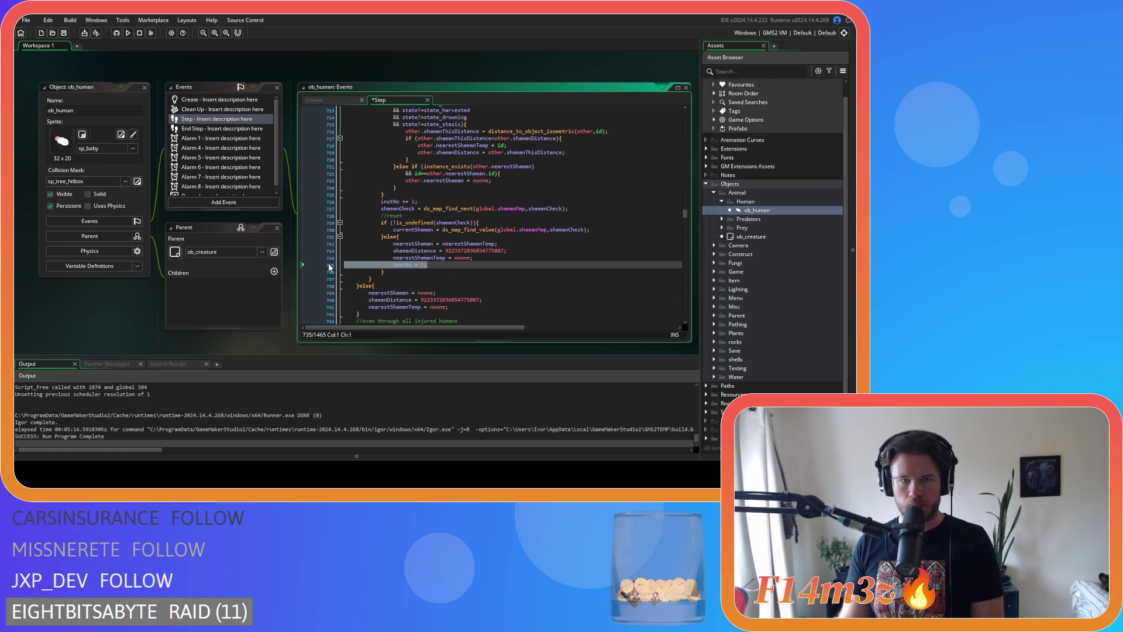
key("BackSpace")
key("BackSpace")
key("ctrl+s")
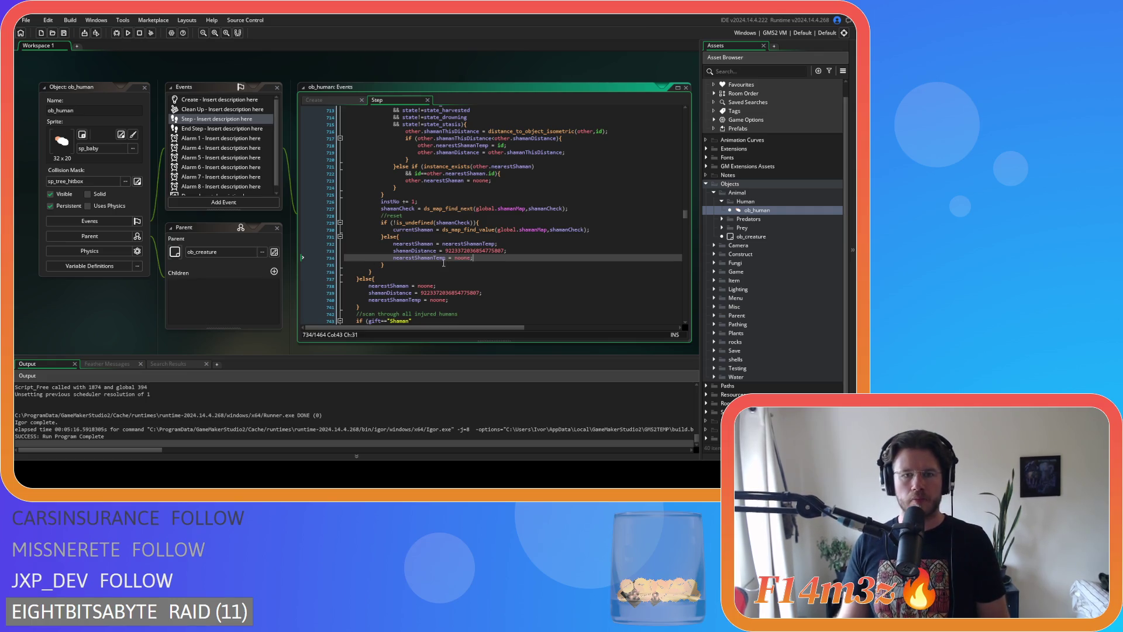
scroll(410, 268, "down", 7)
scroll(447, 264, "down", 2)
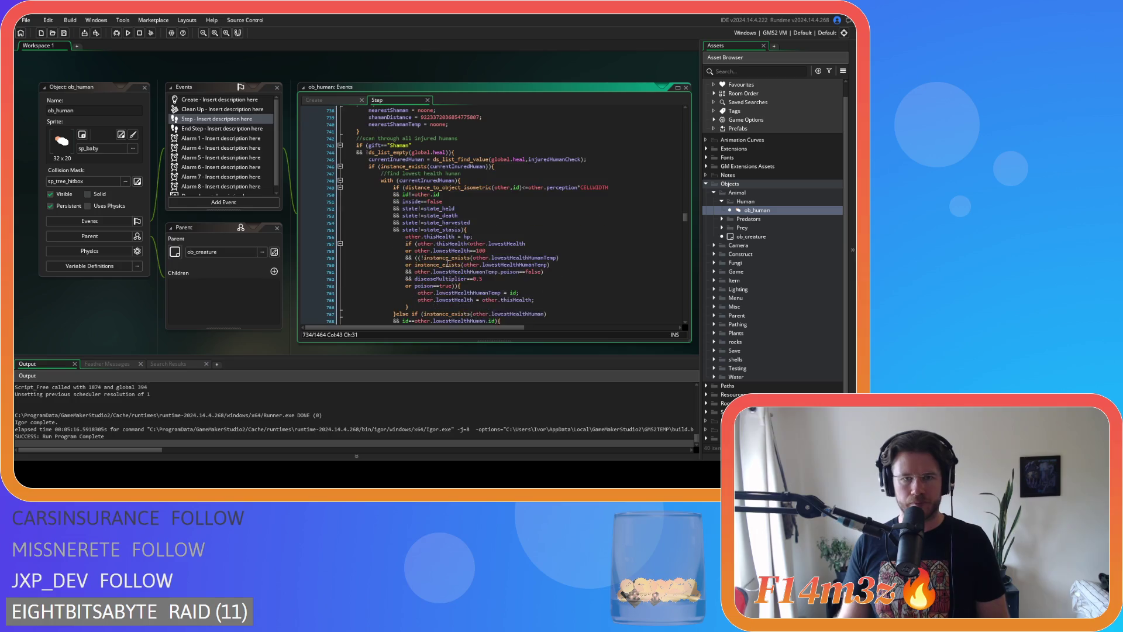
left_click(528, 224)
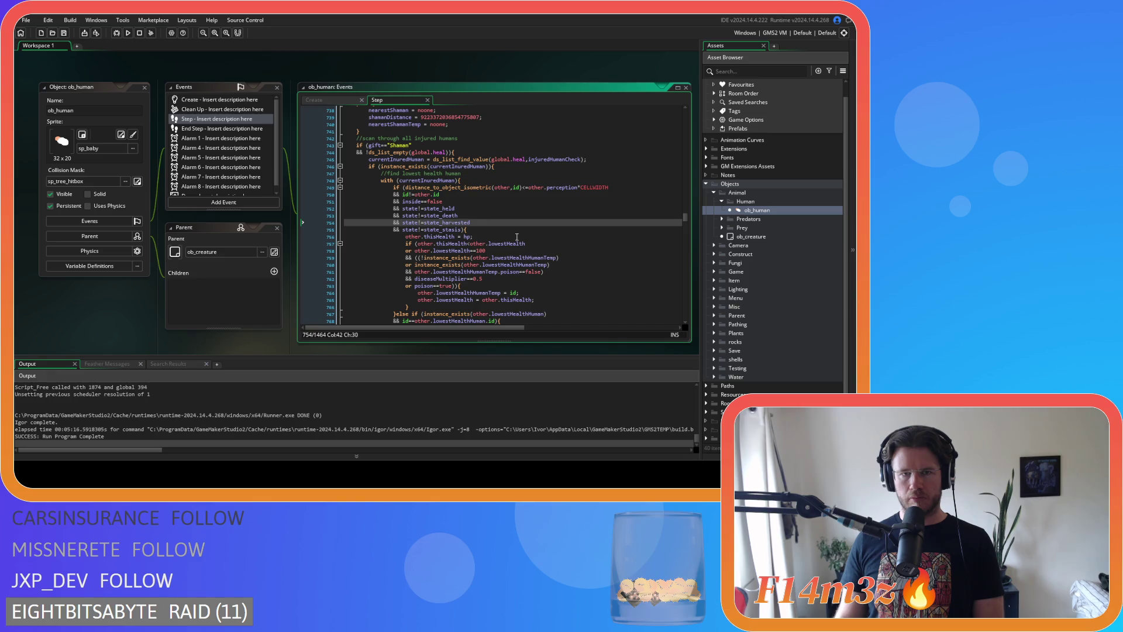
scroll(516, 237, "down", 3)
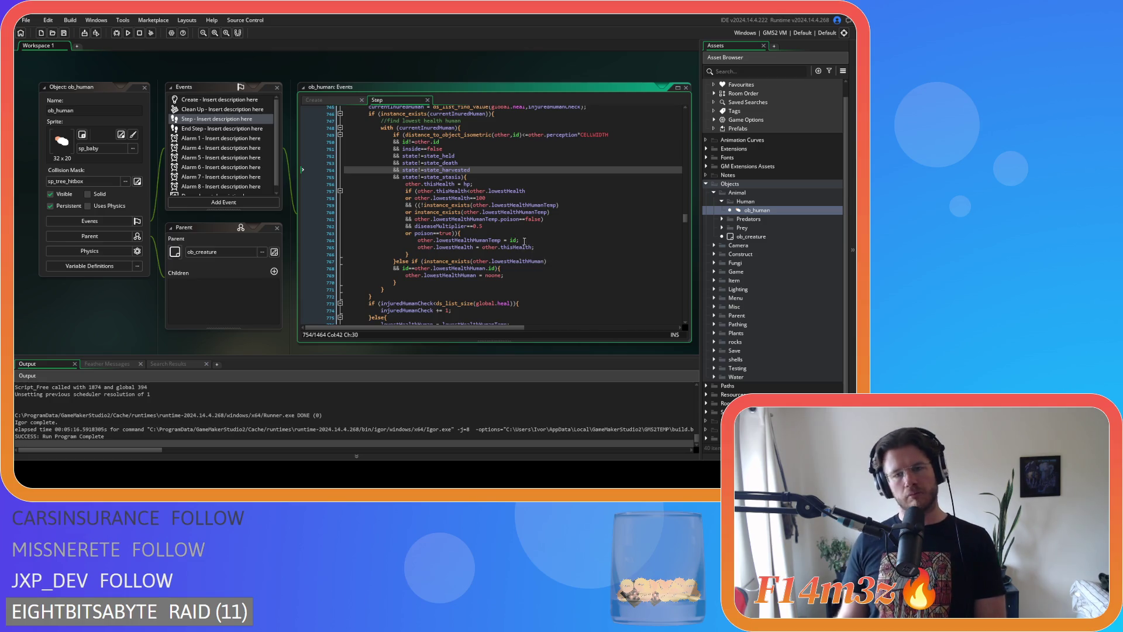
scroll(550, 256, "down", 2)
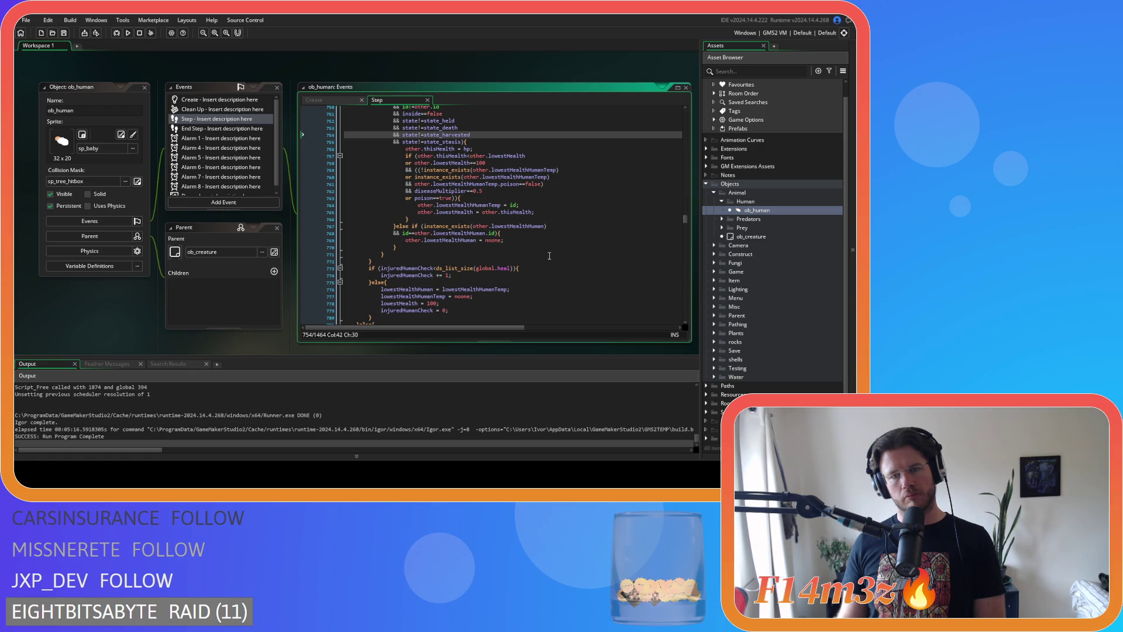
scroll(549, 256, "up", 3)
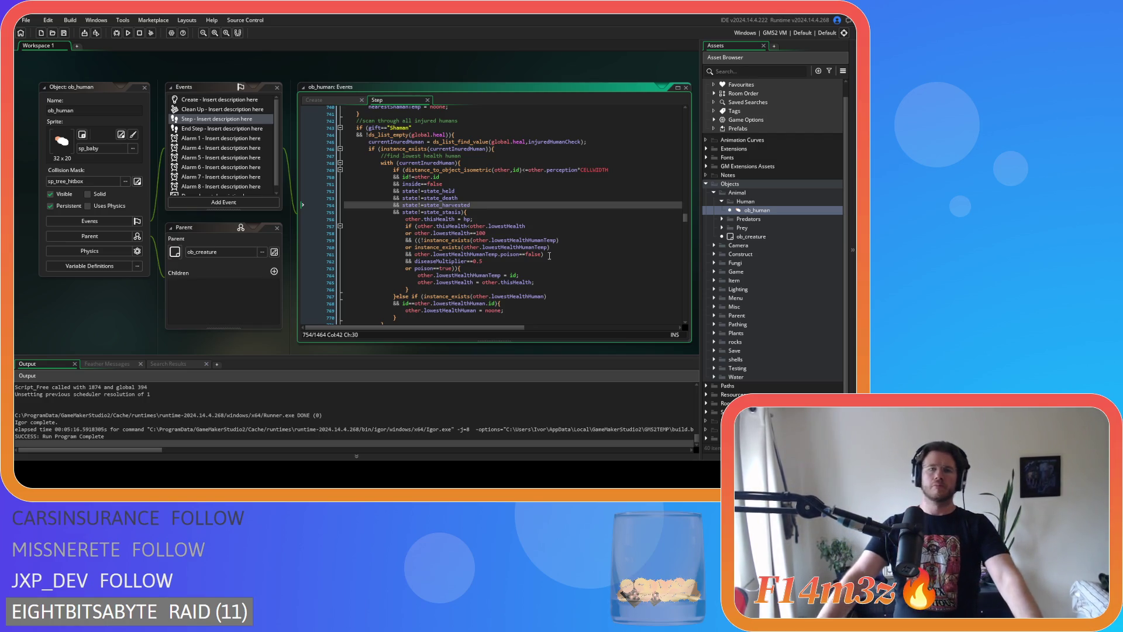
scroll(559, 256, "down", 1)
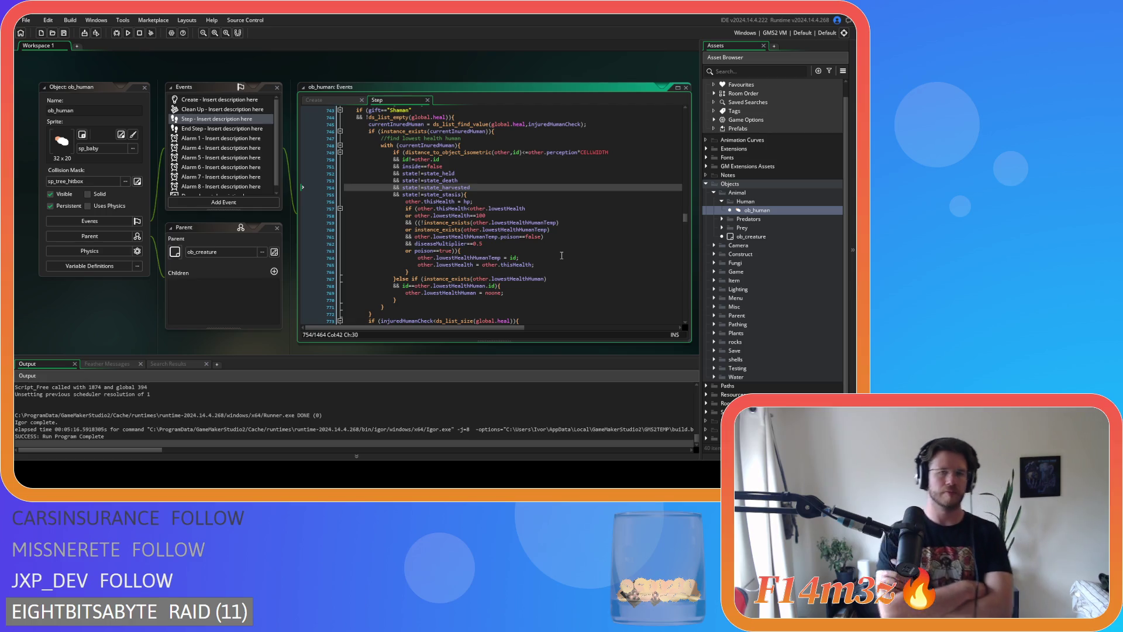
scroll(561, 256, "up", 3)
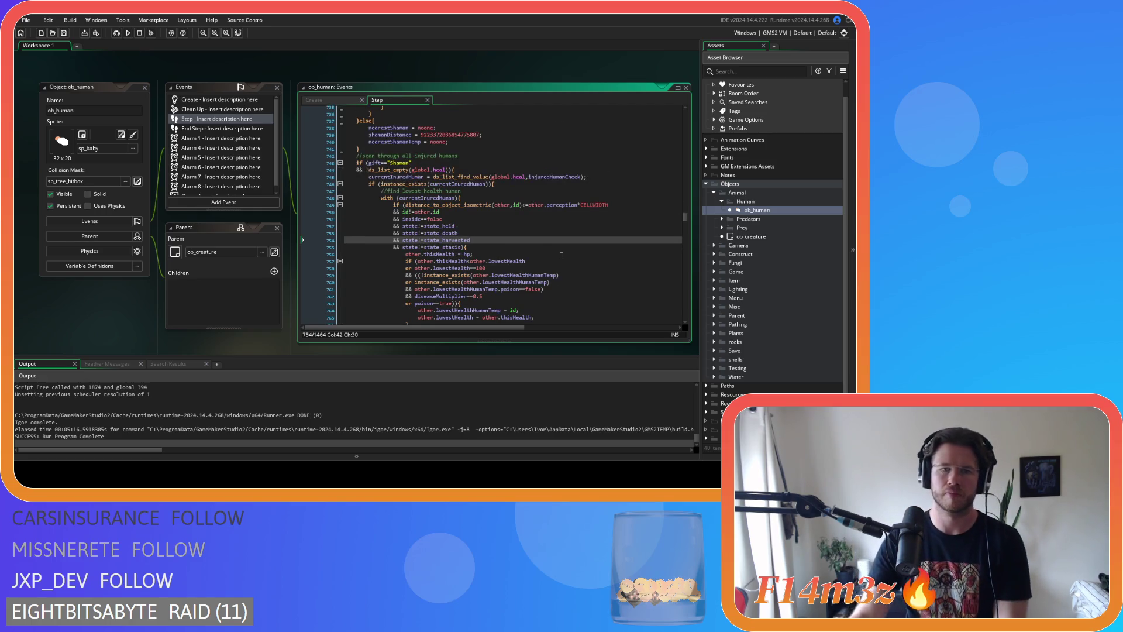
left_click(494, 171)
scroll(506, 211, "down", 6)
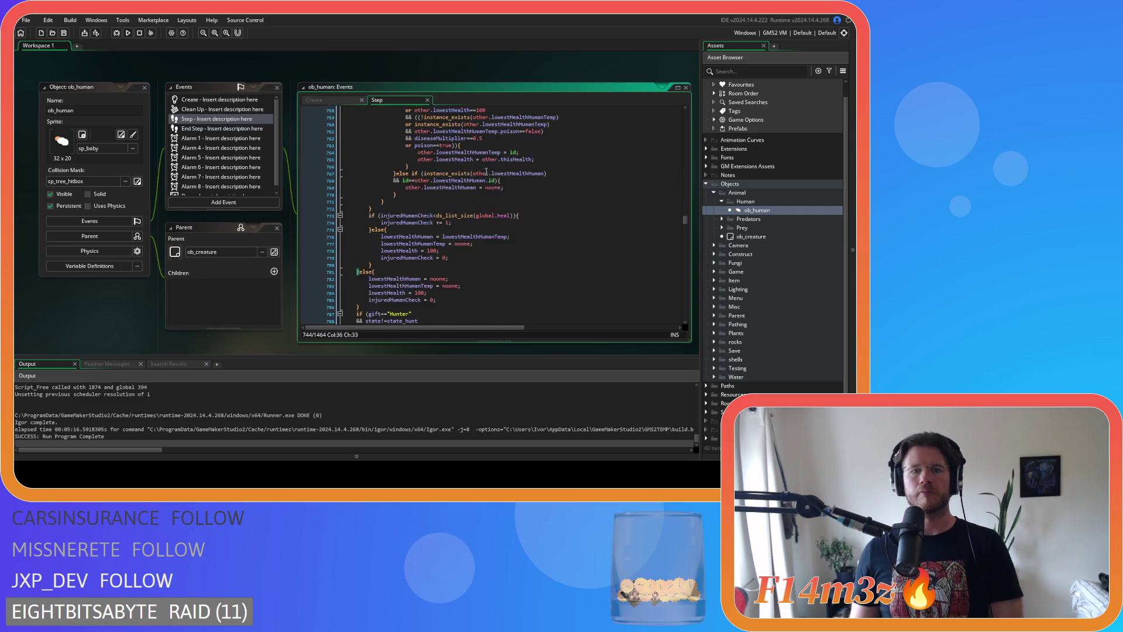
scroll(519, 246, "up", 4)
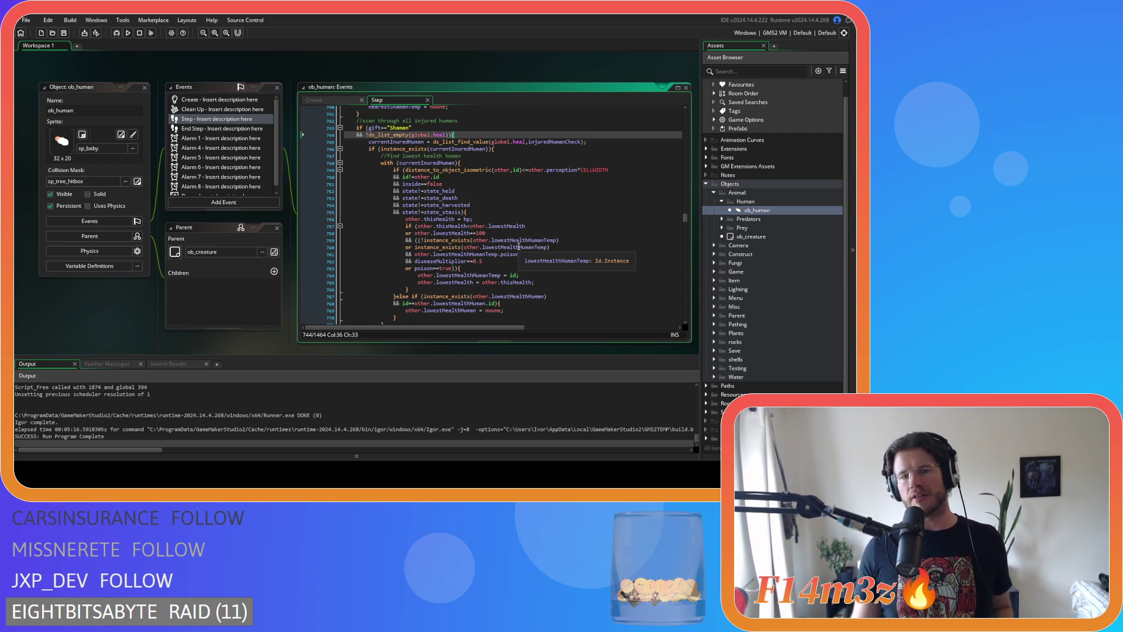
scroll(518, 246, "down", 5)
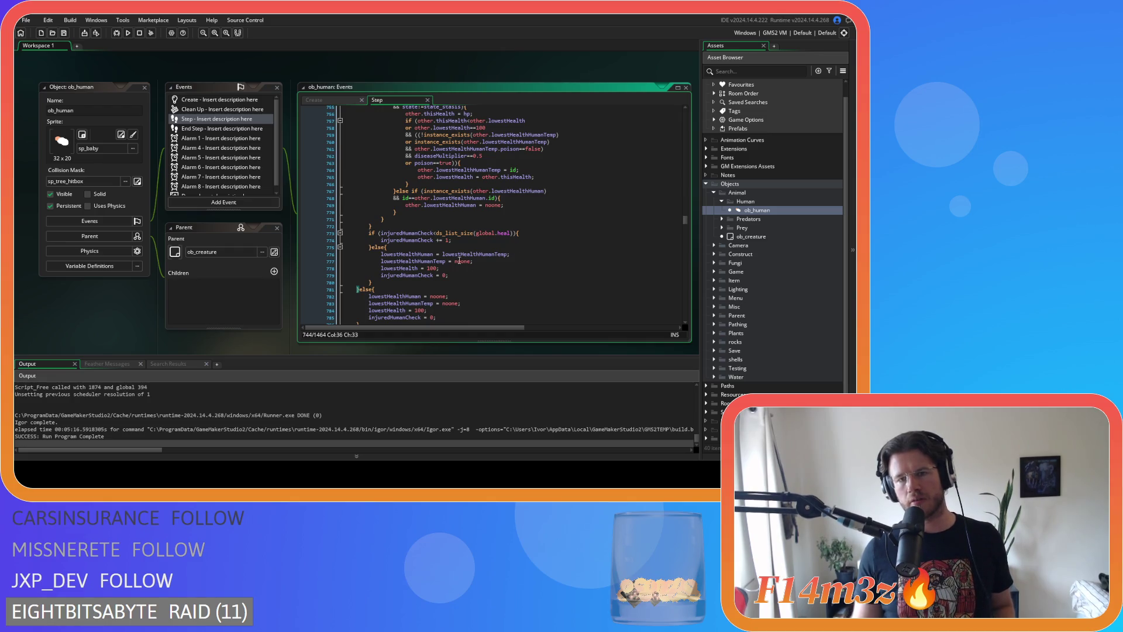
left_click(449, 232)
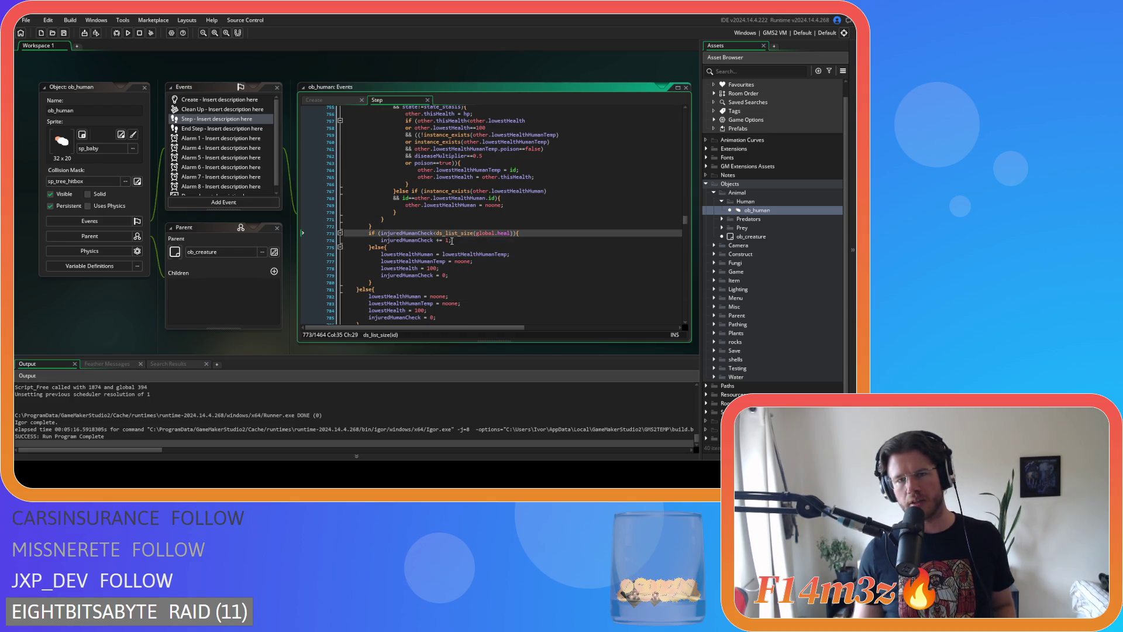
scroll(453, 237, "up", 6)
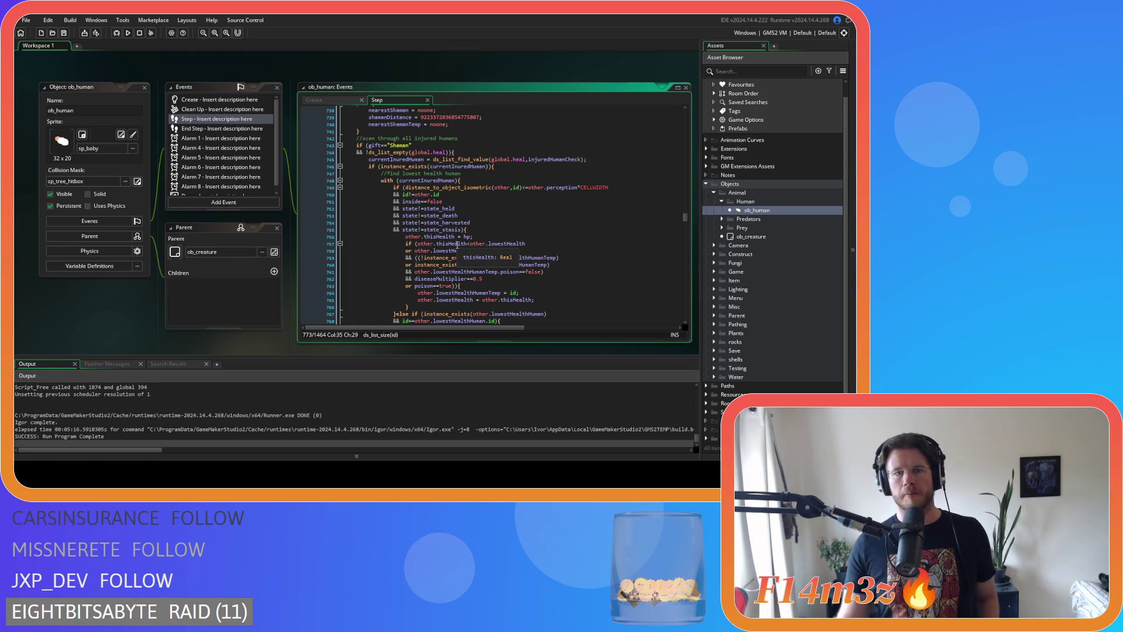
left_click(505, 167)
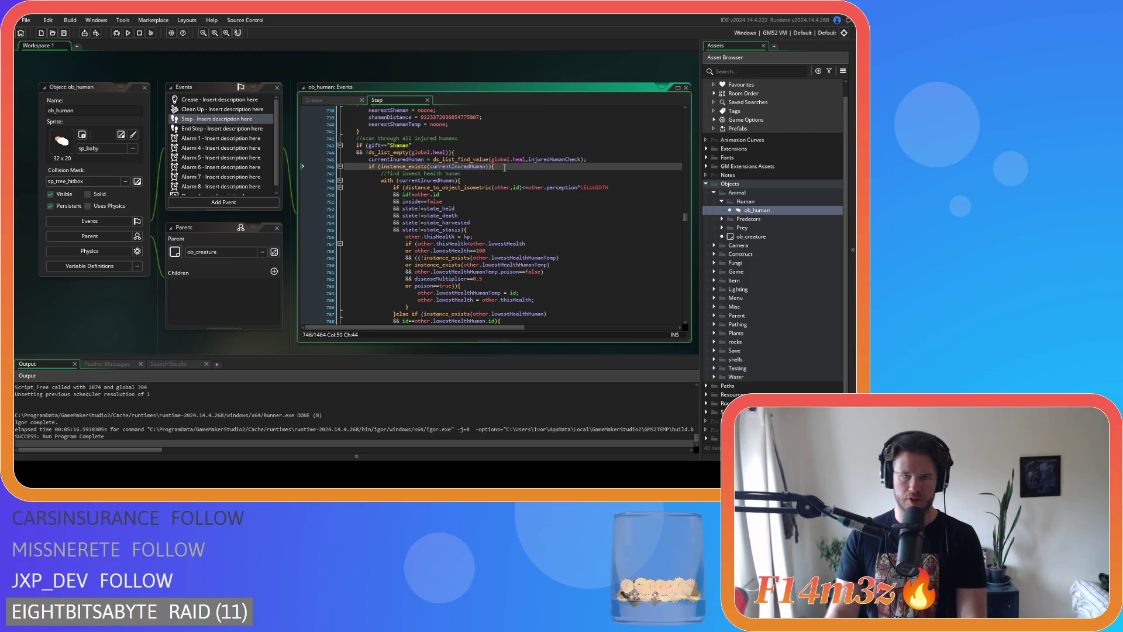
scroll(505, 172, "down", 2)
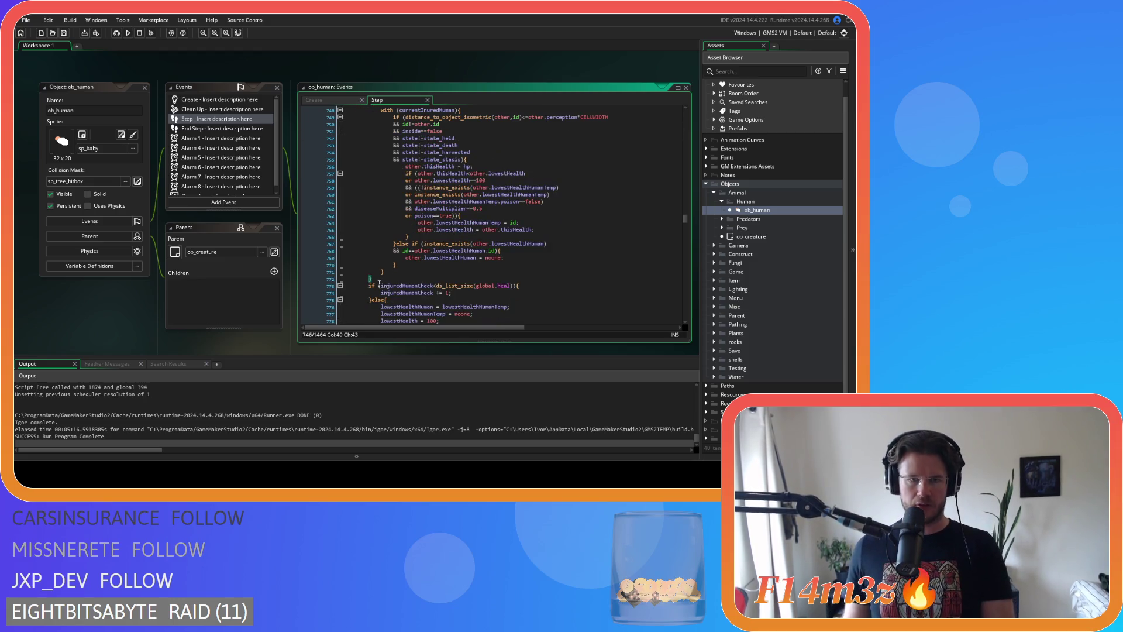
left_click_drag(379, 282, 312, 278)
Delete the break before the injured-human scan's closing brace, keeping the rest intact
key("BackSpace")
key("BackSpace")
scroll(421, 285, "up", 3)
left_click_drag(495, 184, 266, 193)
key("BackSpace")
scroll(342, 264, "down", 3)
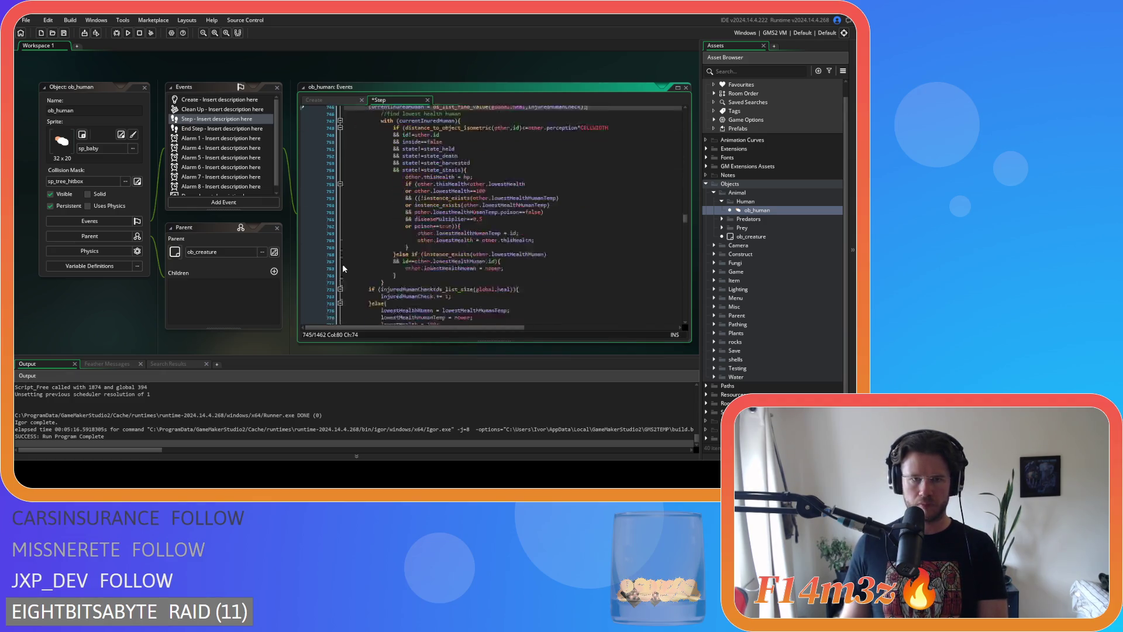
left_click_drag(344, 246, 332, 186)
key("shift+Tab")
key("ctrl+z")
key("ctrl+z")
key("ctrl+z")
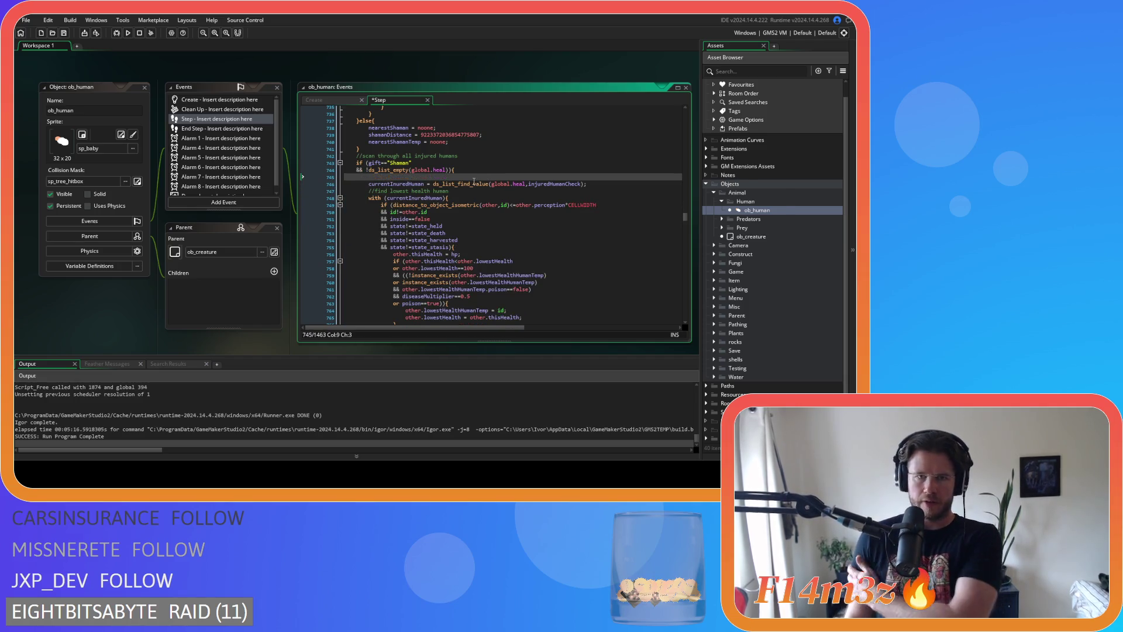
scroll(462, 202, "up", 12)
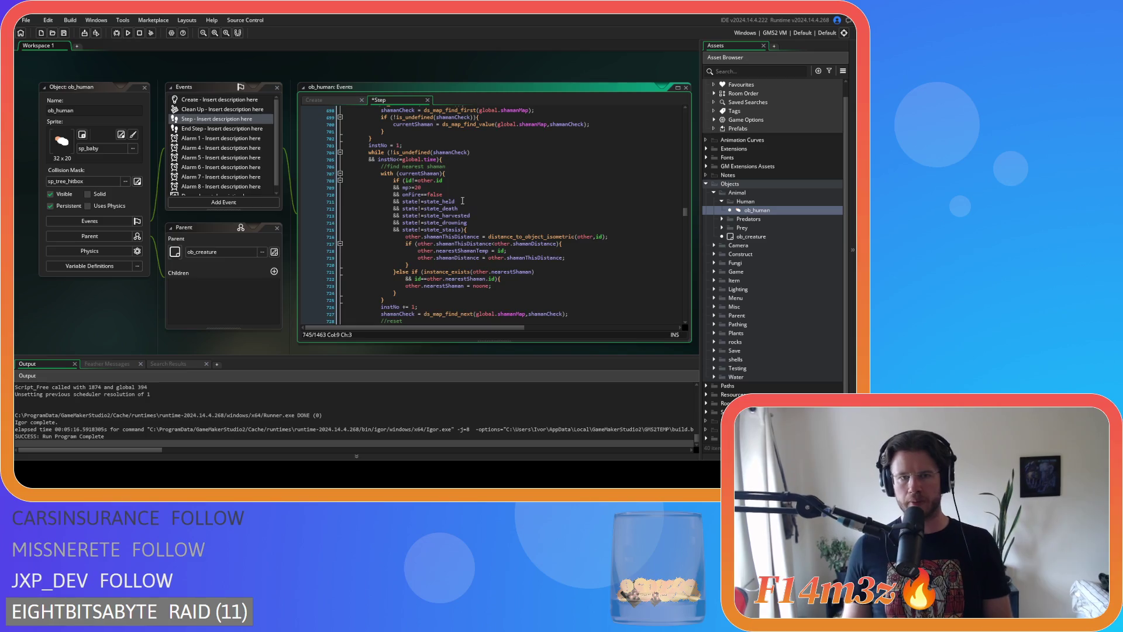
scroll(456, 225, "up", 3)
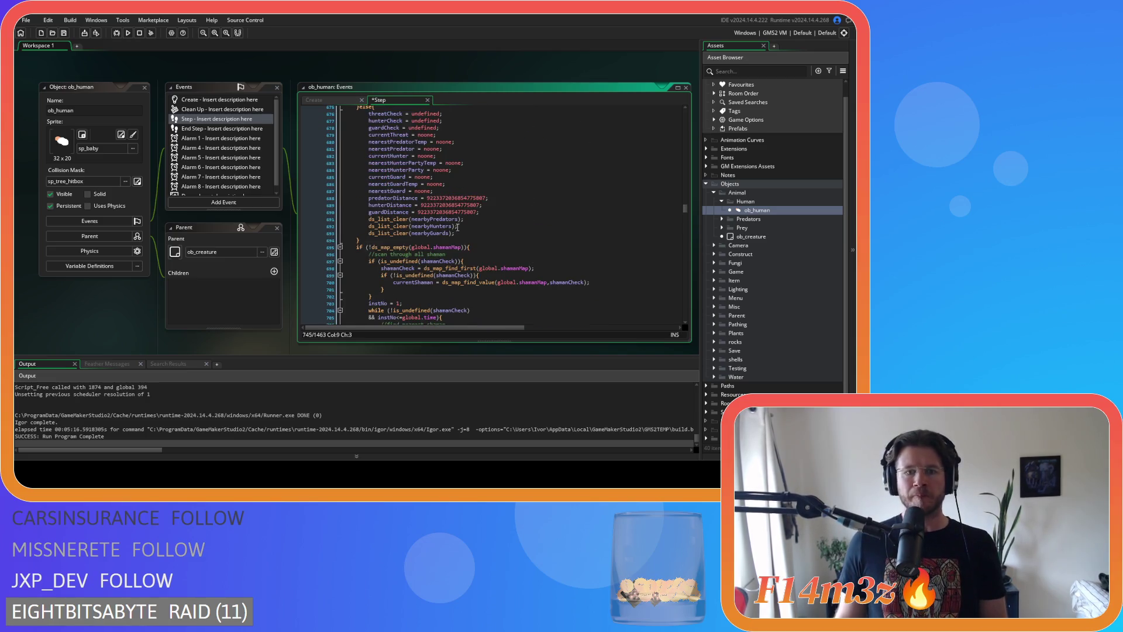
scroll(458, 227, "down", 3)
Paste the shaman scan's while header on line 745, above the heal lookup
left_click_drag(444, 266, 369, 258)
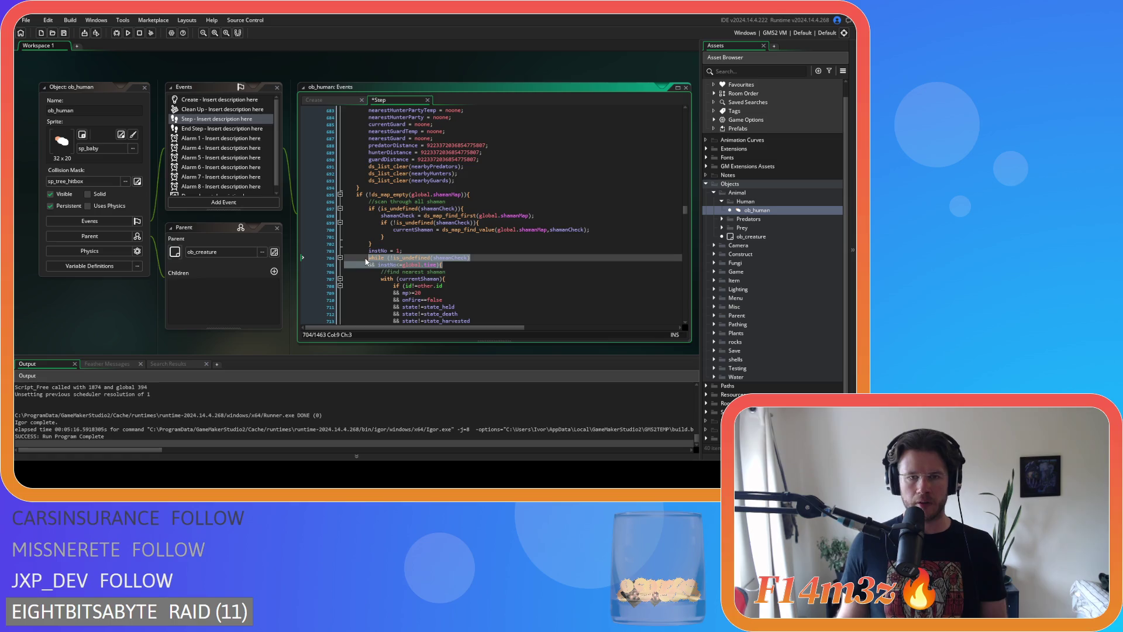
type("instNo = 1;")
key("ctrl+z")
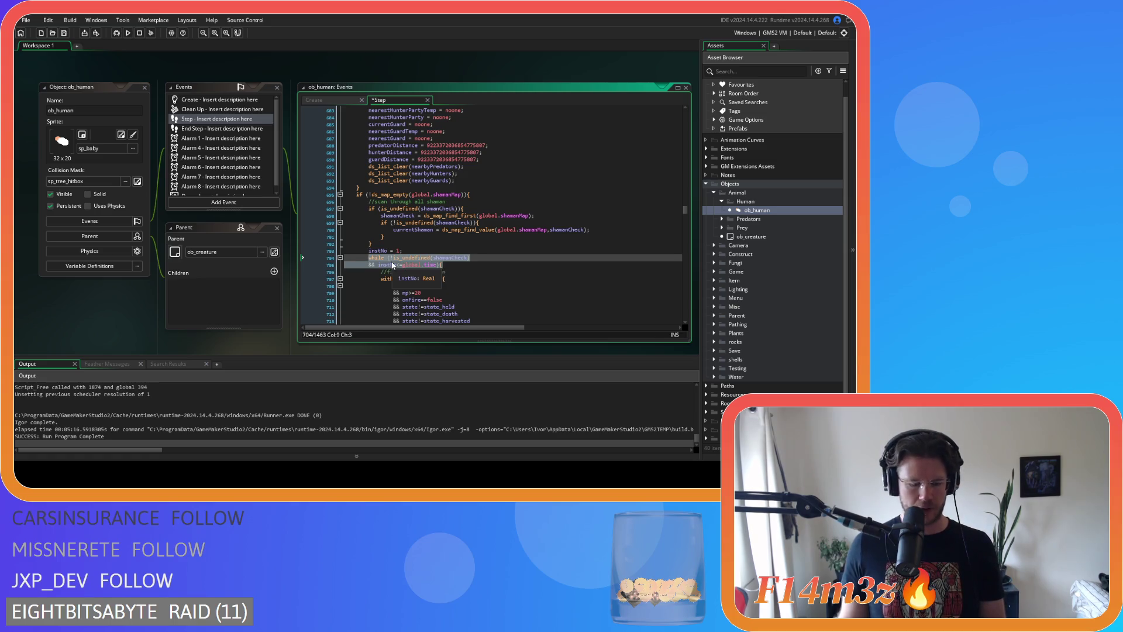
left_click(451, 265)
scroll(452, 266, "down", 10)
scroll(452, 266, "down", 10)
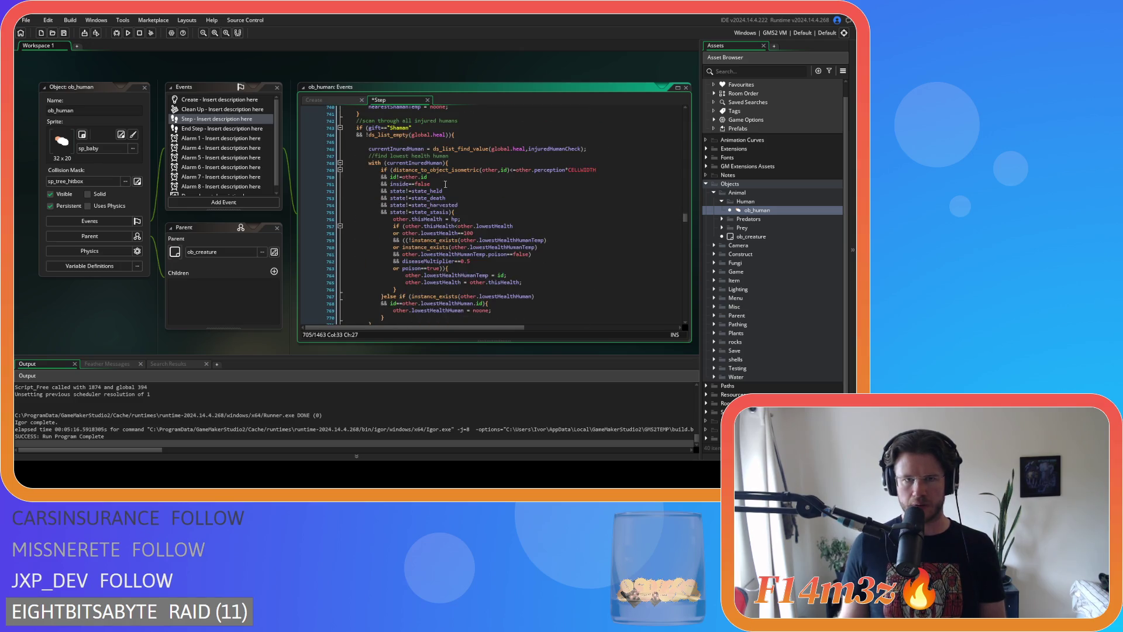
left_click(443, 139)
type("while (!is_undefined(shamanCheck) \t\t&& instNo<=global.time){")
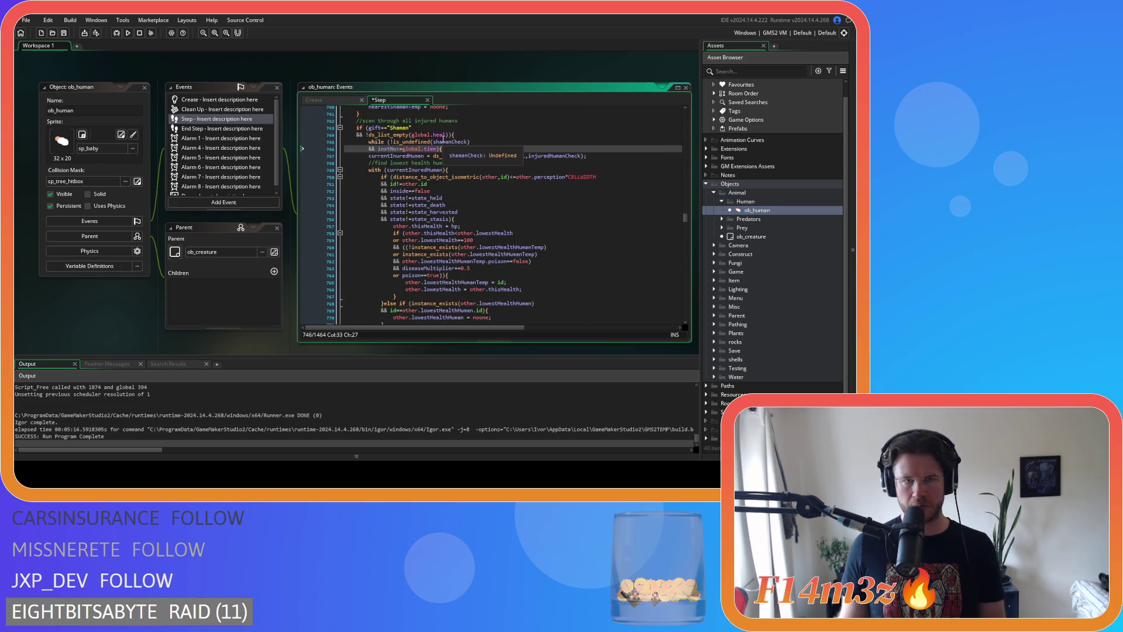
Close the new loop with a brace, indent its body one level, and save
scroll(443, 203, "down", 6)
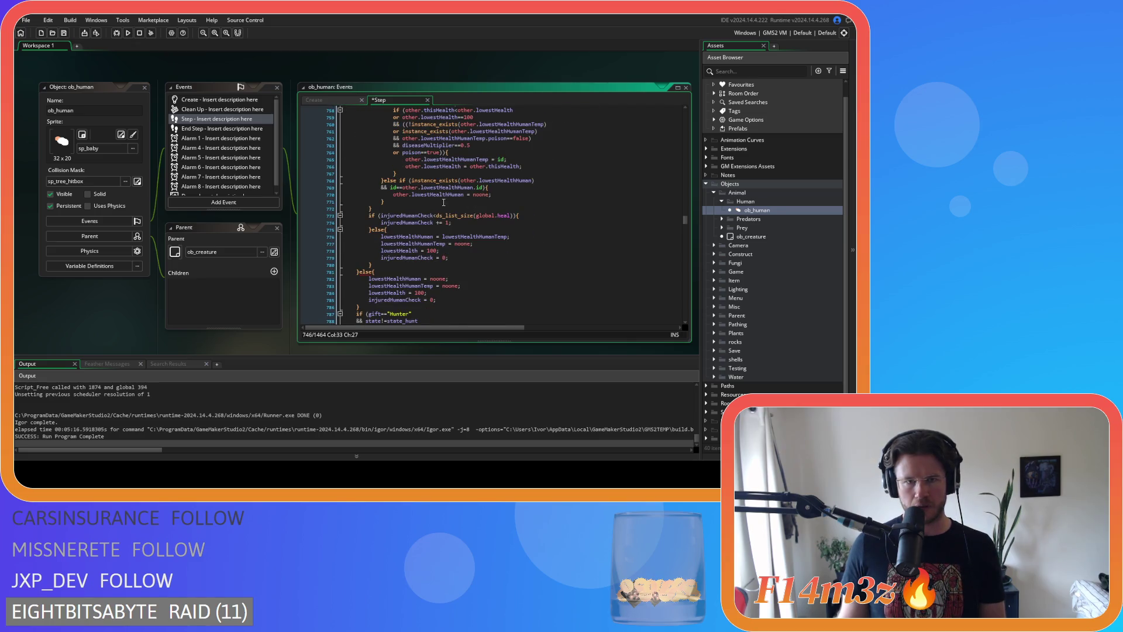
left_click(377, 265)
key("Return")
type("}")
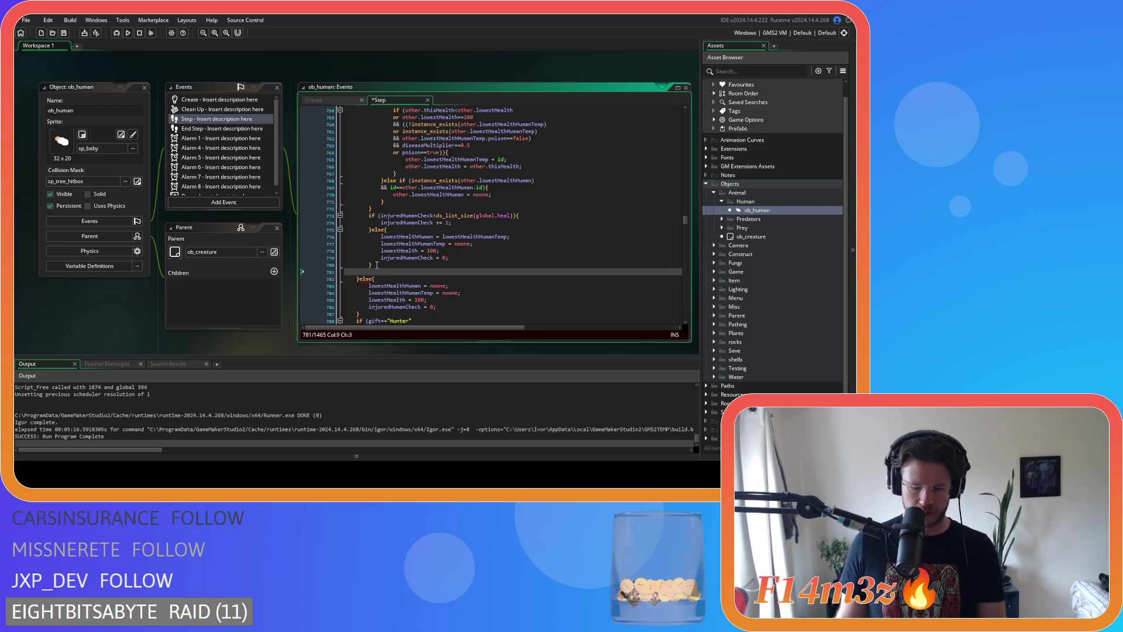
mouse_move(375, 270)
left_mouse_down()
mouse_move(346, 191)
mouse_move(478, 178)
left_mouse_up()
key("Tab")
left_click(482, 212)
key("ctrl+s")
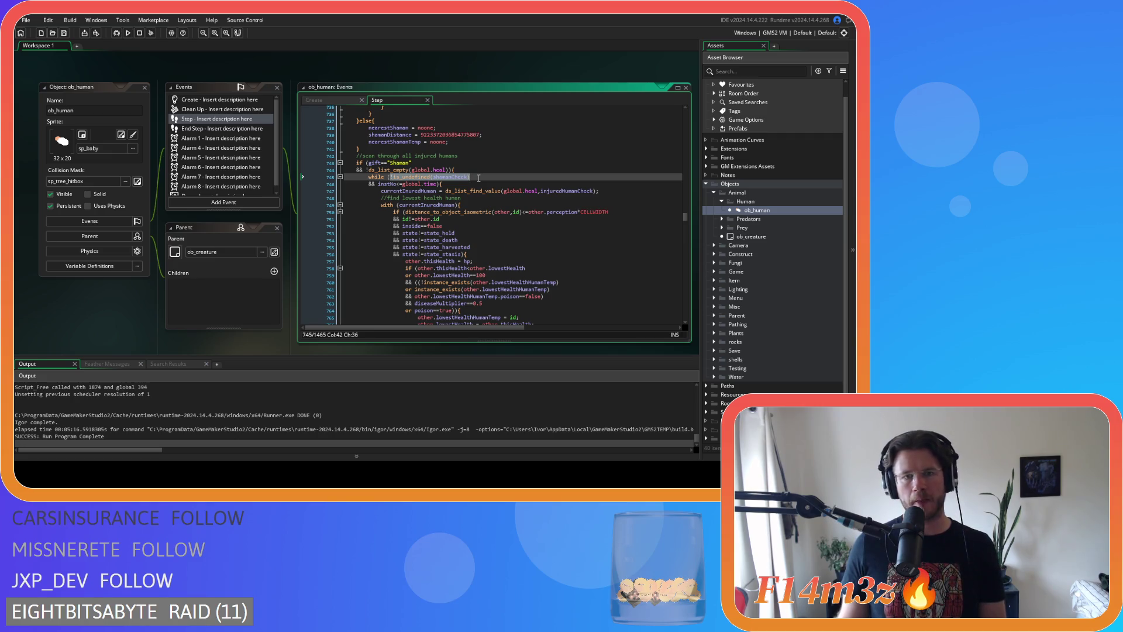
Replace !is_undefined(shamanCheck) in the while header with injuredHumanCheck<ds_list_size(global.heal) from line 773
scroll(515, 209, "down", 8)
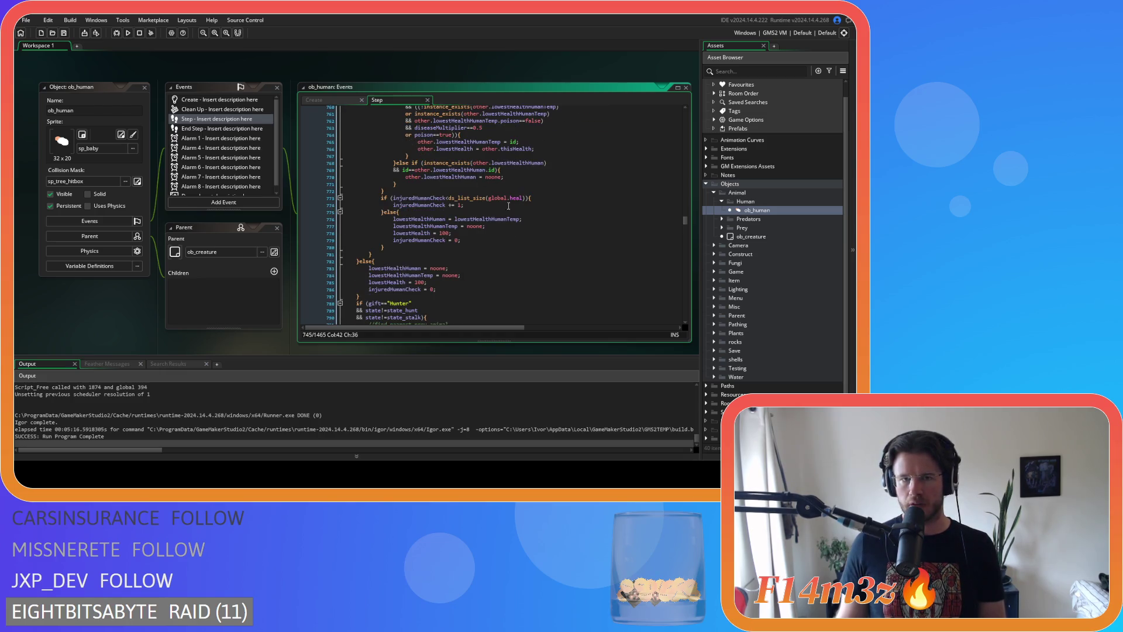
left_click_drag(392, 198, 524, 204)
key("ctrl+c")
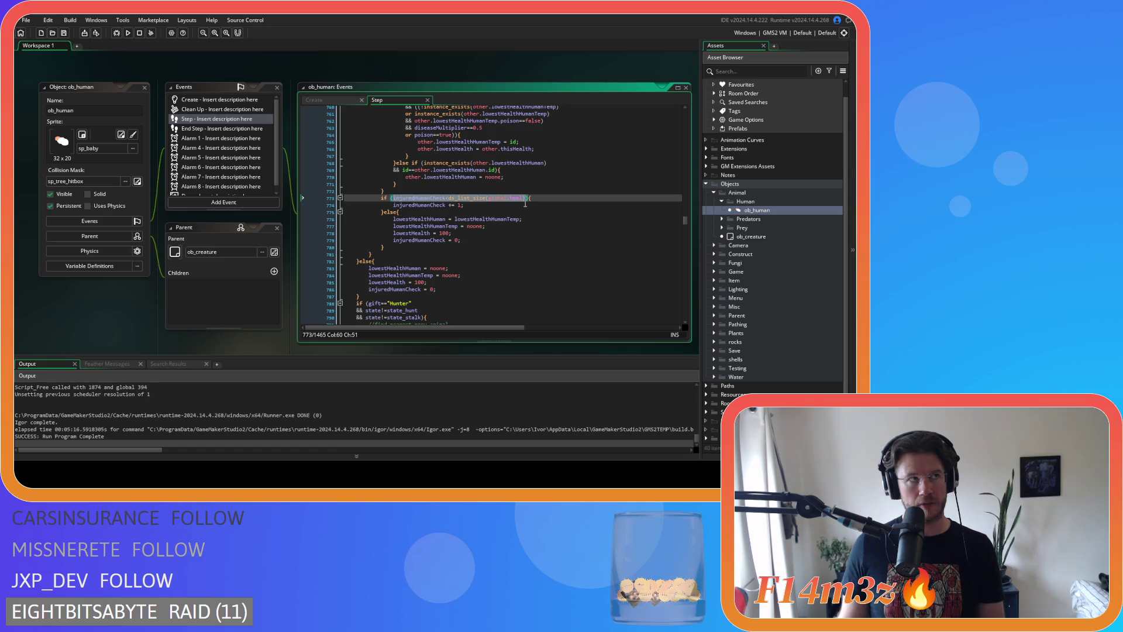
scroll(526, 203, "up", 8)
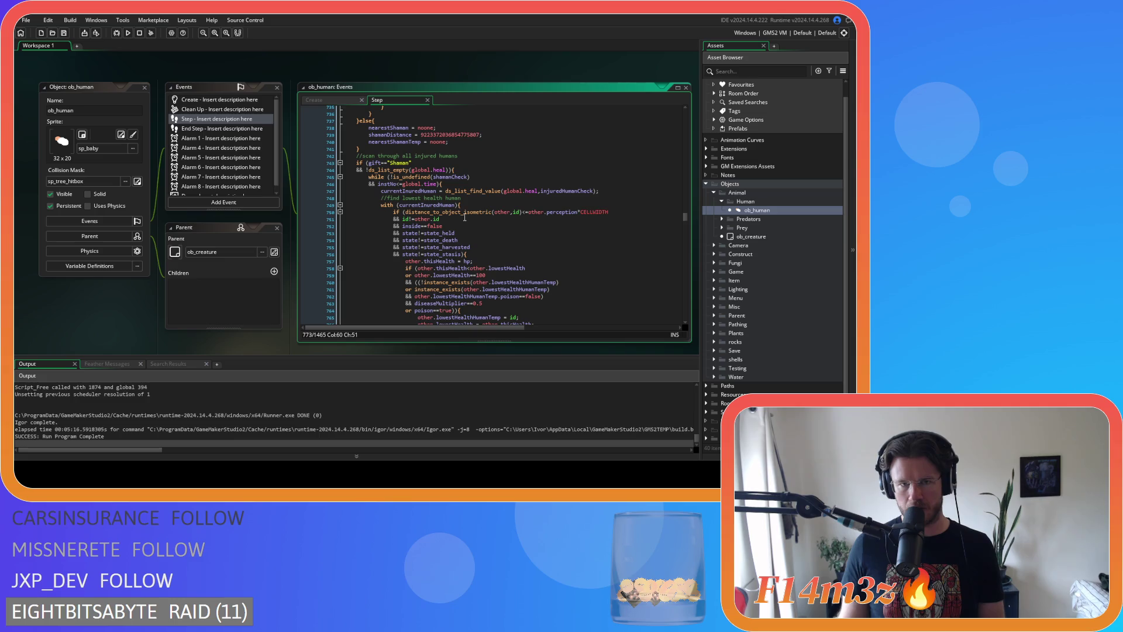
left_click_drag(390, 177, 469, 177)
key("ctrl+v")
mouse_move(475, 187)
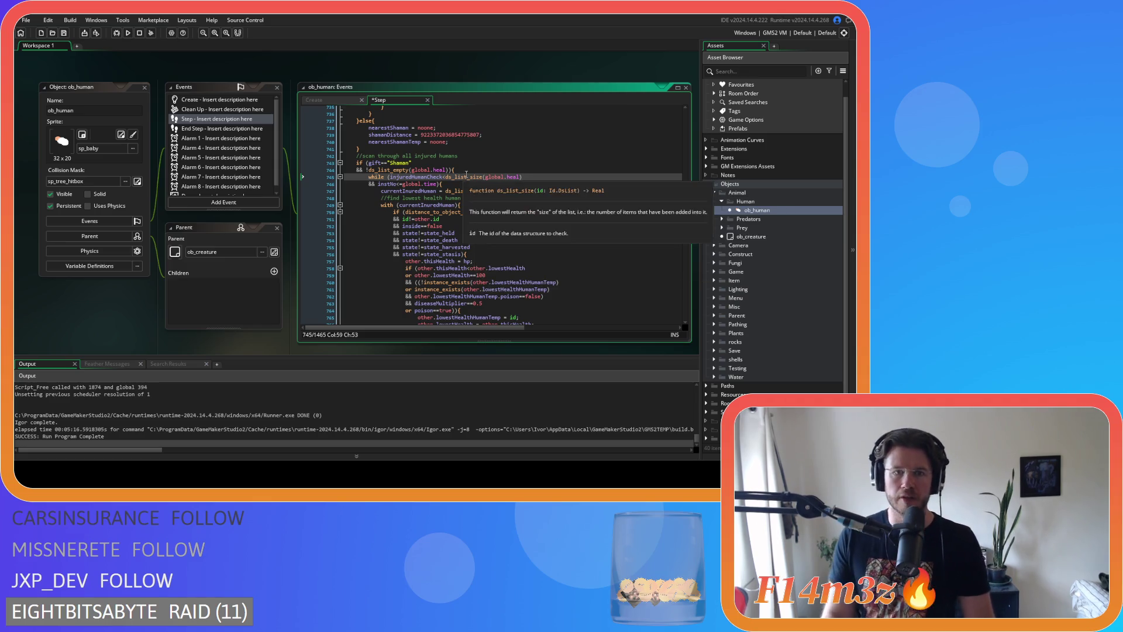
left_click(477, 170)
key("Return")
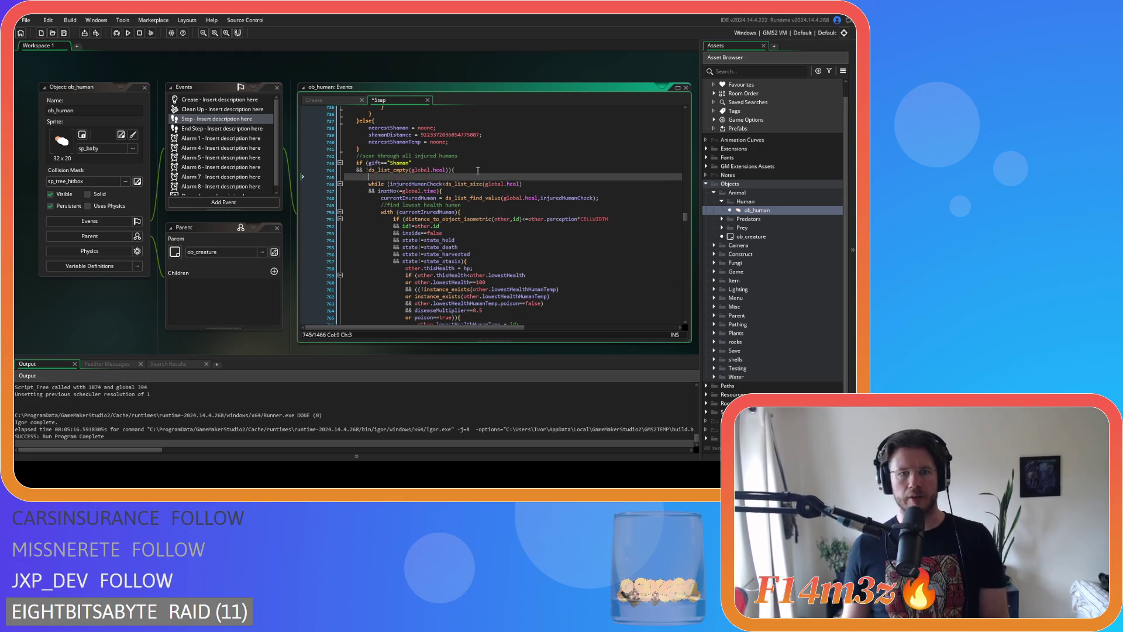
type("instan")
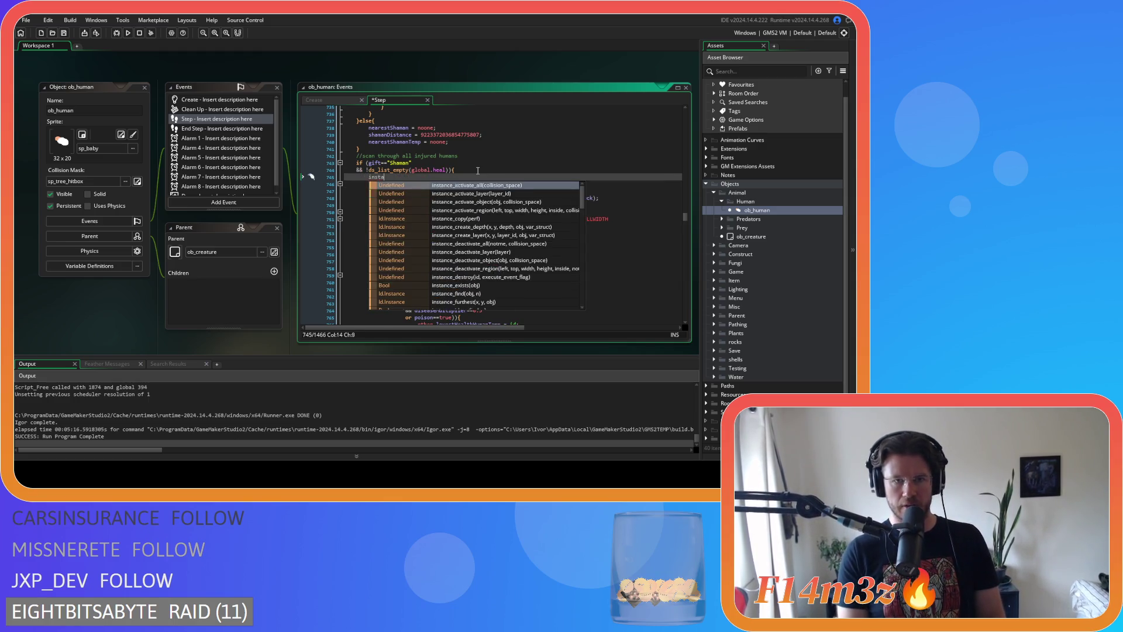
key("BackSpace")
key("BackSpace")
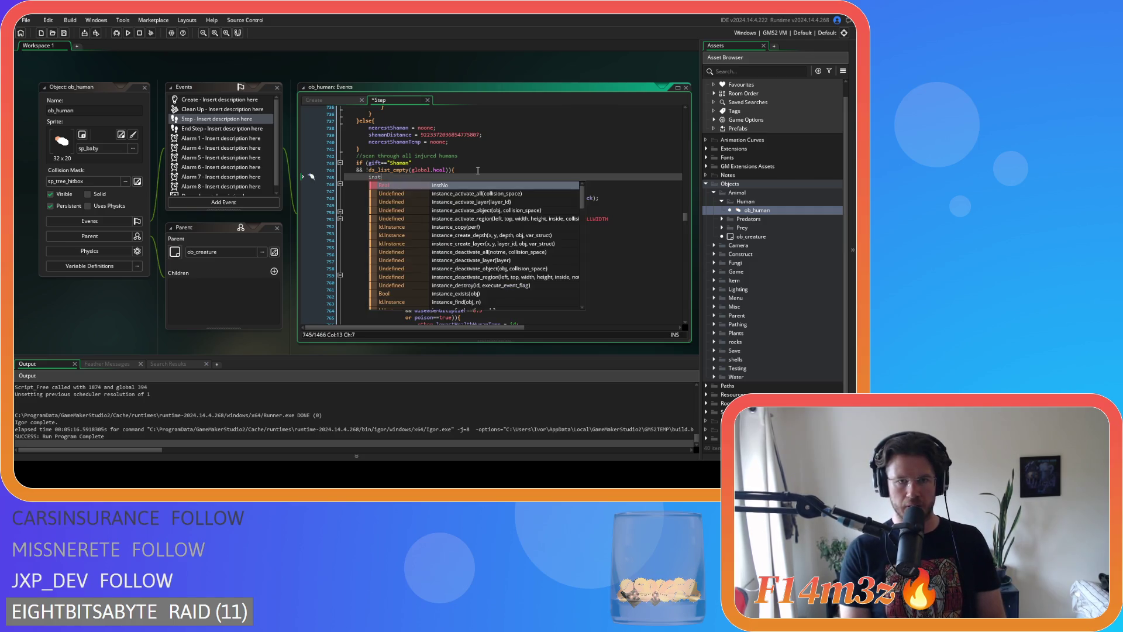
key("Return")
type("1;")
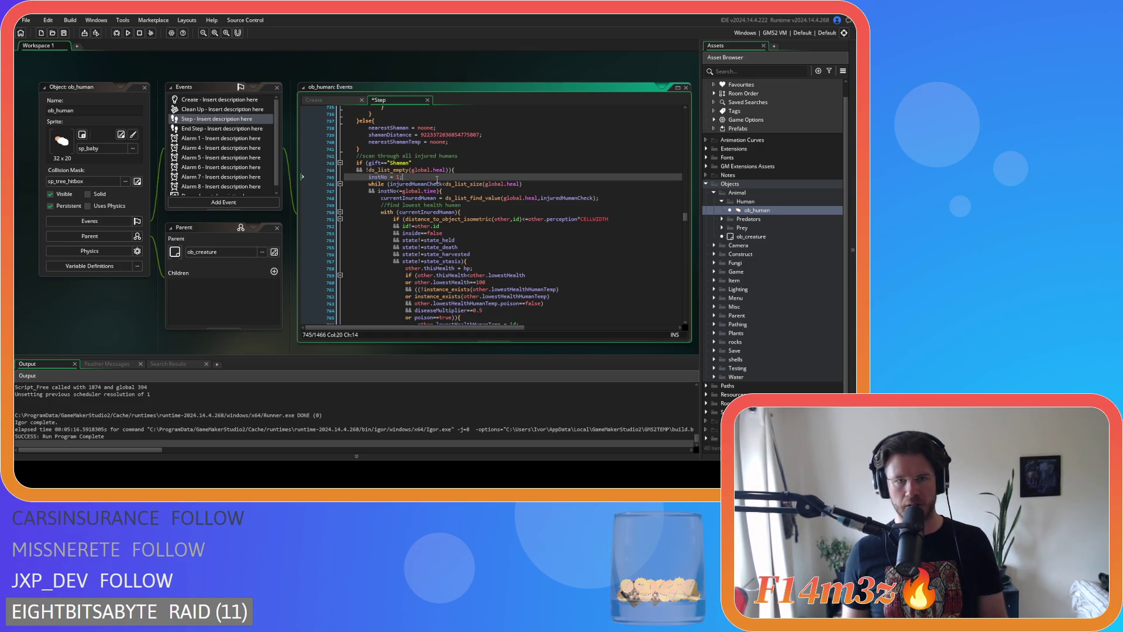
key("shift+Home")
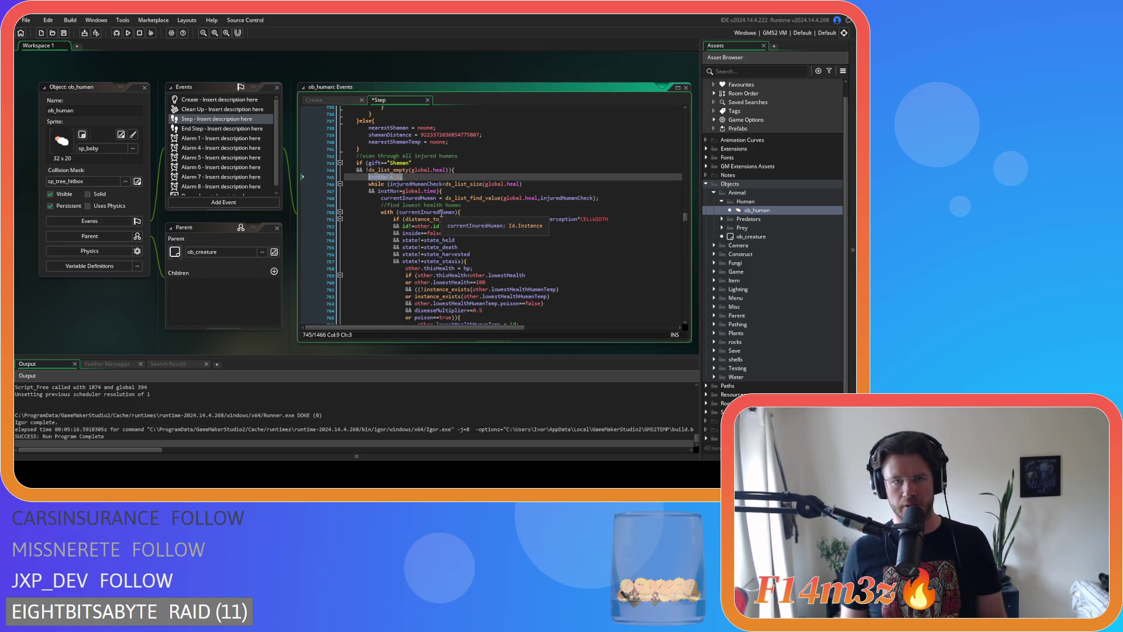
scroll(441, 212, "down", 8)
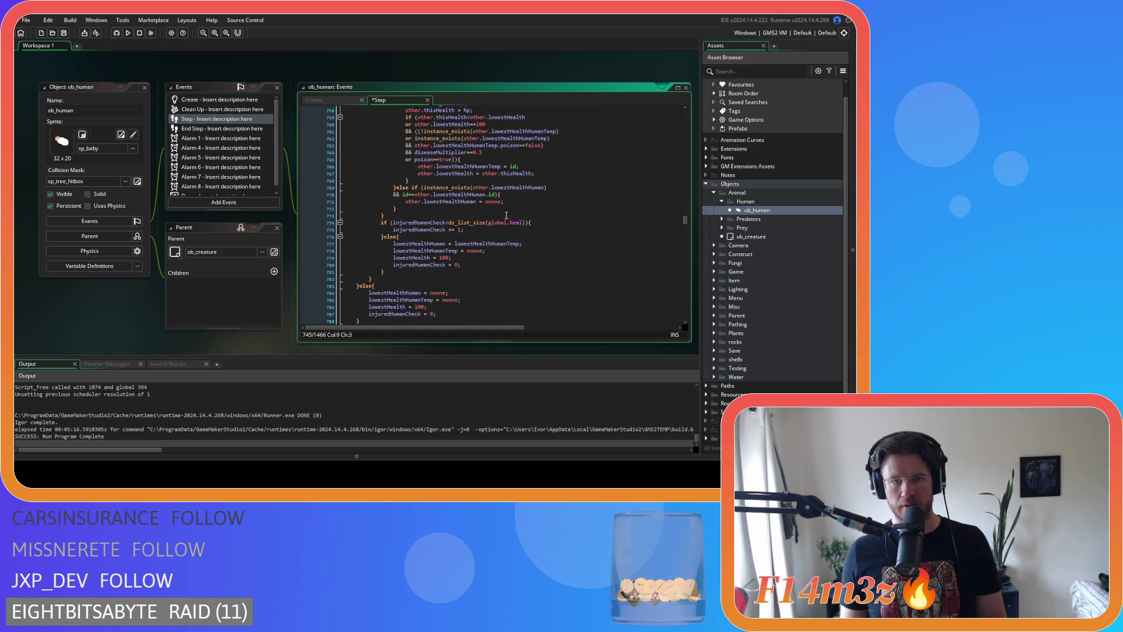
left_click(483, 231)
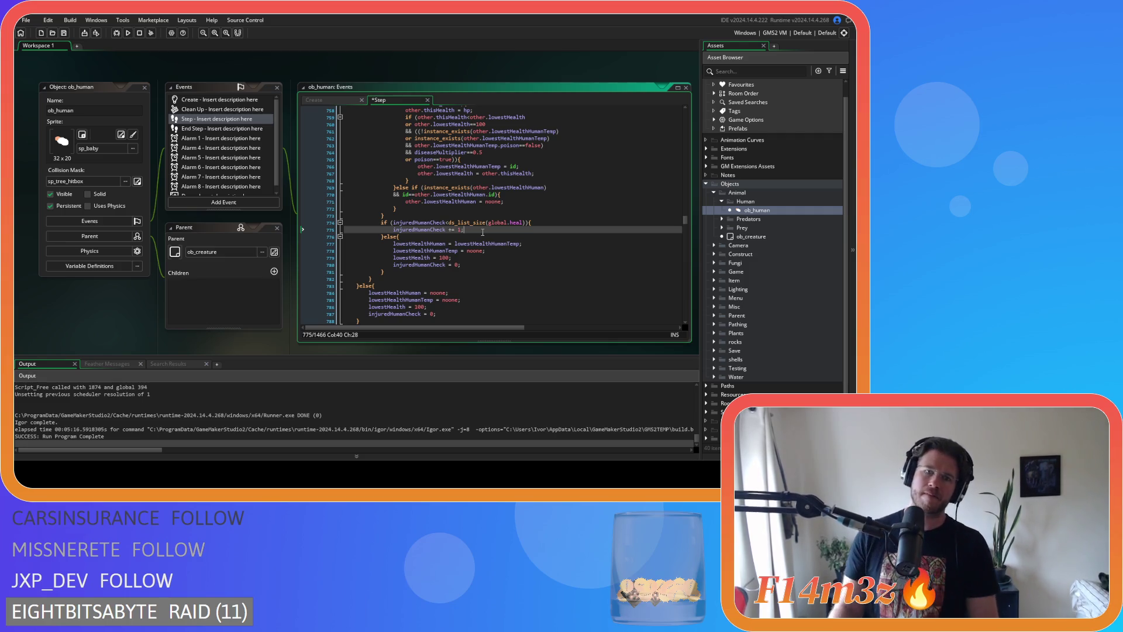
Add instNo += 1; on a new line below injuredHumanCheck += 1
key("Return")
type("instNo = 1;")
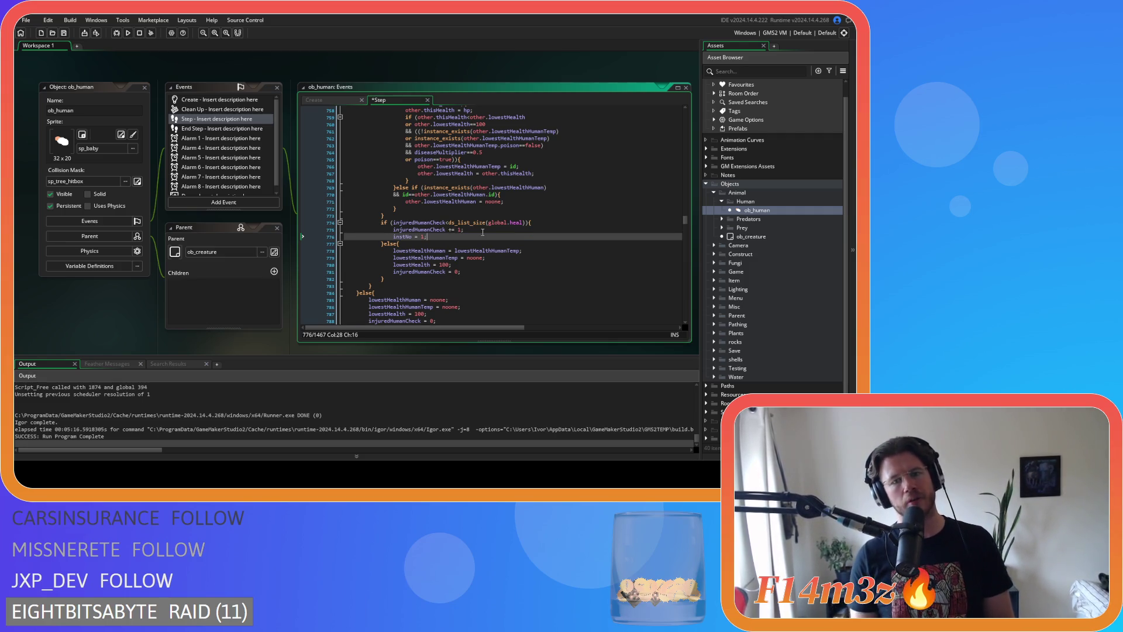
left_click(416, 237)
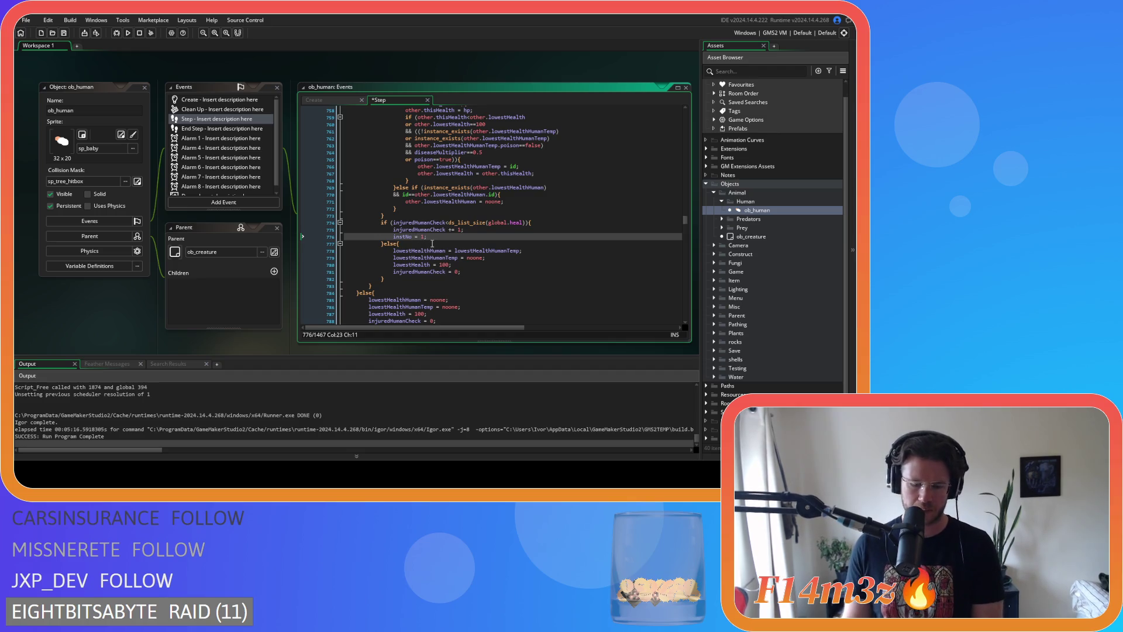
type("+")
left_click(455, 234)
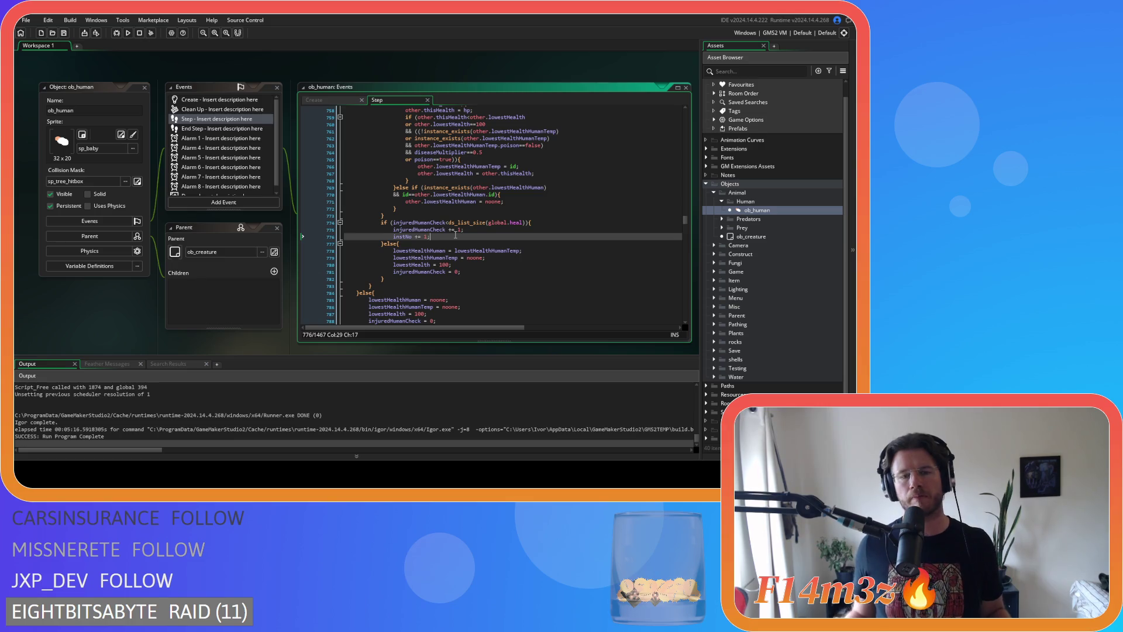
Review the loop's else-branch reset statements and its ds_list_size while condition
scroll(455, 235, "up", 3)
scroll(459, 234, "down", 4)
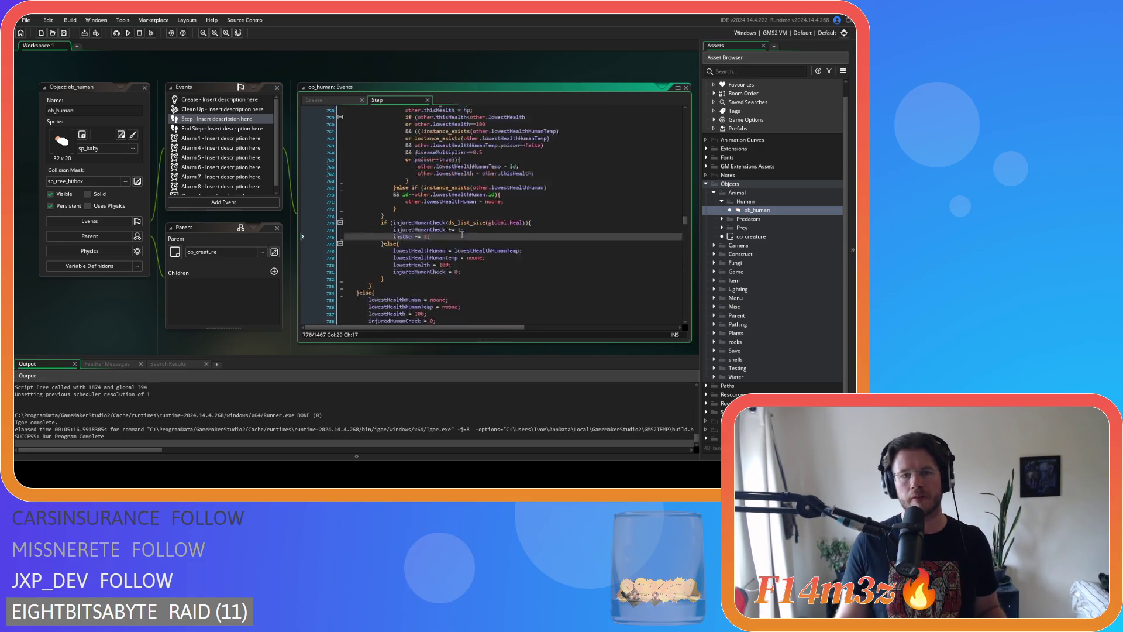
scroll(462, 234, "up", 6)
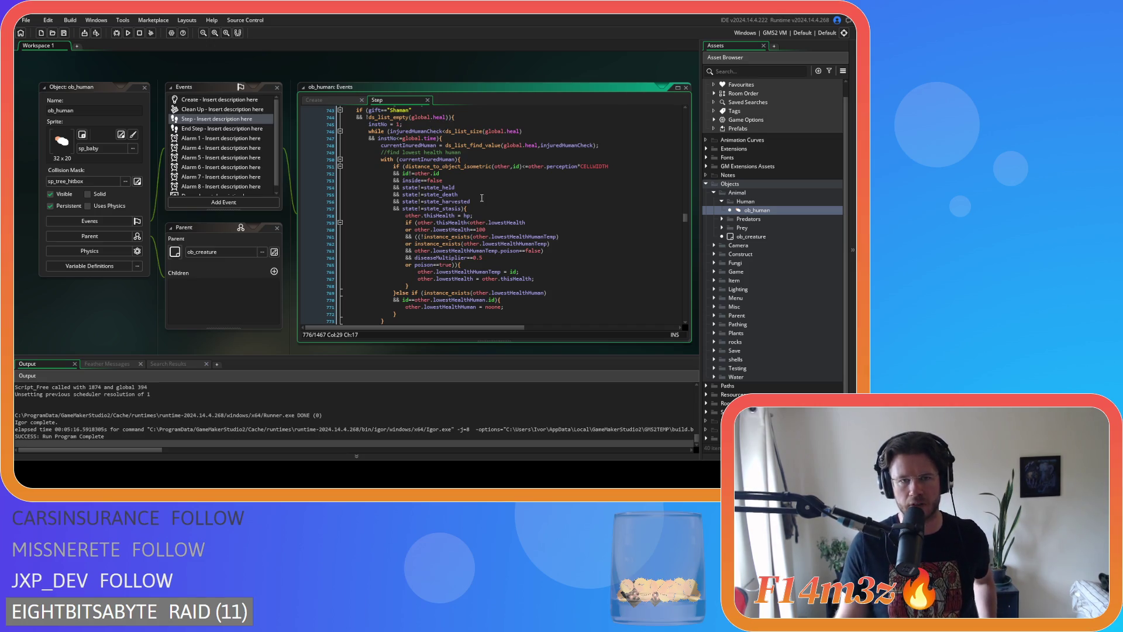
mouse_move(415, 205)
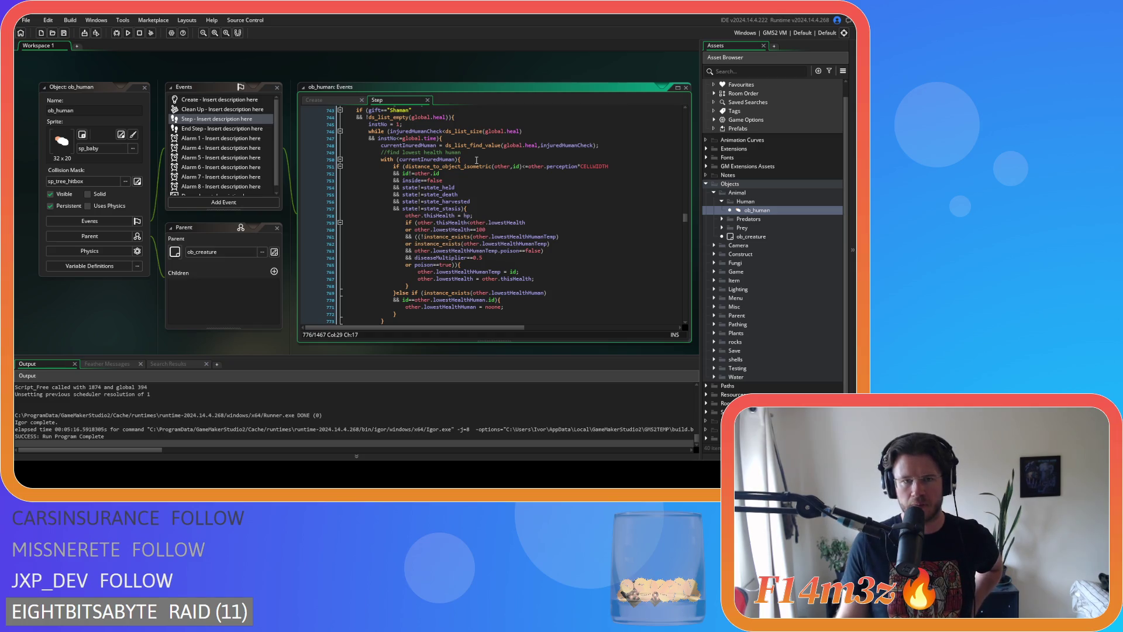
mouse_move(476, 160)
left_mouse_down()
mouse_move(475, 255)
mouse_move(488, 246)
left_mouse_up()
left_click(518, 263)
left_click(469, 254)
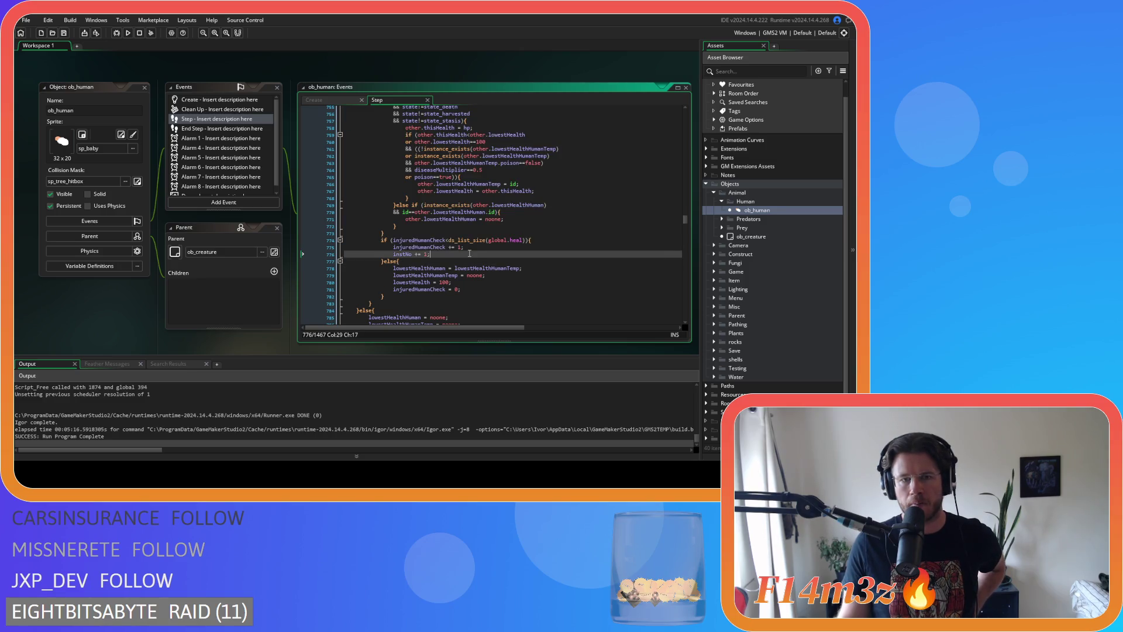
mouse_move(423, 268)
left_mouse_down()
mouse_move(468, 270)
mouse_move(478, 294)
left_mouse_up()
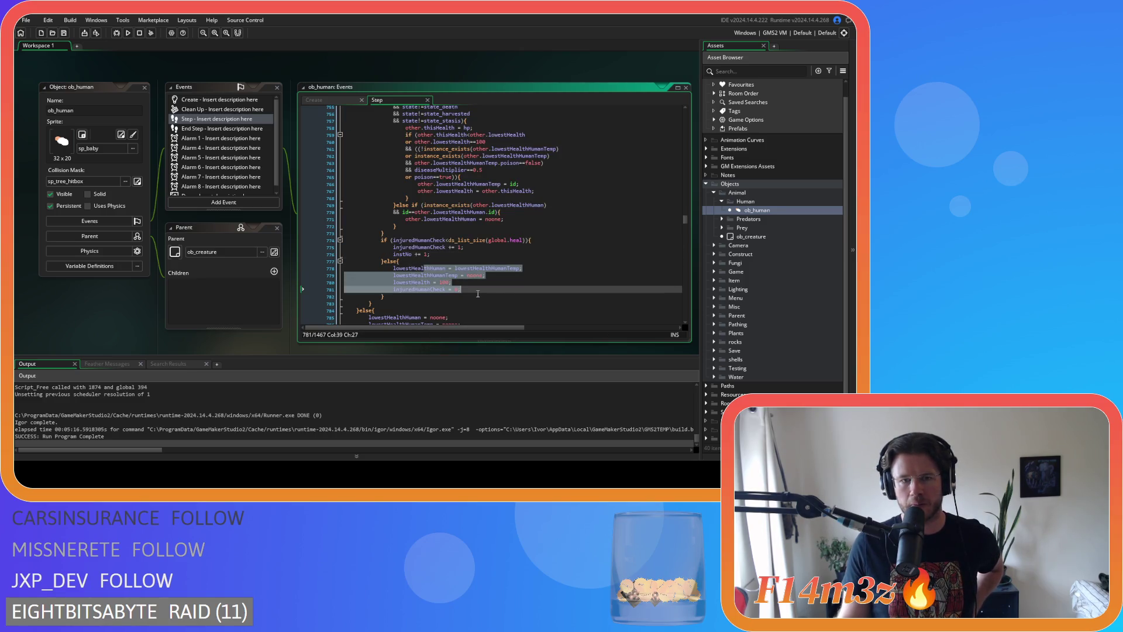
scroll(383, 221, "up", 7)
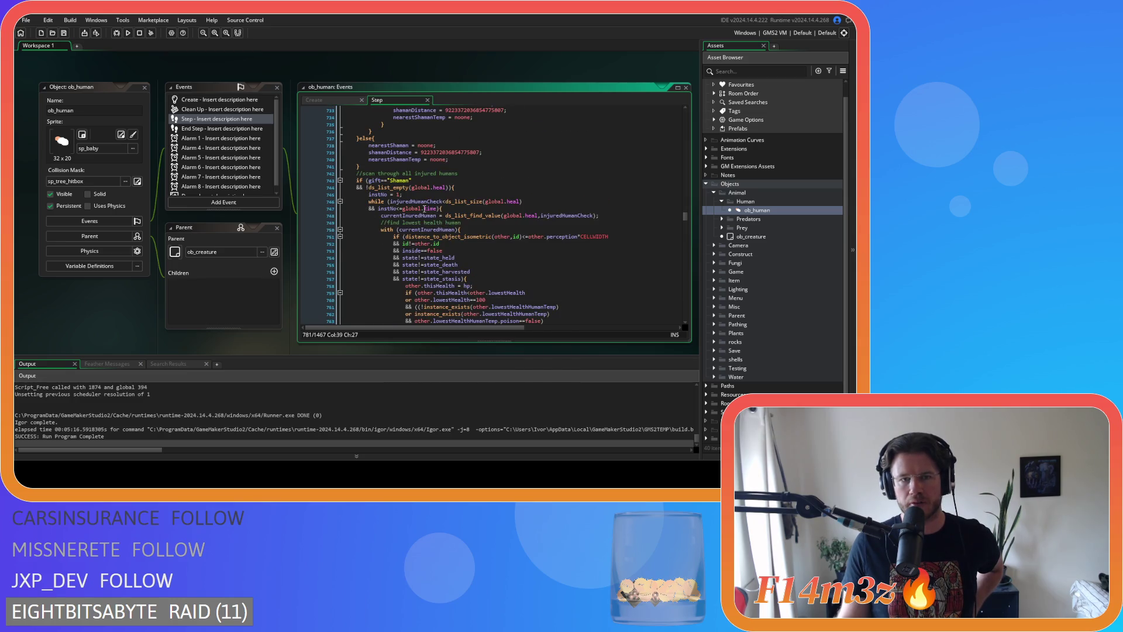
left_click(488, 201)
scroll(504, 204, "down", 12)
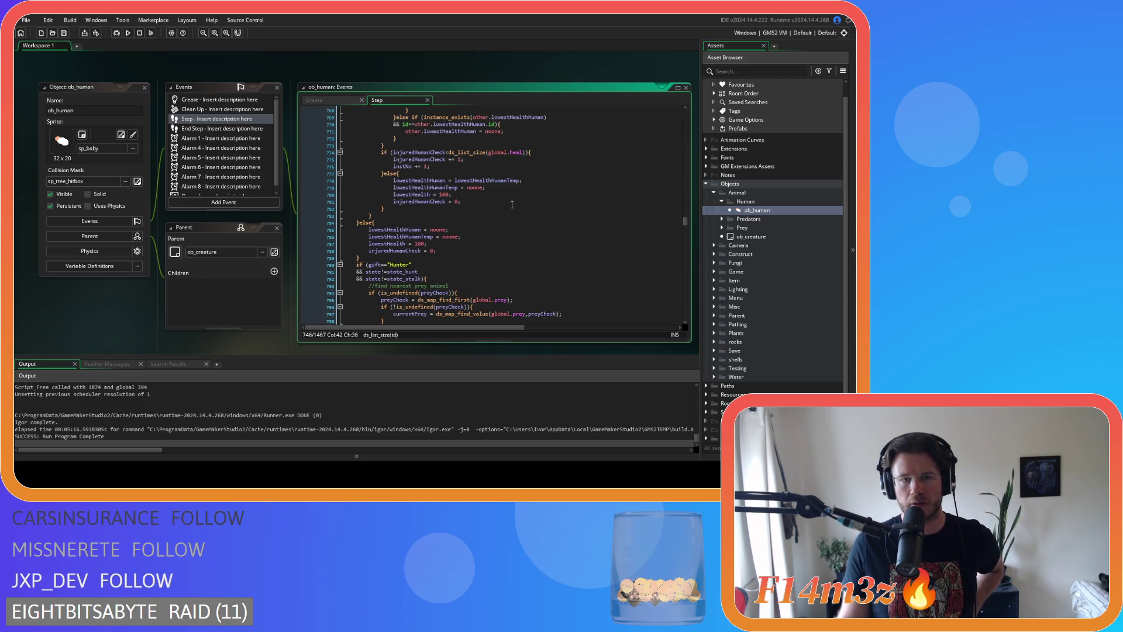
scroll(509, 210, "up", 4)
scroll(491, 241, "down", 4)
scroll(491, 241, "up", 5)
scroll(491, 241, "down", 7)
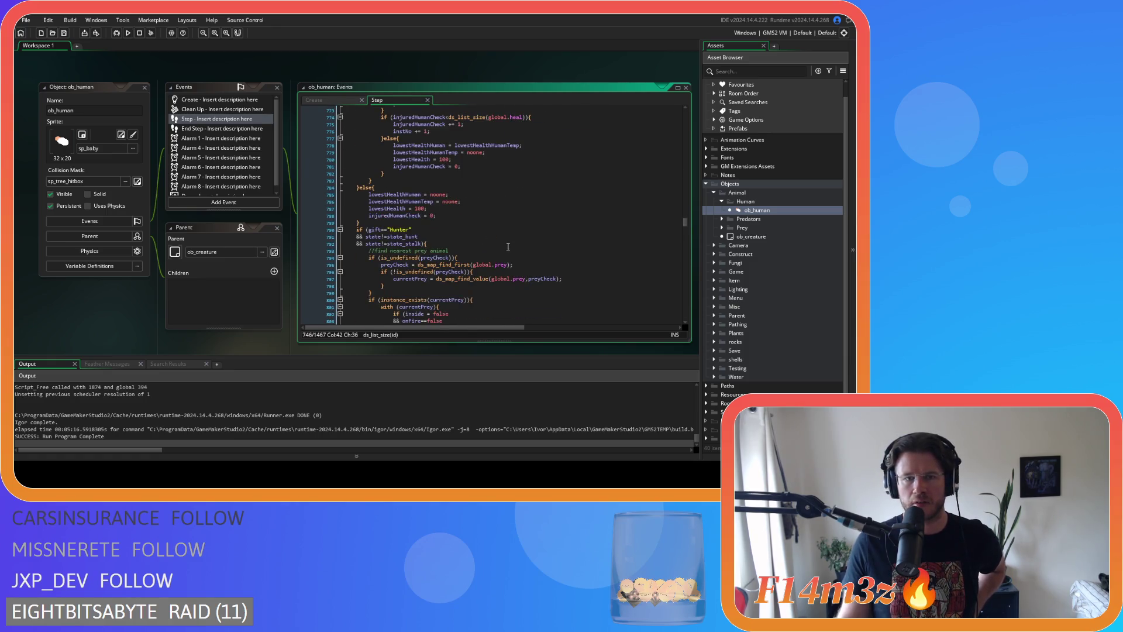
scroll(508, 247, "down", 3)
left_click(485, 186)
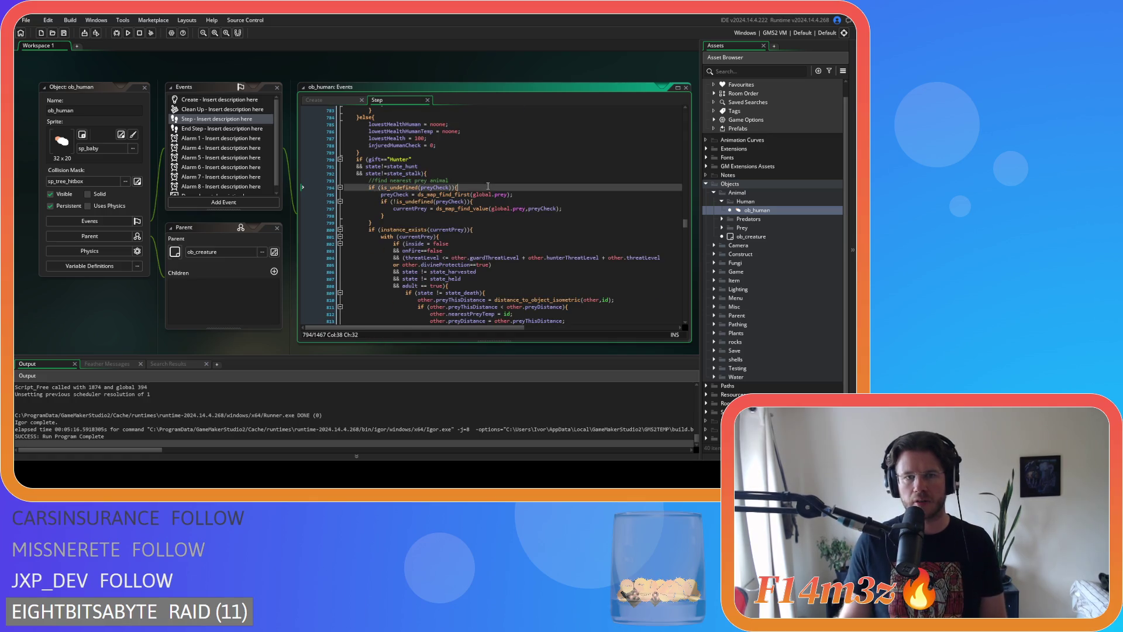
left_click(485, 173)
key("Left")
scroll(585, 233, "down", 15)
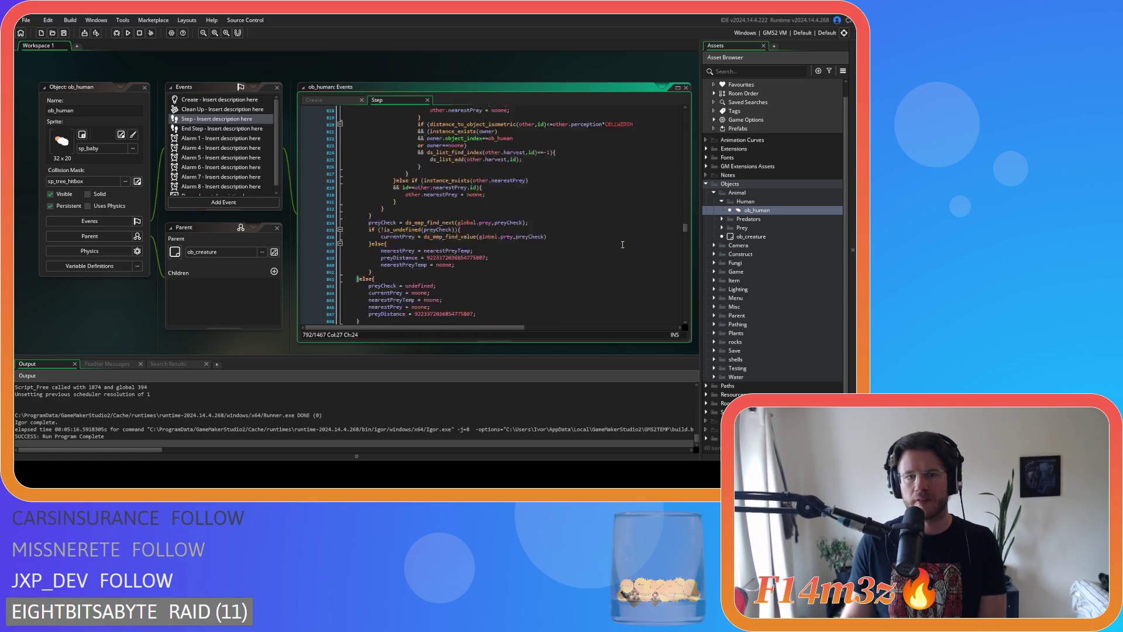
scroll(622, 244, "up", 14)
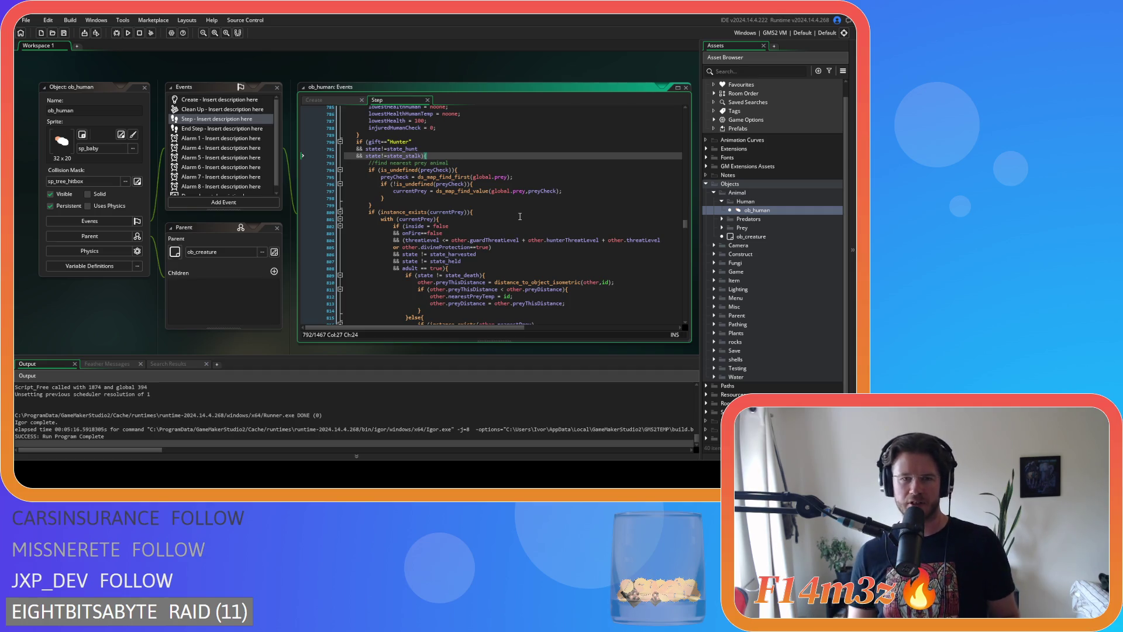
scroll(503, 219, "up", 5)
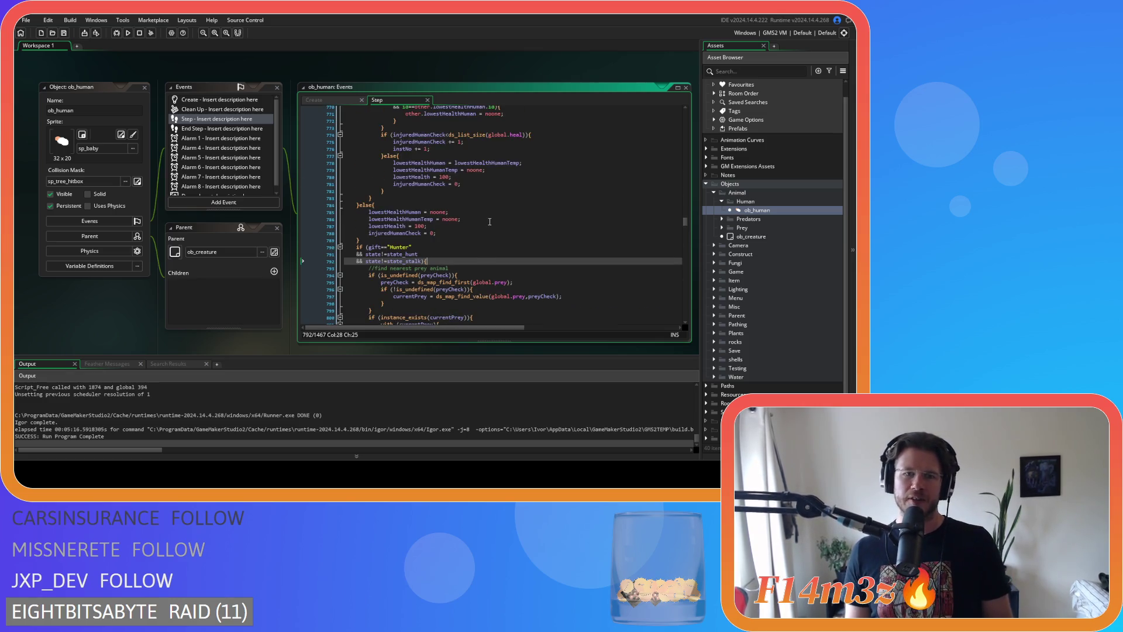
scroll(489, 221, "down", 4)
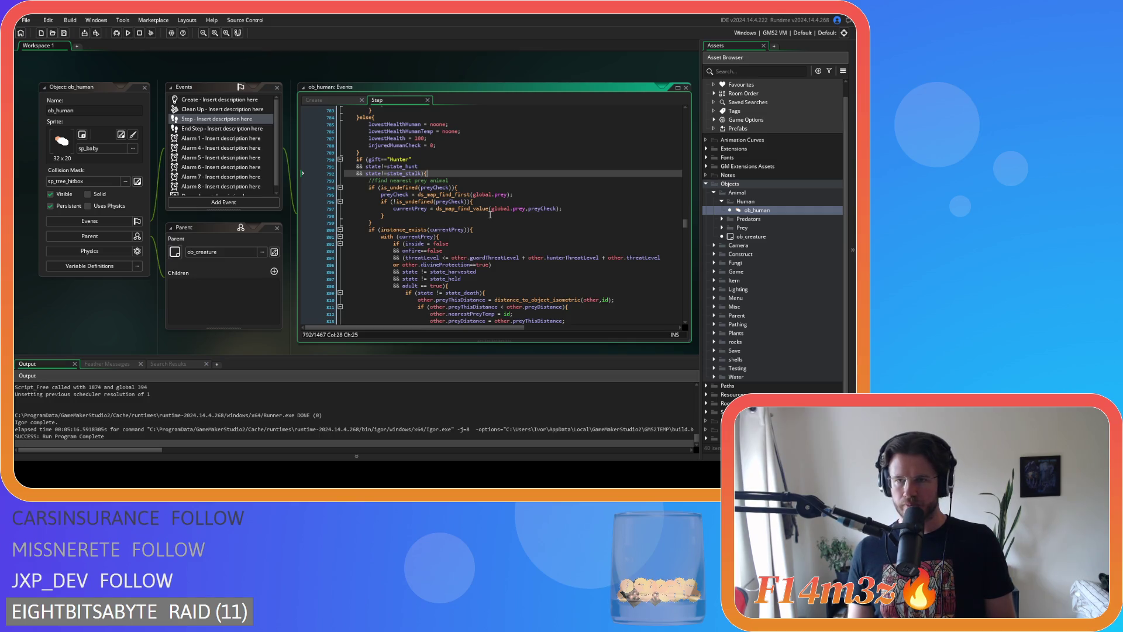
scroll(490, 215, "up", 4)
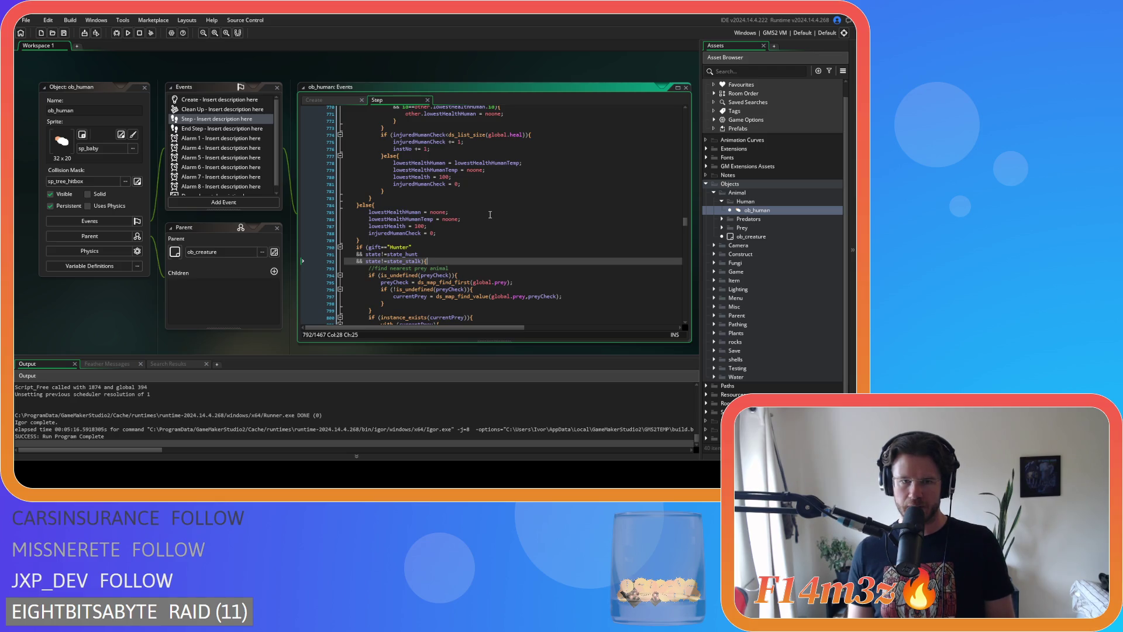
scroll(490, 215, "down", 4)
scroll(490, 214, "down", 5)
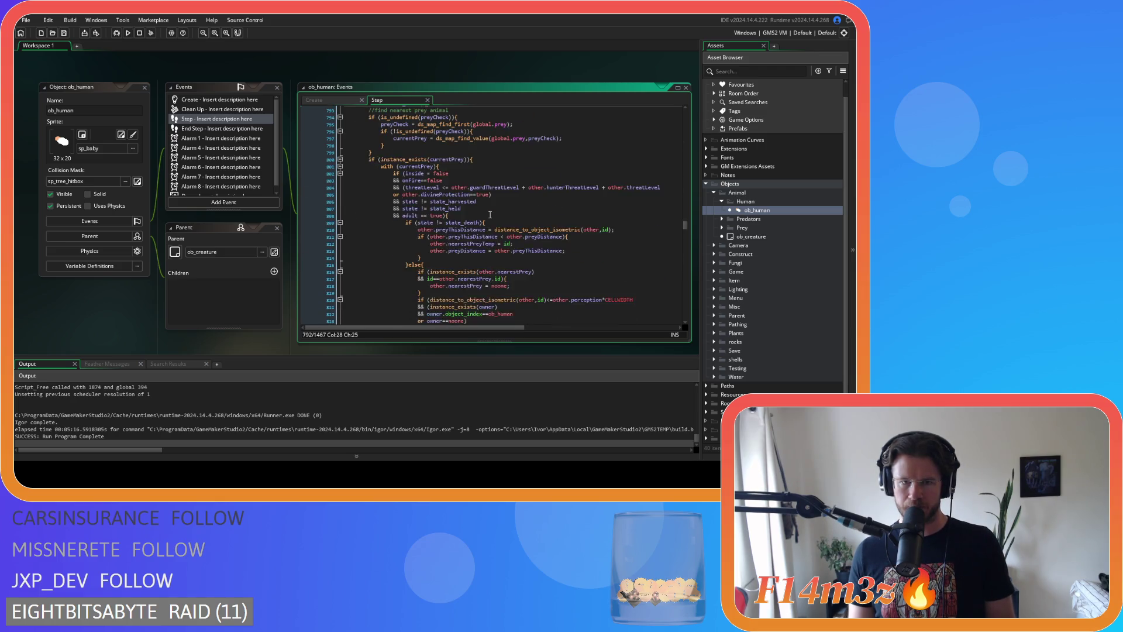
scroll(490, 215, "up", 20)
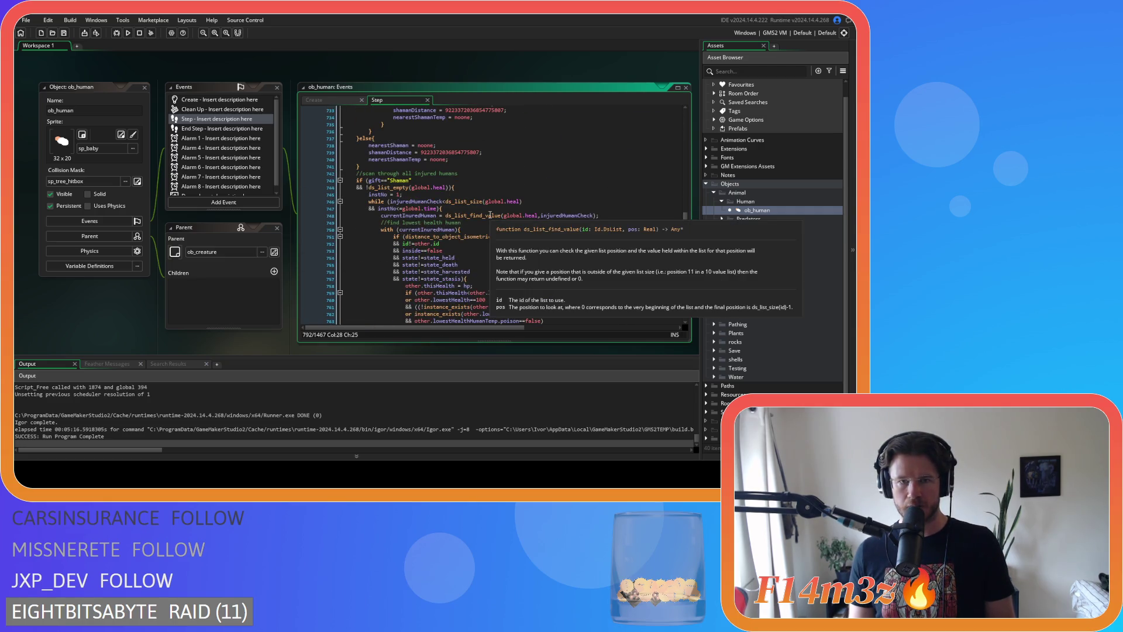
Select the shaman scan's while header lines for reuse
scroll(436, 216, "up", 13)
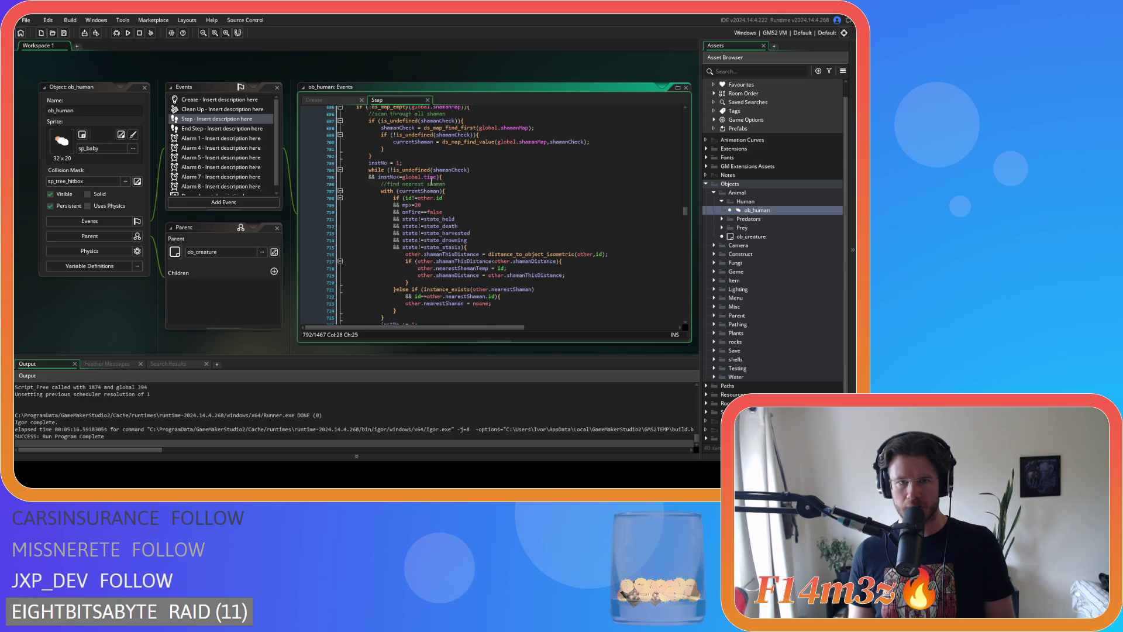
left_click(442, 177)
key("shift+Home")
key("shift+Up")
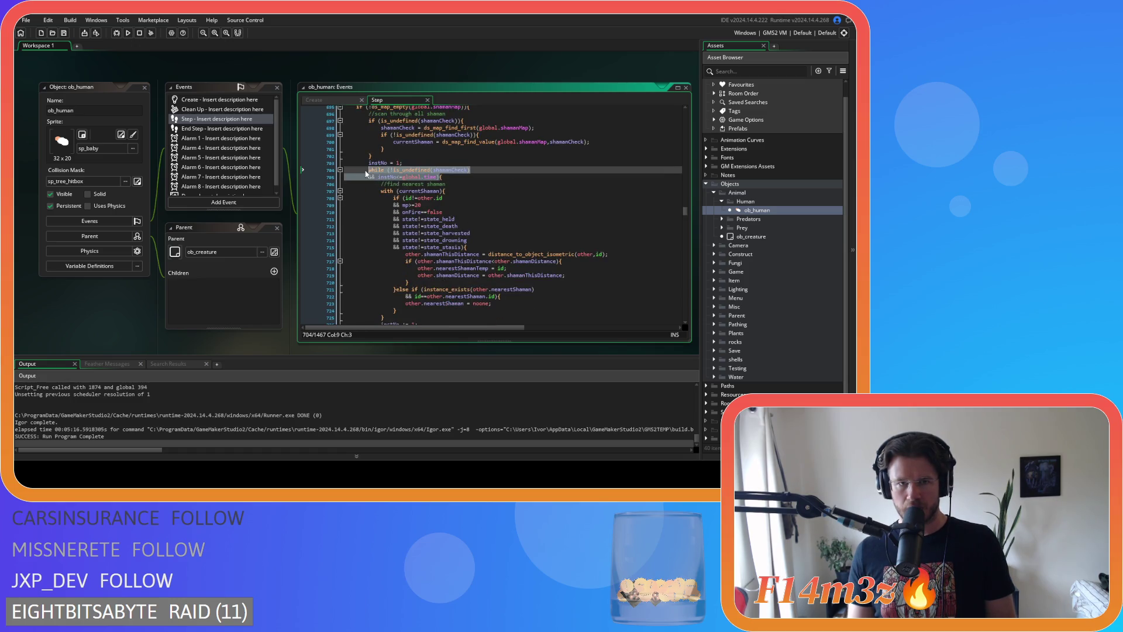
scroll(450, 194, "down", 20)
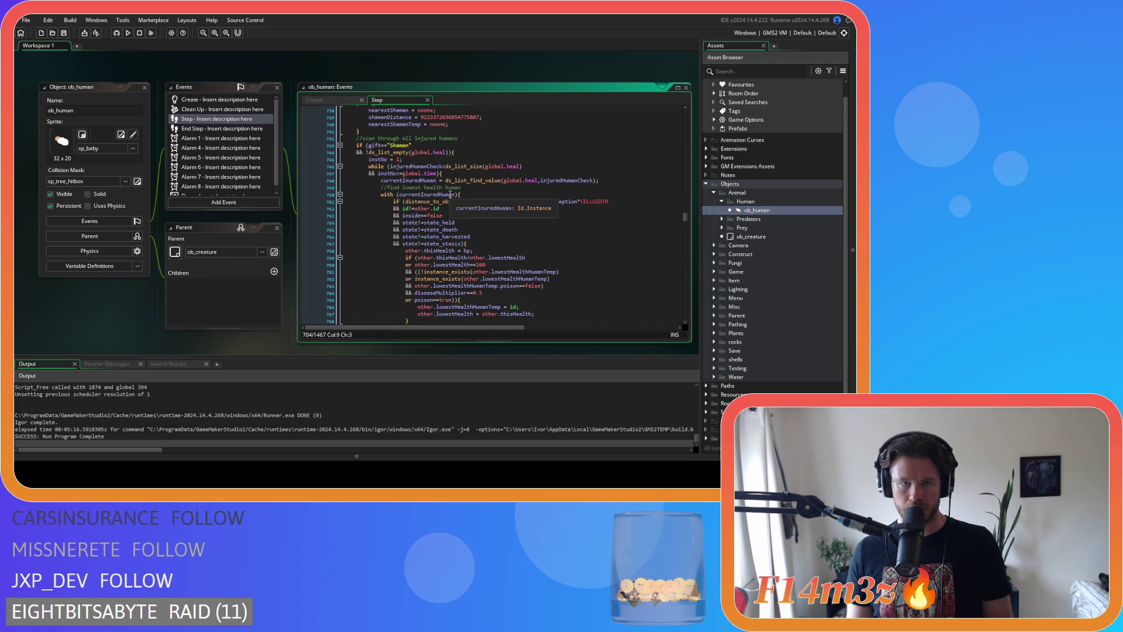
scroll(449, 194, "down", 6)
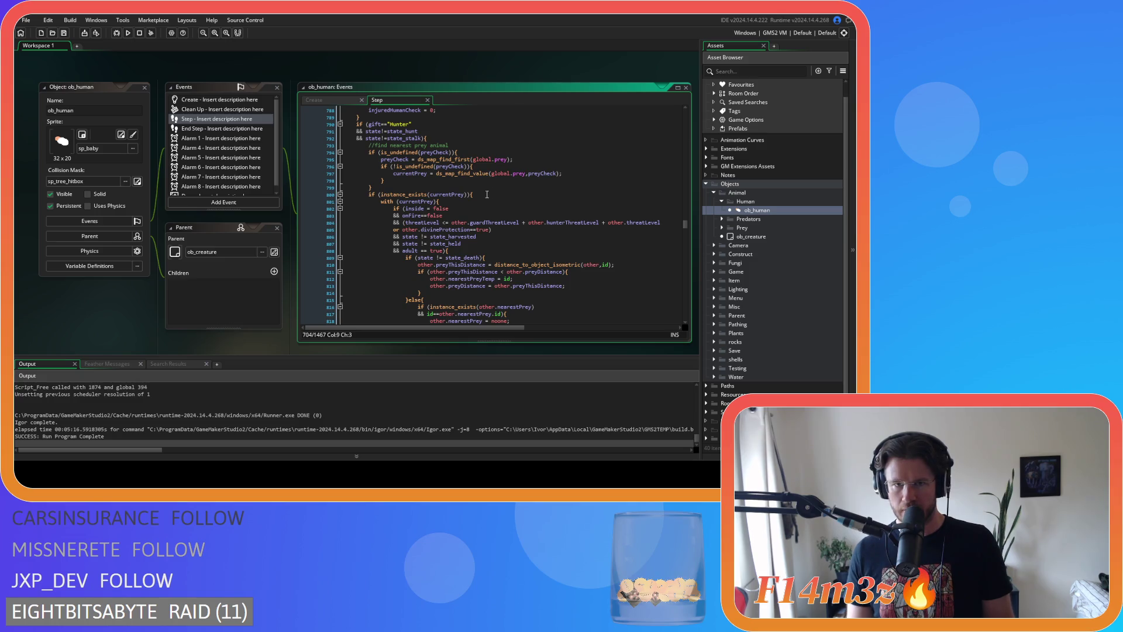
Indent the prey-advance block, remove the stray closing brace, and add a line after the else block
left_click(471, 194)
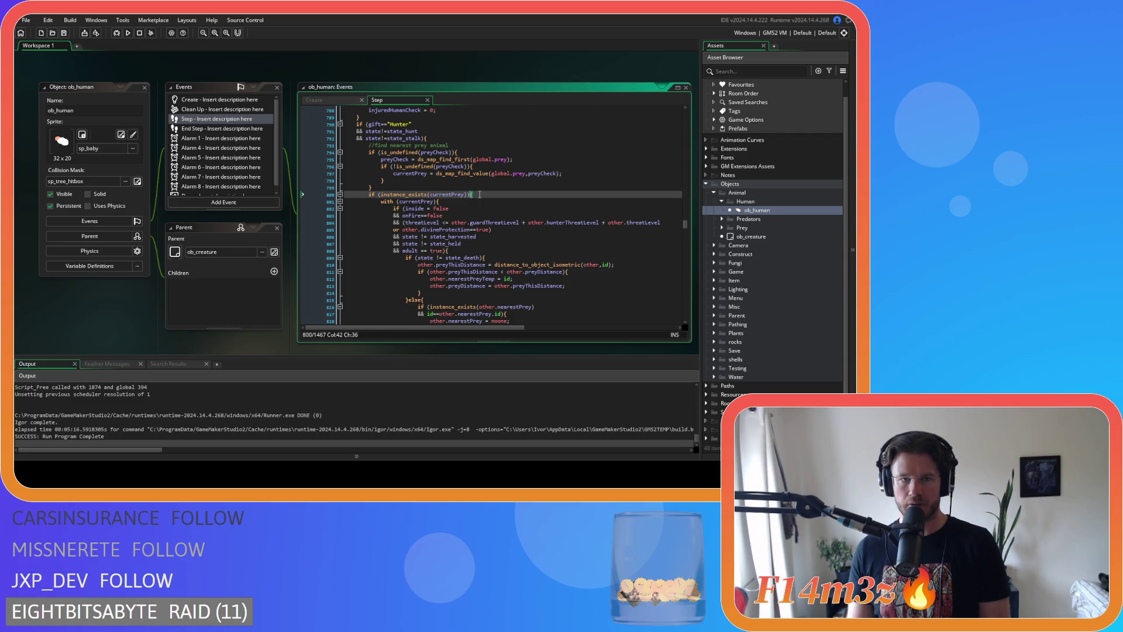
scroll(480, 194, "down", 10)
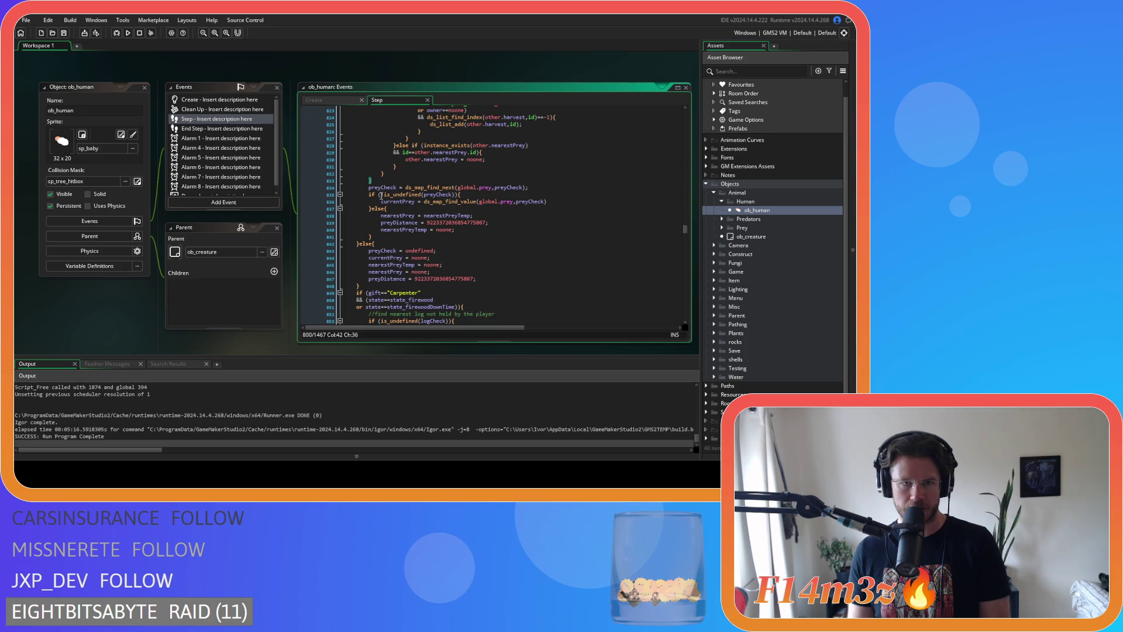
left_click_drag(373, 236, 336, 190)
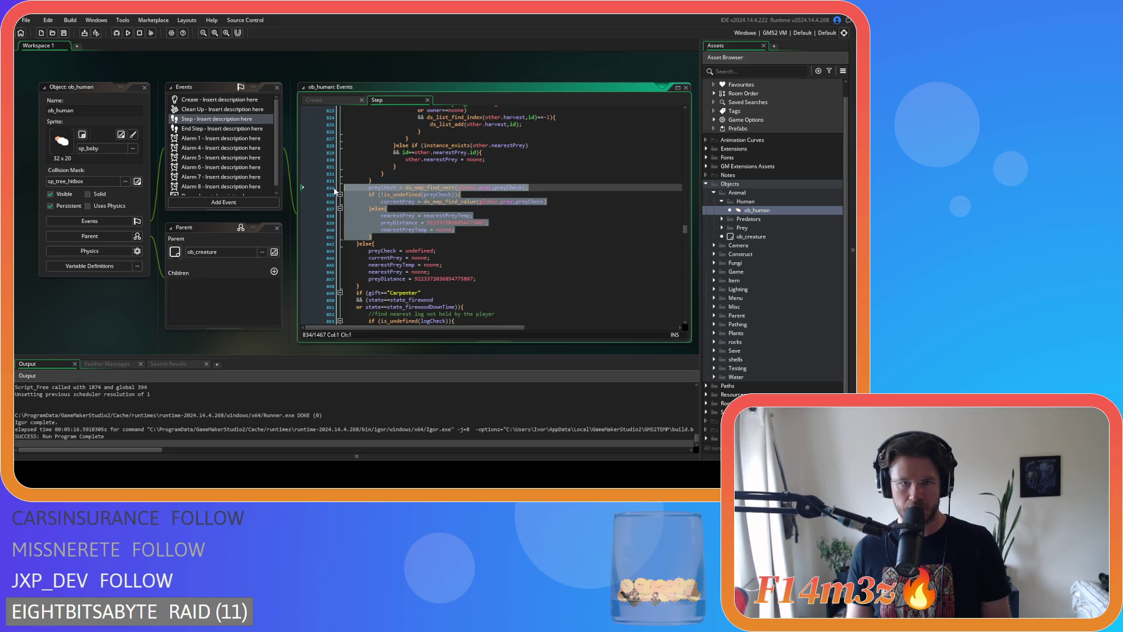
key("Tab")
key("Up")
key("shift+End")
key("Delete")
key("BackSpace")
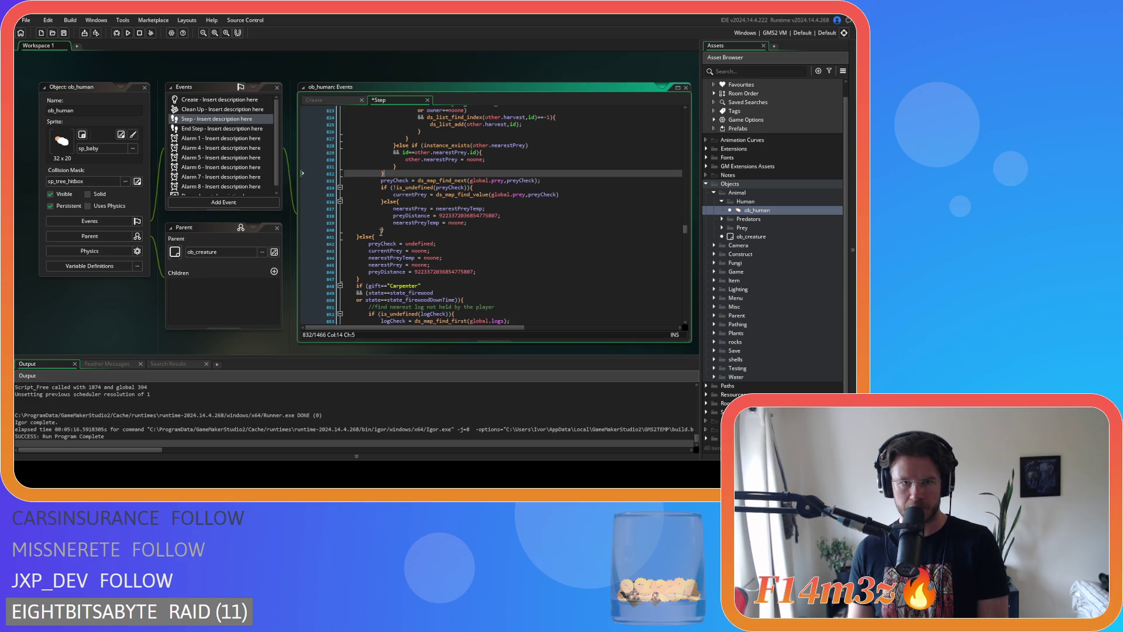
left_click(381, 231)
key("Return")
scroll(408, 219, "up", 12)
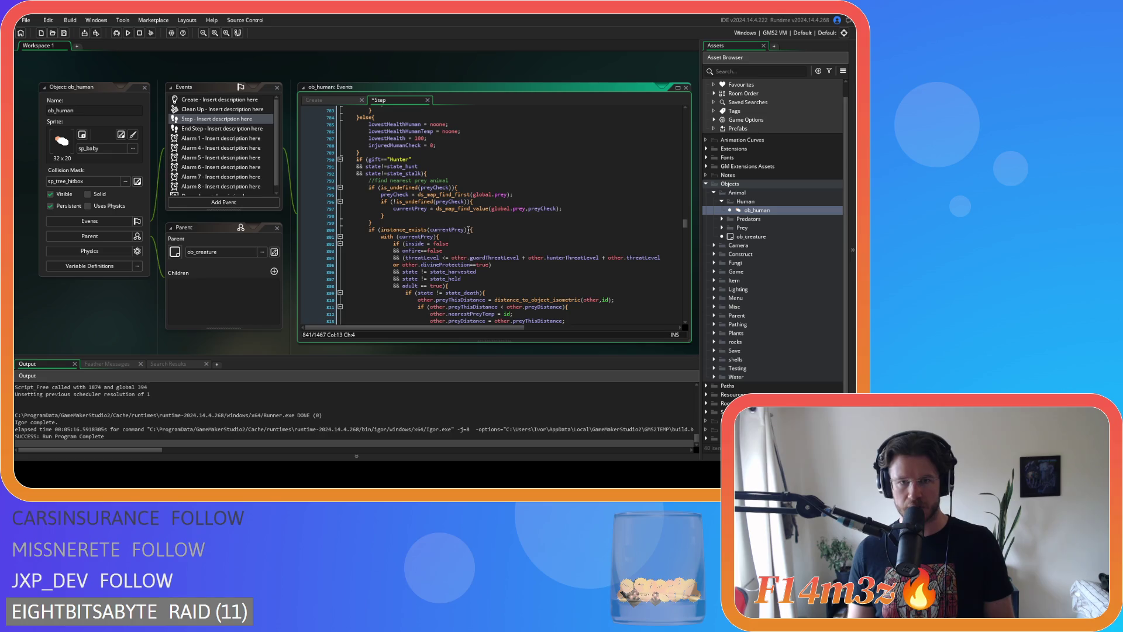
Replace the if (instance_exists(currentPrey)) line with the while header, using preyCheck instead of shamanCheck
left_click(468, 230)
key("ctrl+shift+Left")
key("ctrl+shift+Left")
key("ctrl+shift+Left")
key("ctrl+v")
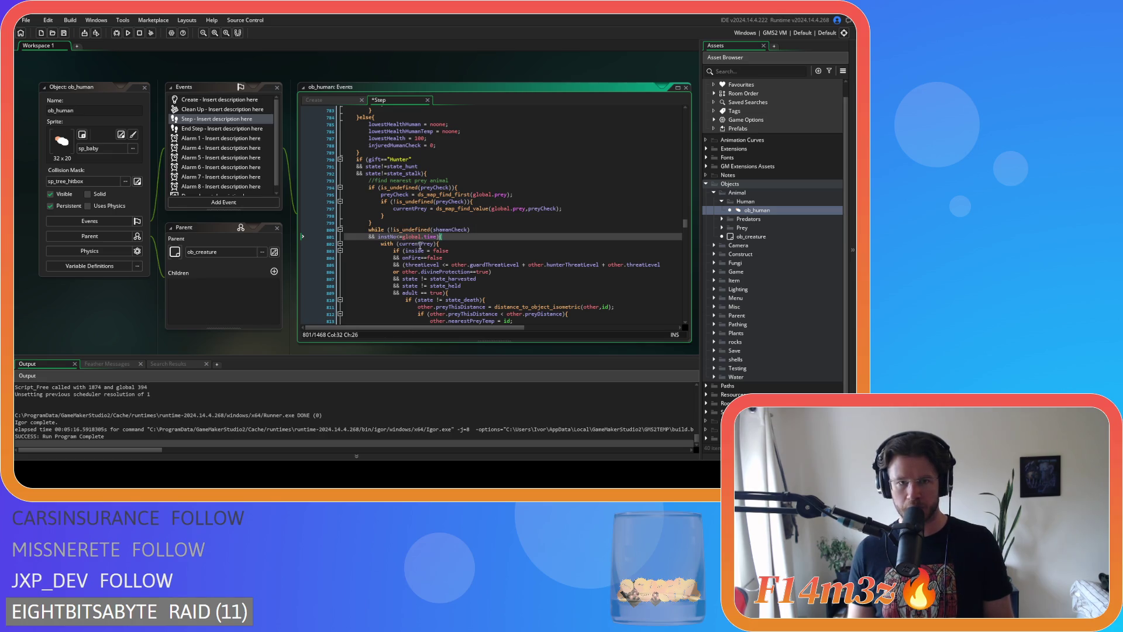
left_click(447, 237)
left_click(496, 231)
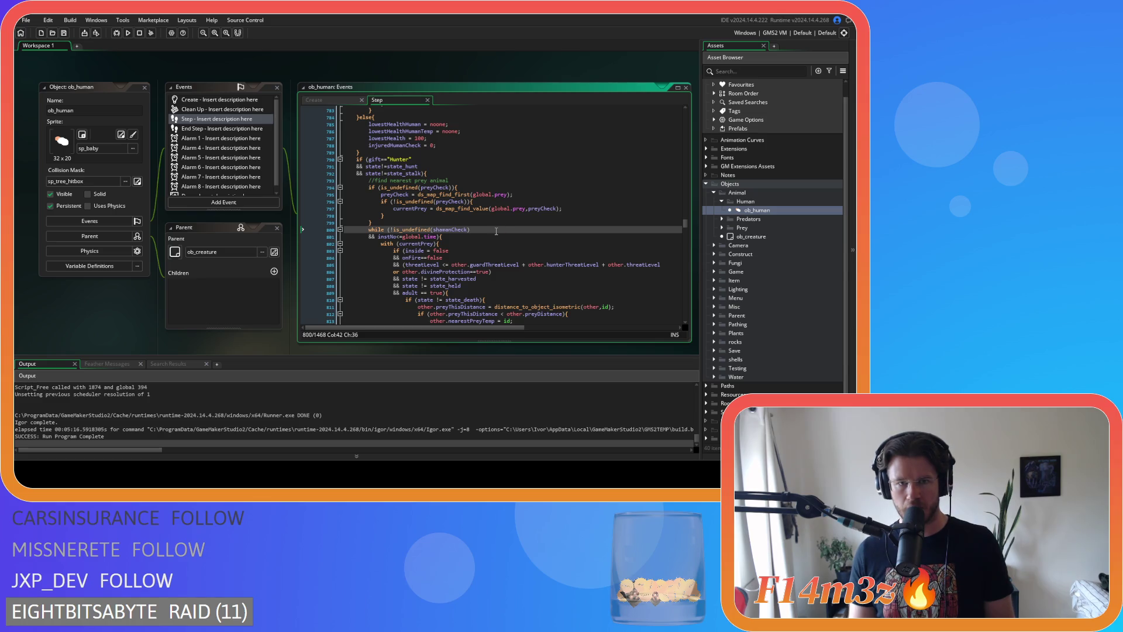
scroll(496, 231, "down", 2)
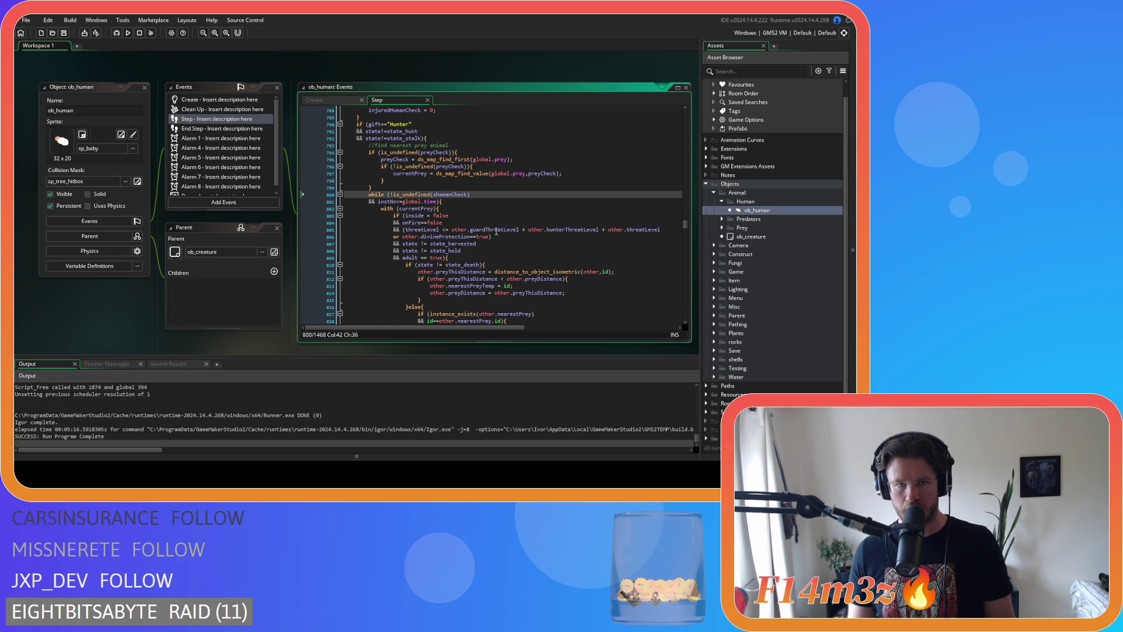
double_click(537, 173)
key("ctrl+c")
double_click(451, 194)
key("ctrl+v")
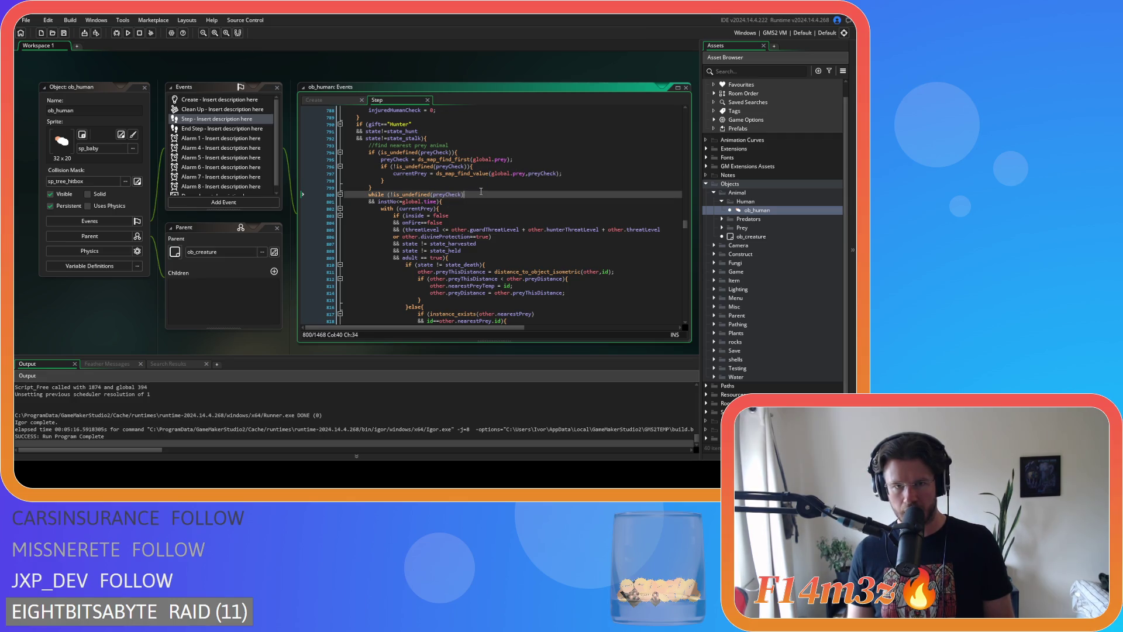
Add instNo = 1; on a new line above the prey while loop
left_click(418, 187)
key("Return")
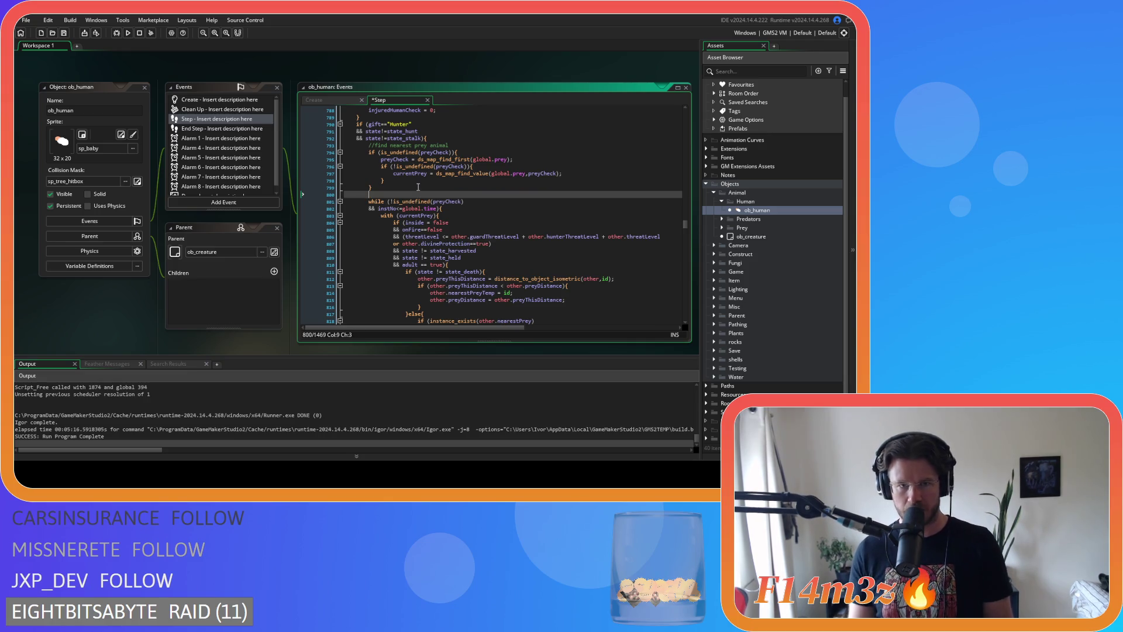
type("instNo")
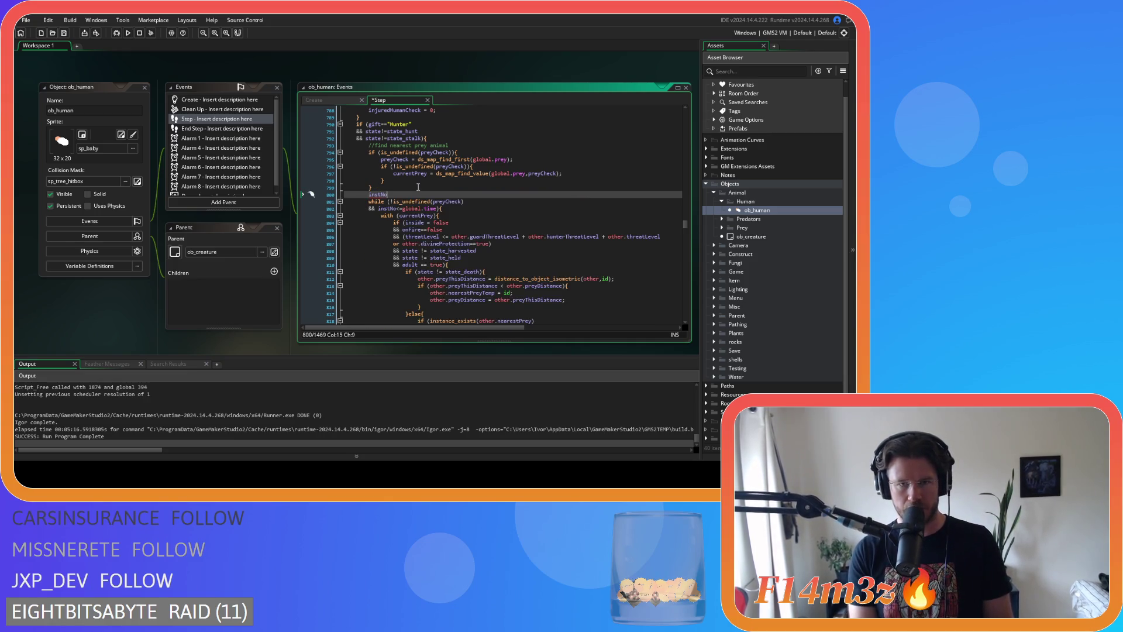
type(" = 1;")
Remove spaces around != in the state_harvested and state_held checks and before == in the adult check
scroll(419, 187, "down", 3)
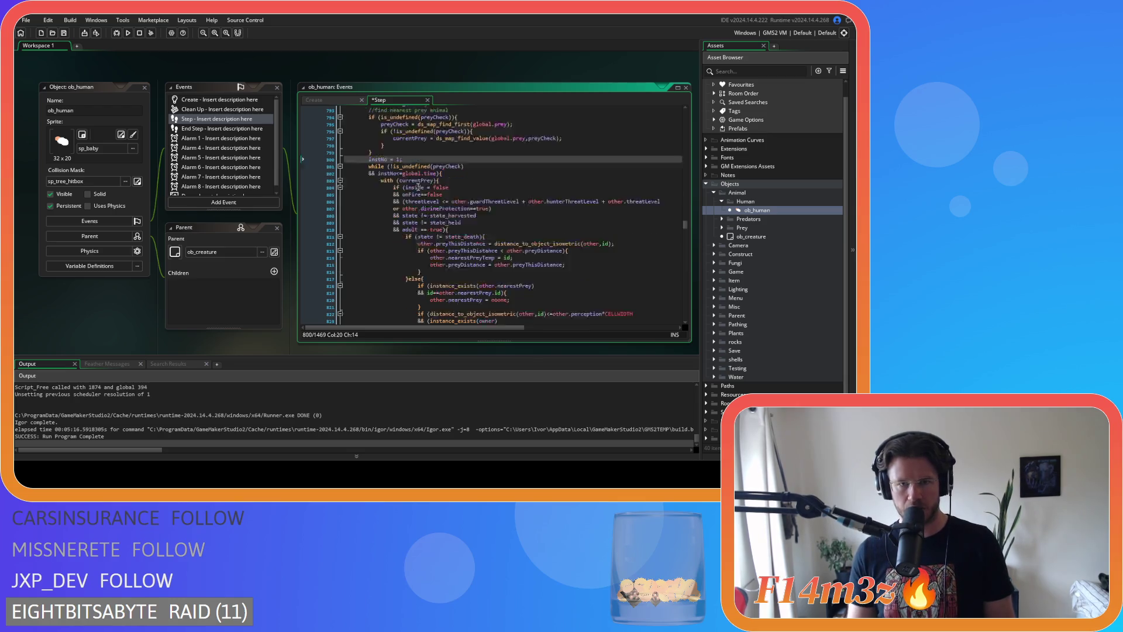
scroll(419, 187, "down", 5)
scroll(419, 187, "up", 5)
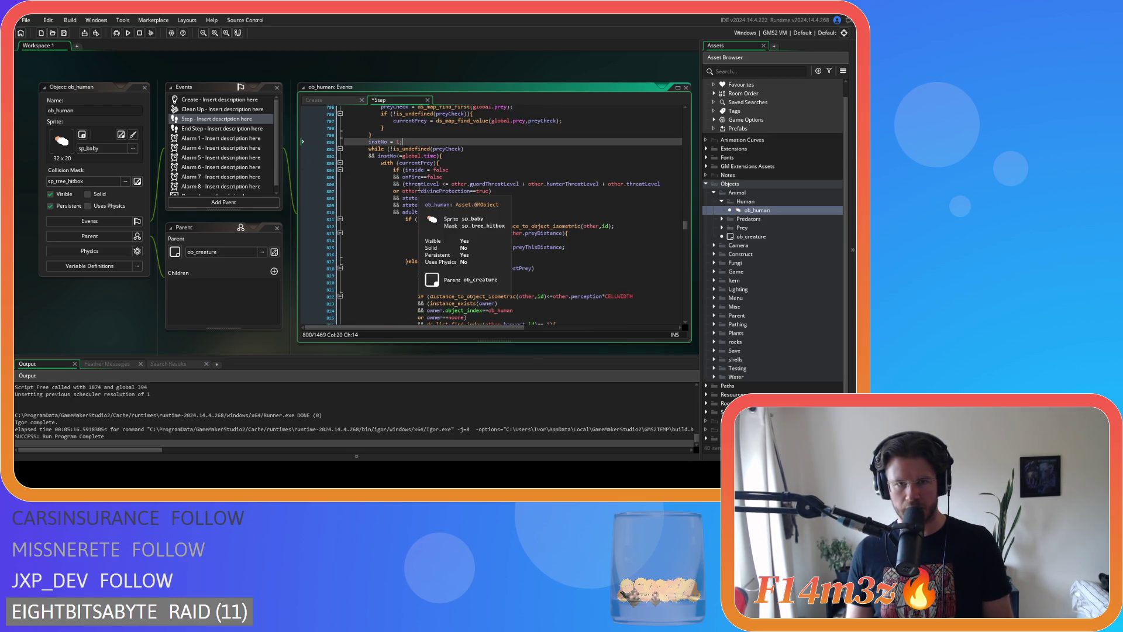
left_click(418, 198)
key("Delete")
key("Right")
key("Right")
key("Delete")
key("Down")
key("Left")
key("BackSpace")
key("Right")
key("Delete")
key("Down")
key("Left")
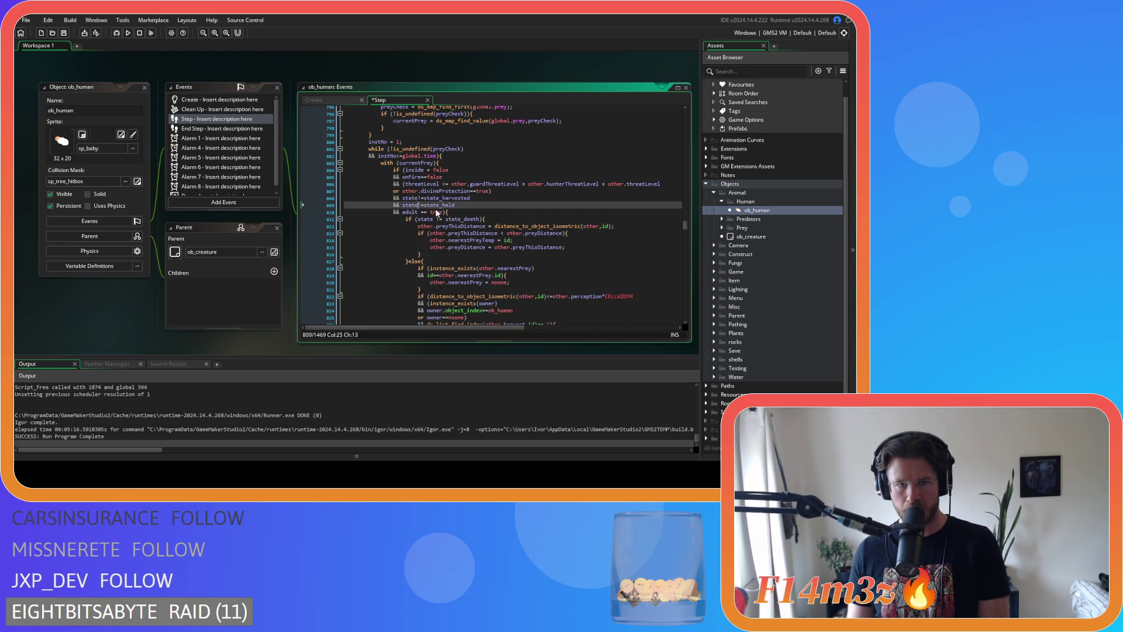
key("Delete")
Tighten spacing around ==, <= and both plus signs in the threat comparison, then save
key("Delete")
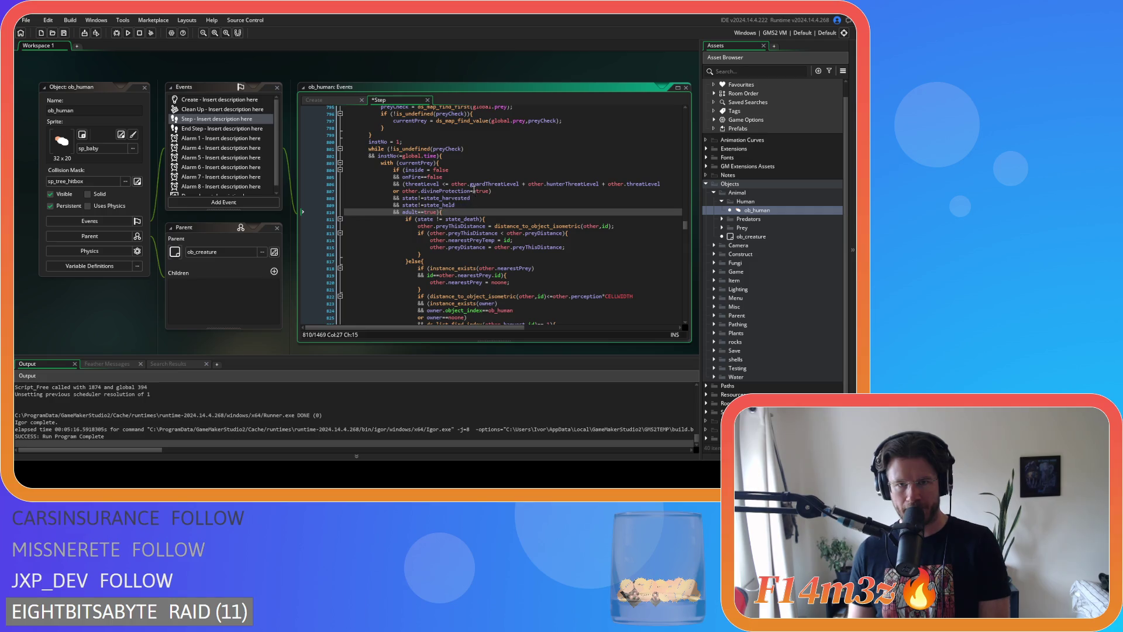
left_click(438, 184)
key("Delete")
key("Up")
key("Up")
key("Left")
key("Left")
key("Left")
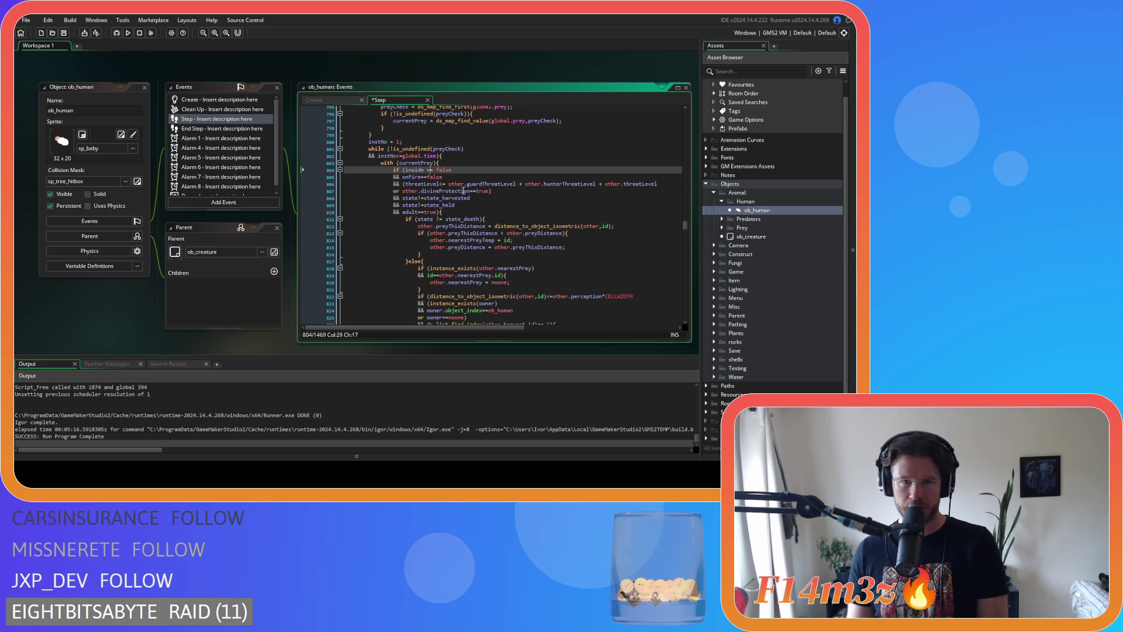
key("Left")
key("Left")
key("Delete")
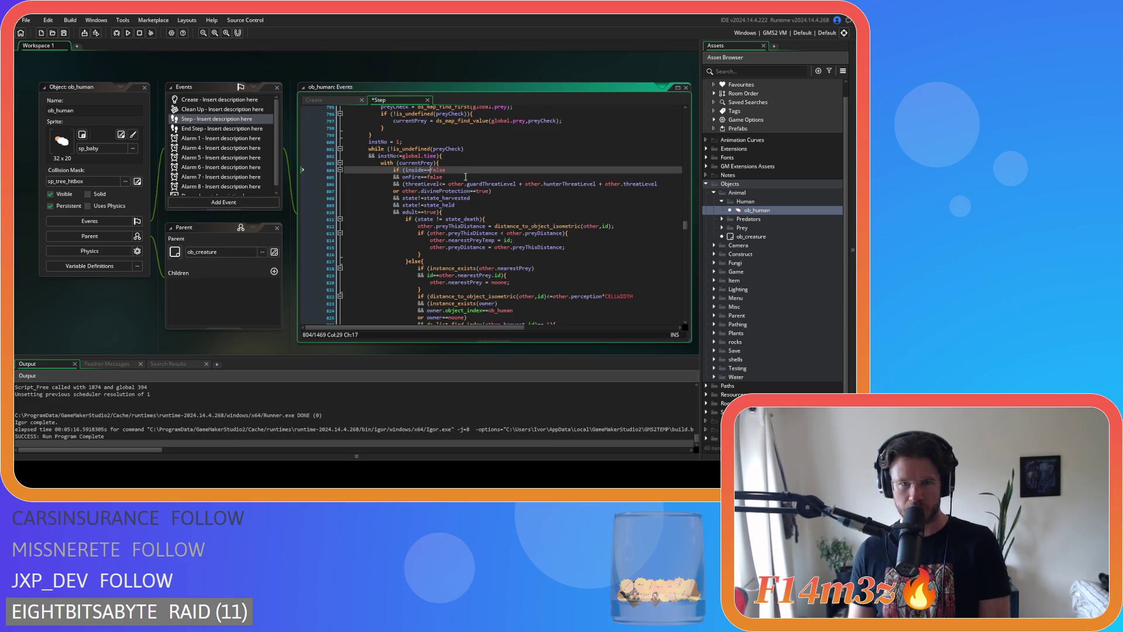
key("Down")
key("Down")
key("Right")
key("Right")
key("Right")
key("Delete")
left_click(514, 184)
key("Delete")
key("Right")
key("Delete")
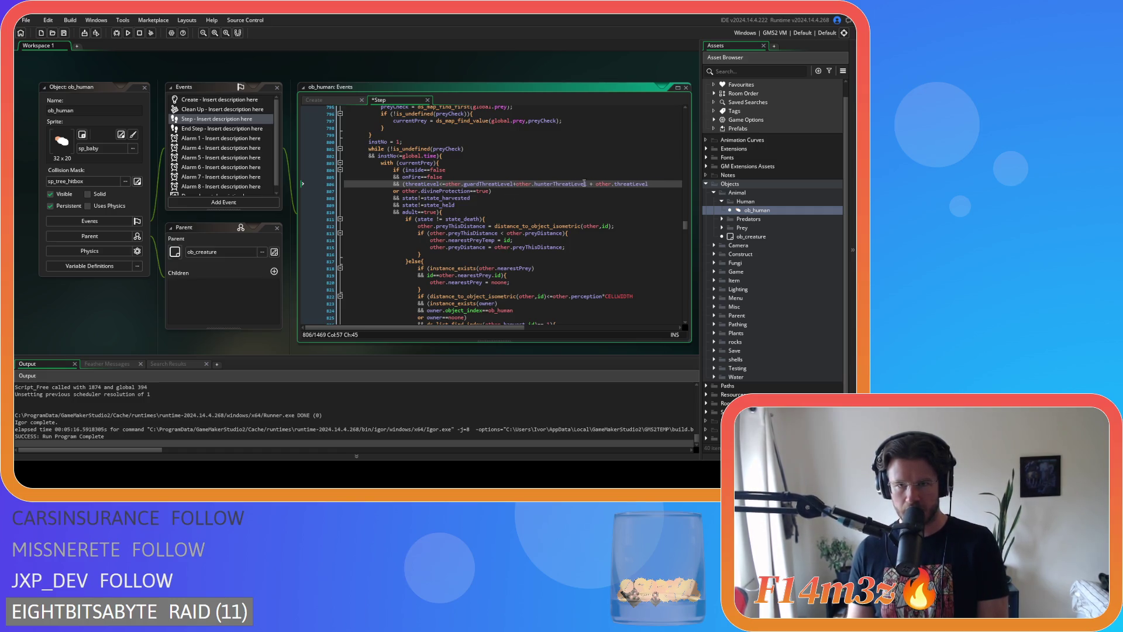
key("Delete")
key("Right")
key("Delete")
left_click(538, 205)
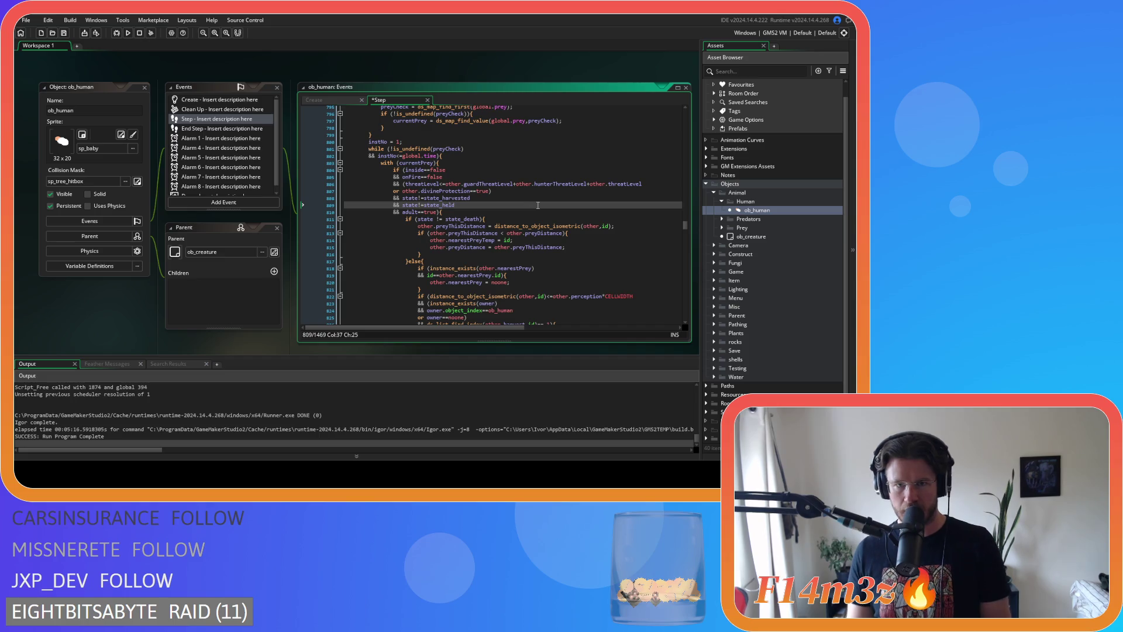
key("ctrl+s")
Remove the extra spaces around != in the state_death check and save again
left_click(432, 220)
key("BackSpace")
key("Delete")
left_click(529, 233)
key("ctrl+s")
scroll(563, 249, "down", 4)
scroll(562, 249, "down", 4)
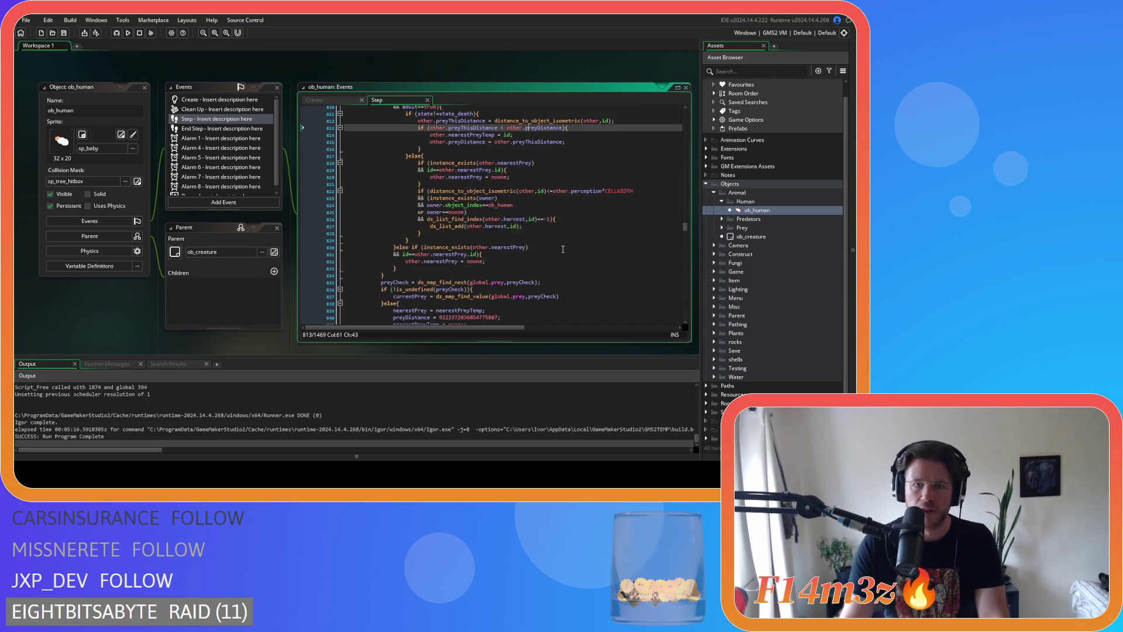
Add instNo += 1; after the with block's closing brace and save
left_click(434, 206)
key("Return")
type("ins")
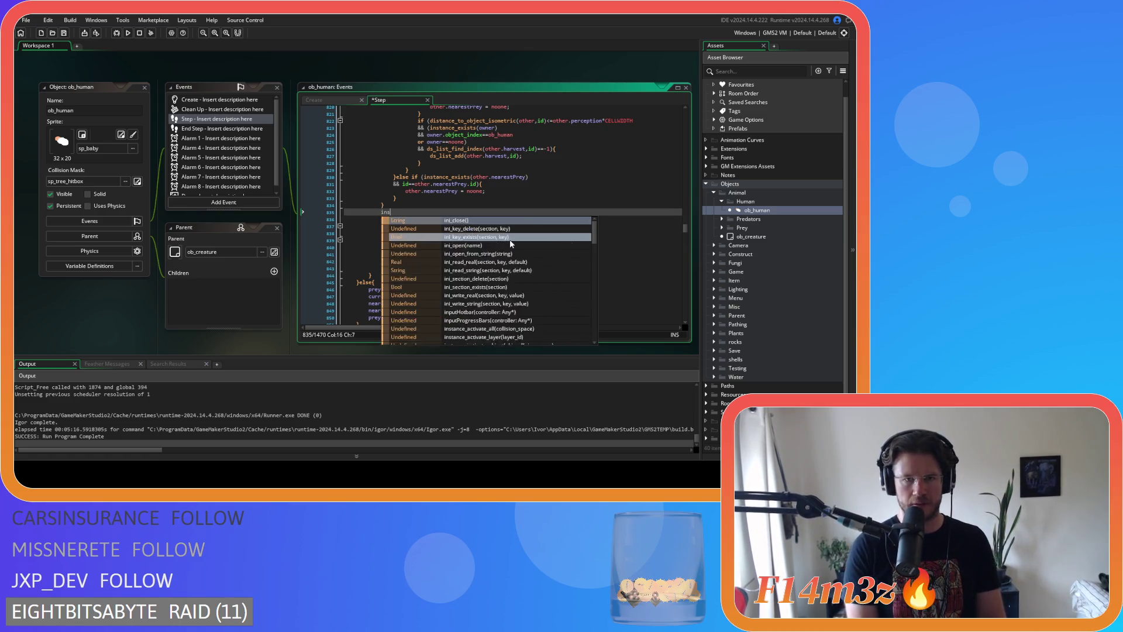
type("tNo +=")
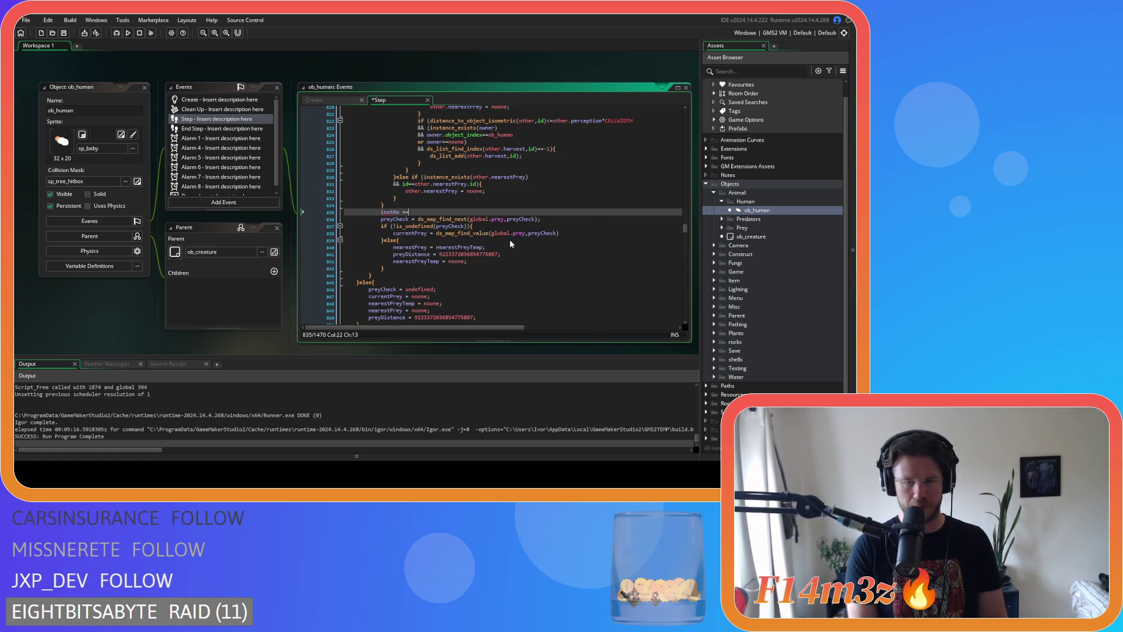
type(" 1;")
key("ctrl+s")
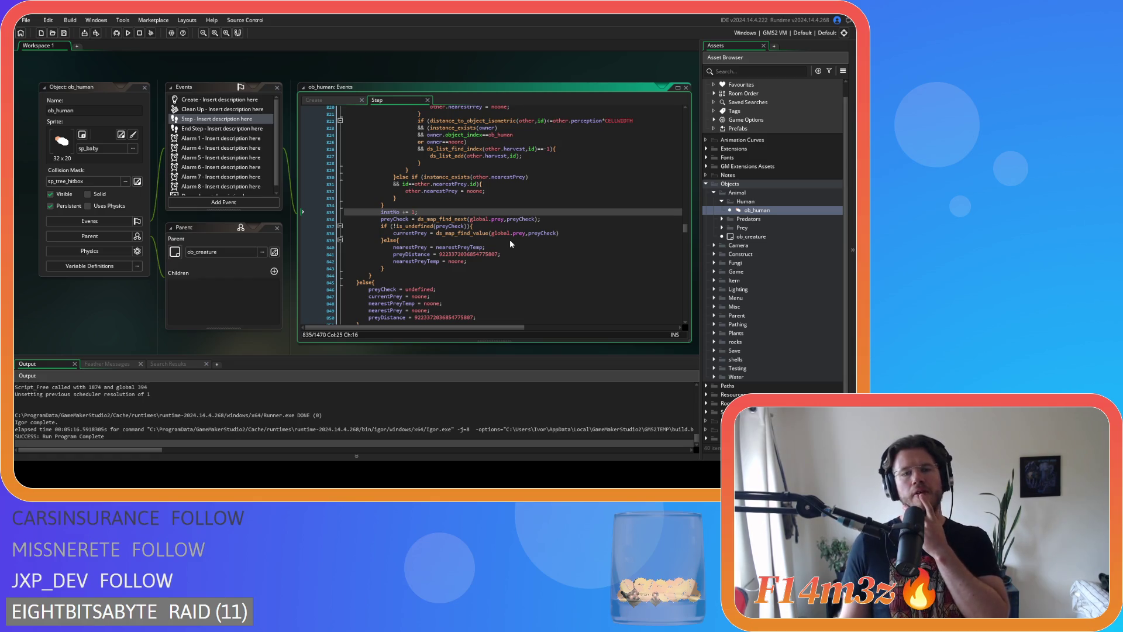
Review the new increment and the prey while header, then move down to the Carpenter log search code
left_click(410, 226)
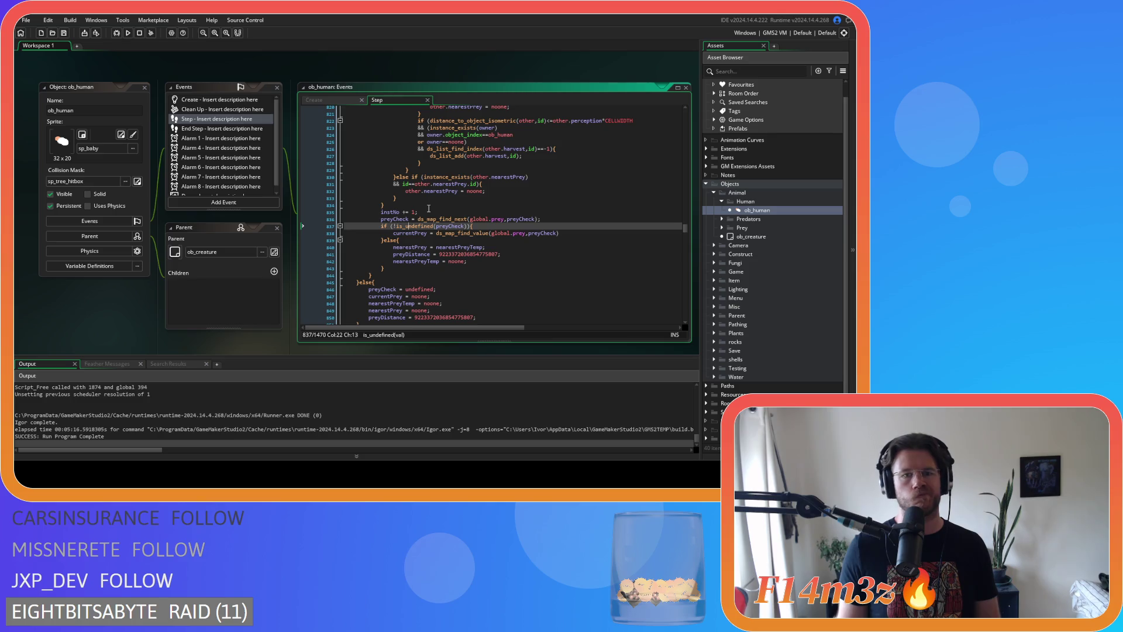
left_click_drag(433, 209, 381, 211)
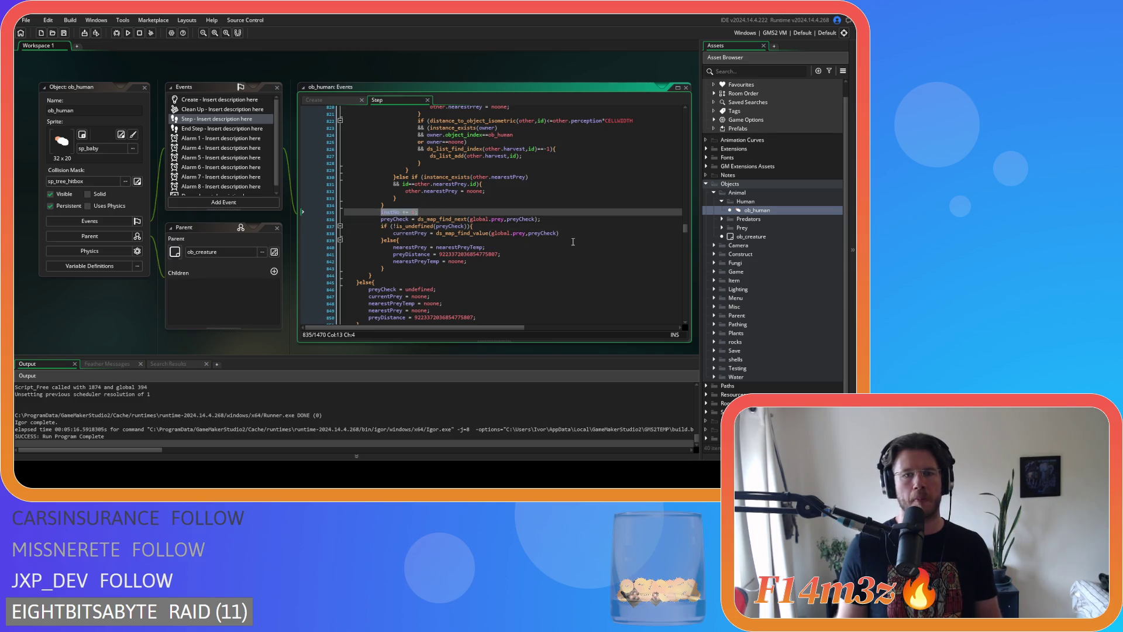
left_click(496, 219)
scroll(499, 219, "down", 2)
scroll(499, 219, "down", 5)
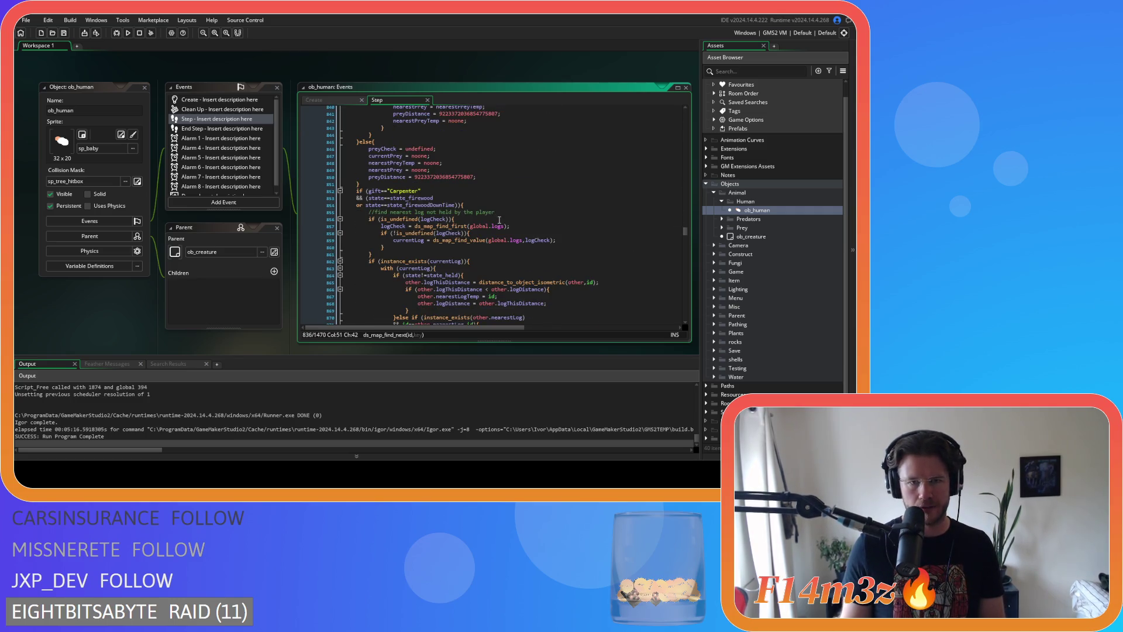
scroll(499, 219, "up", 15)
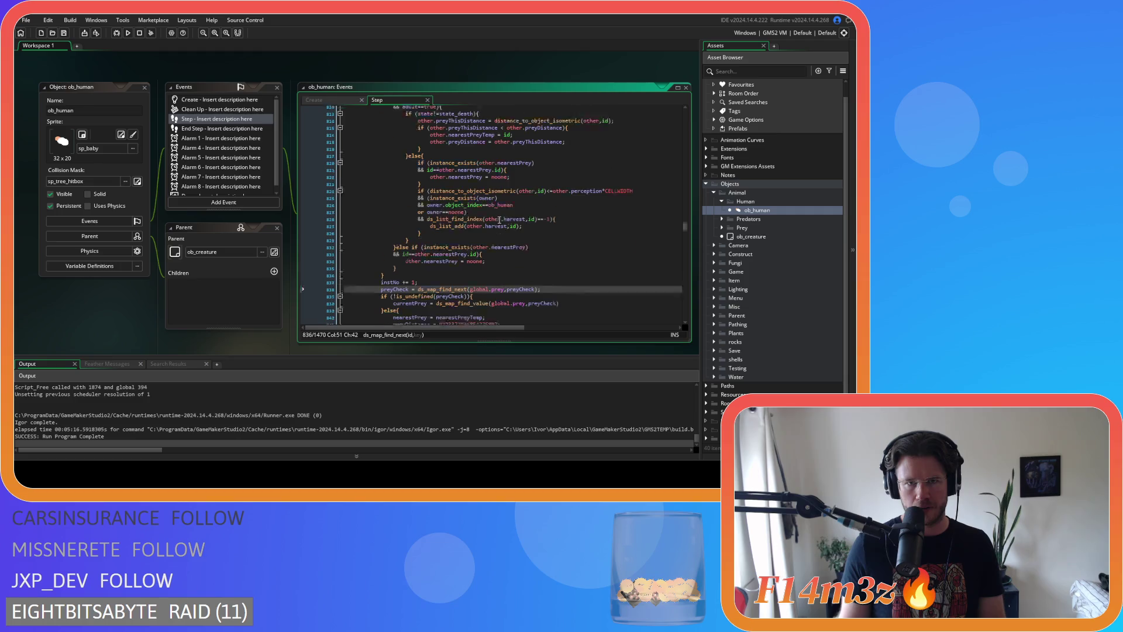
left_click_drag(440, 208, 369, 201)
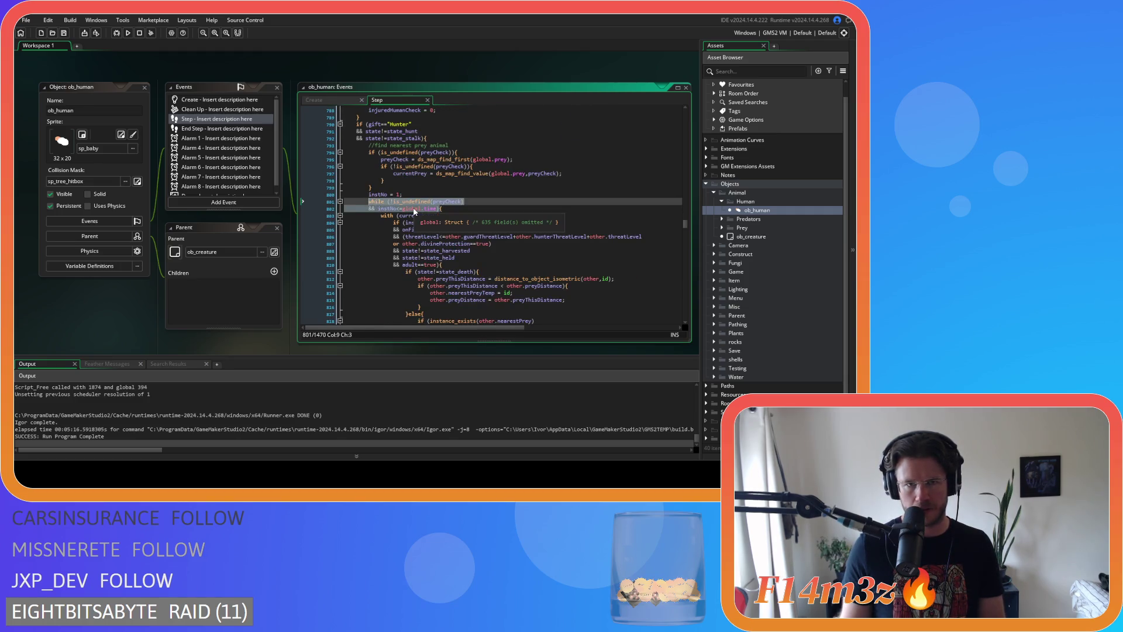
scroll(444, 201, "down", 12)
scroll(444, 201, "down", 4)
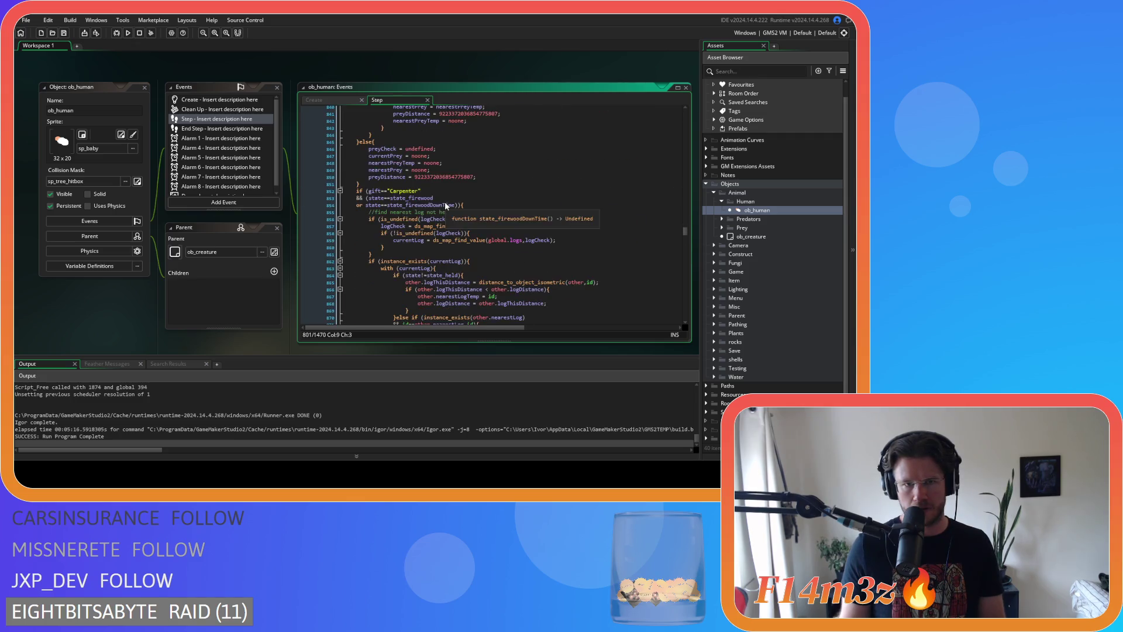
left_click(525, 205)
scroll(526, 205, "down", 2)
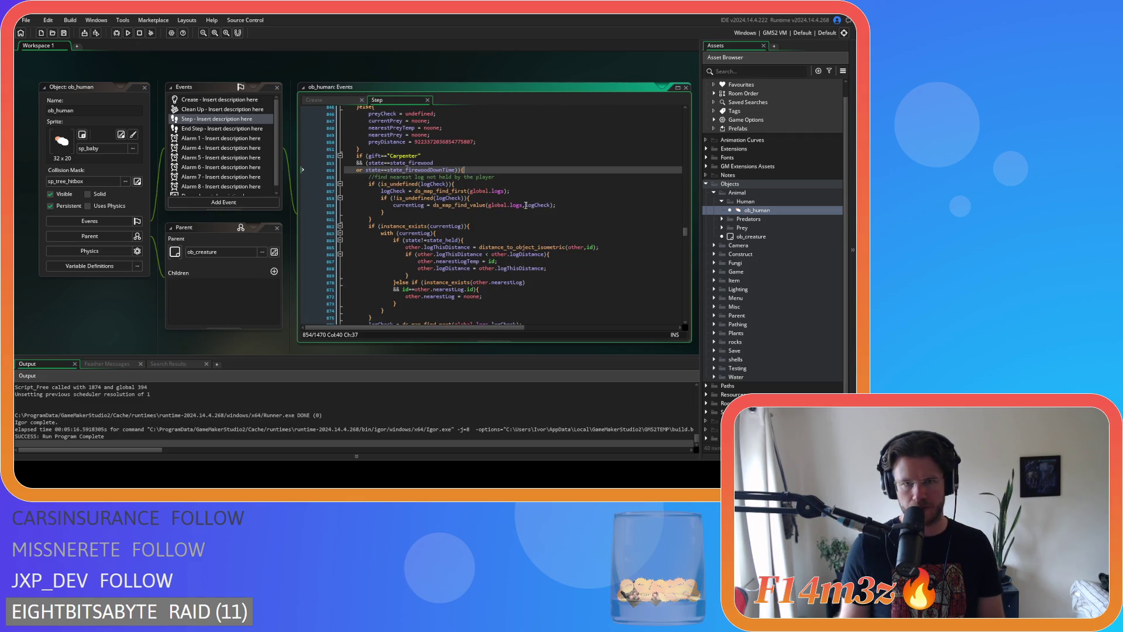
scroll(526, 205, "down", 2)
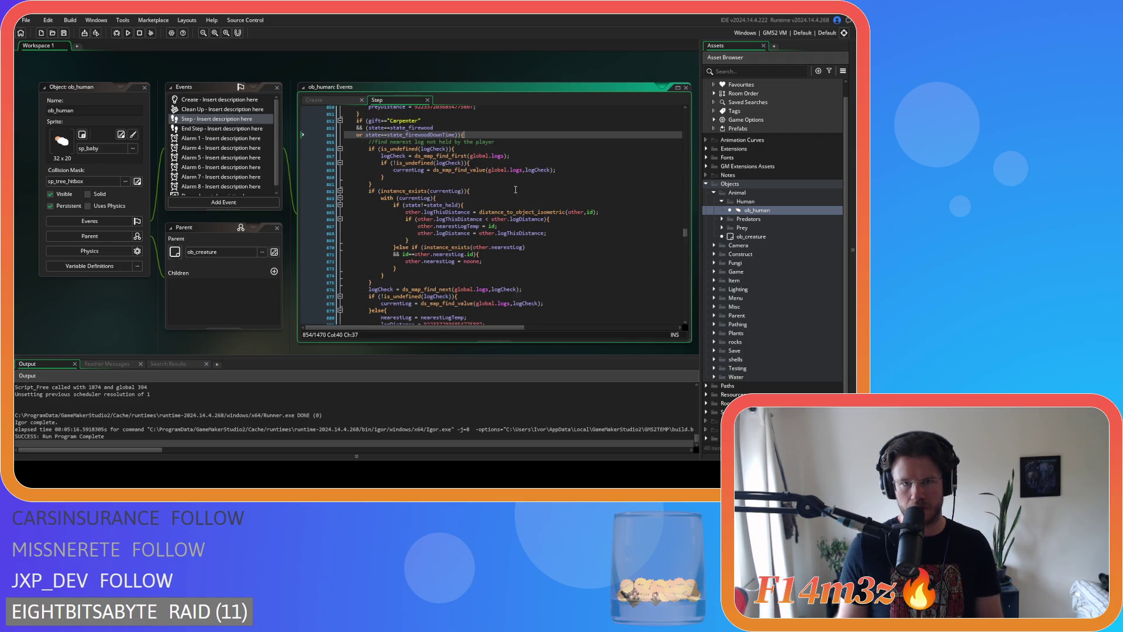
Indent the log advance lines, delete the stray closing brace and add a blank line after the log block
left_click(495, 191)
scroll(495, 188, "down", 3)
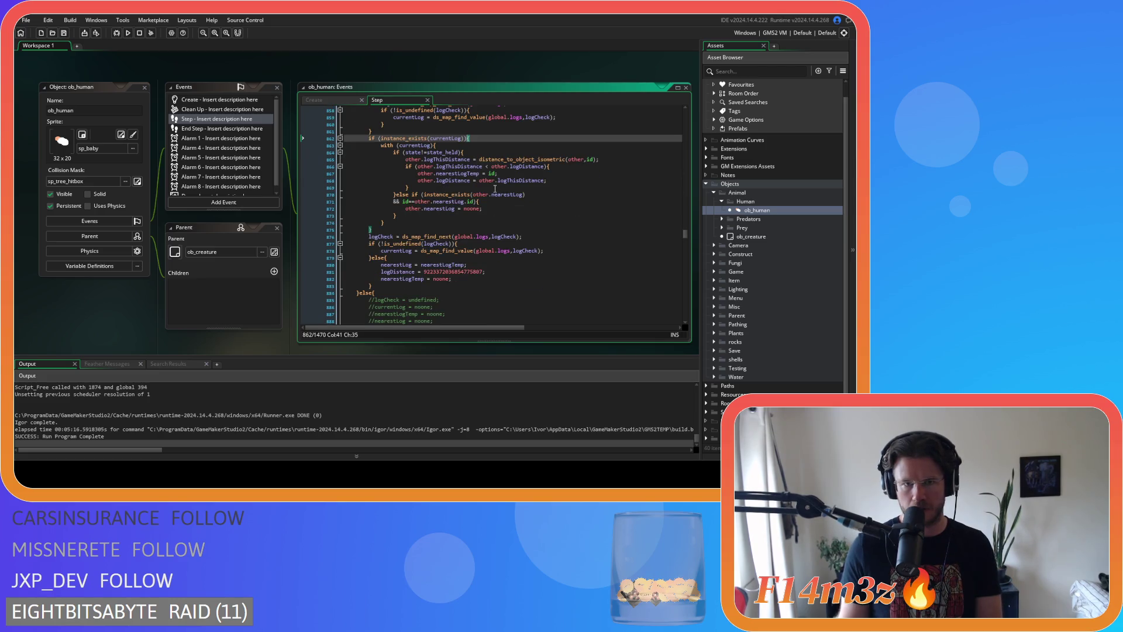
mouse_move(380, 283)
left_mouse_down()
mouse_move(384, 233)
mouse_move(315, 227)
left_mouse_up()
key("Tab")
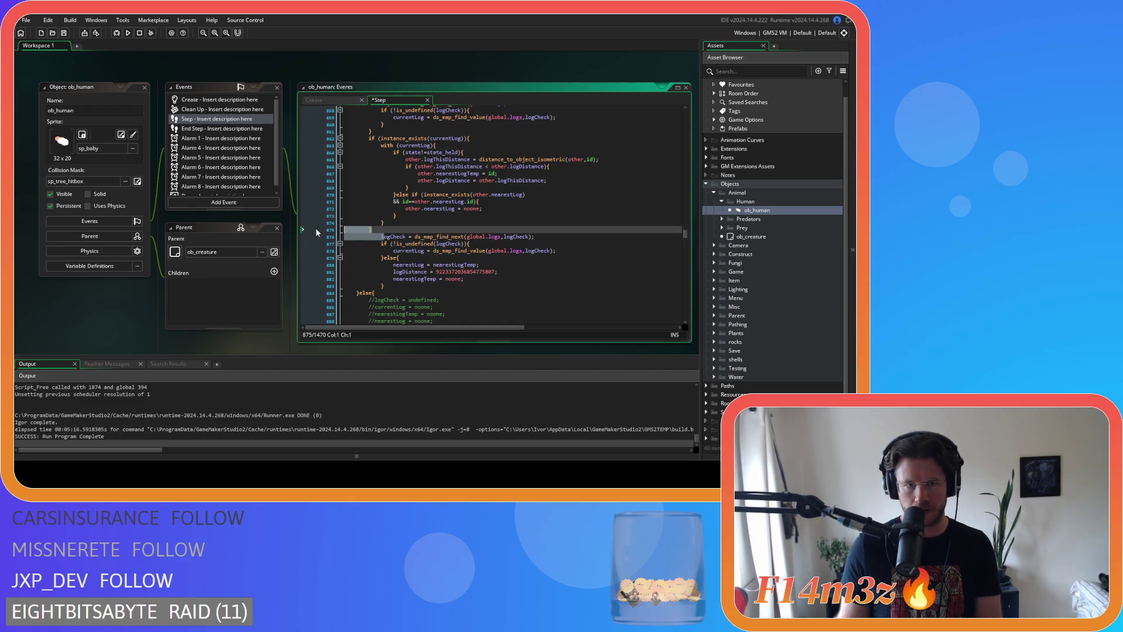
key("BackSpace")
key("BackSpace")
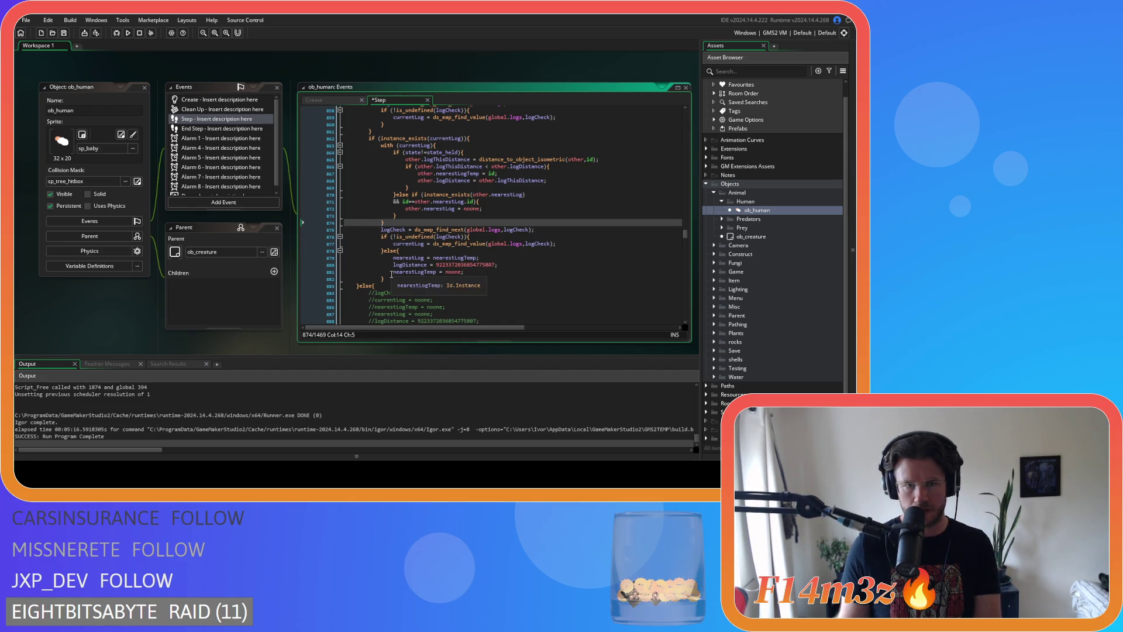
left_click(389, 278)
key("Return")
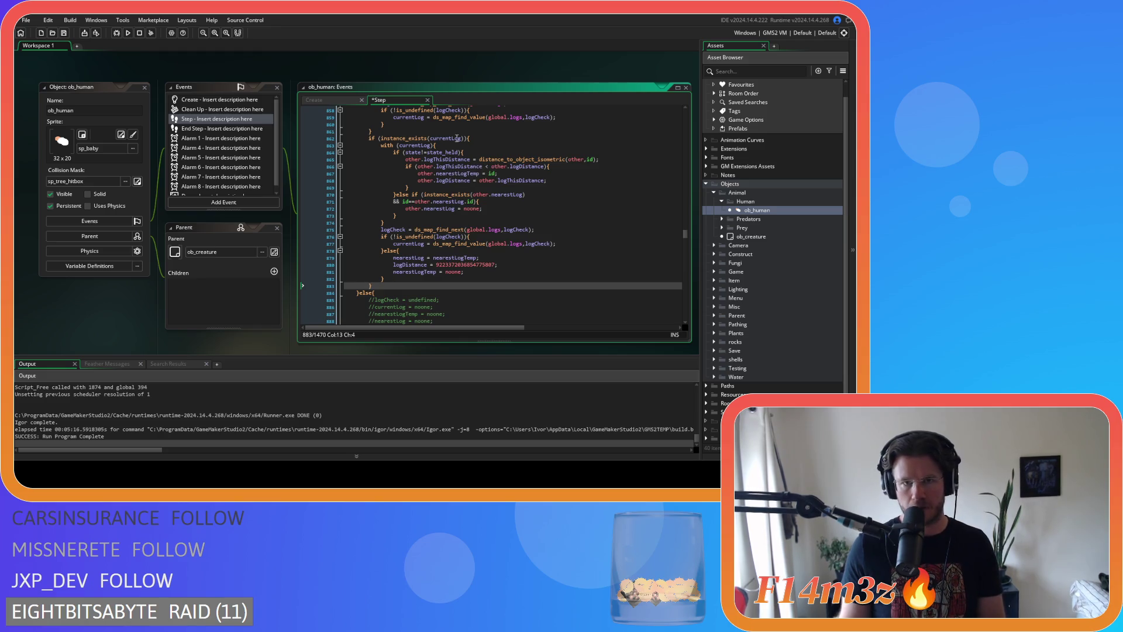
Replace the log instance_exists check with the while header, renaming preyCheck to logCheck
left_click_drag(462, 138, 366, 139)
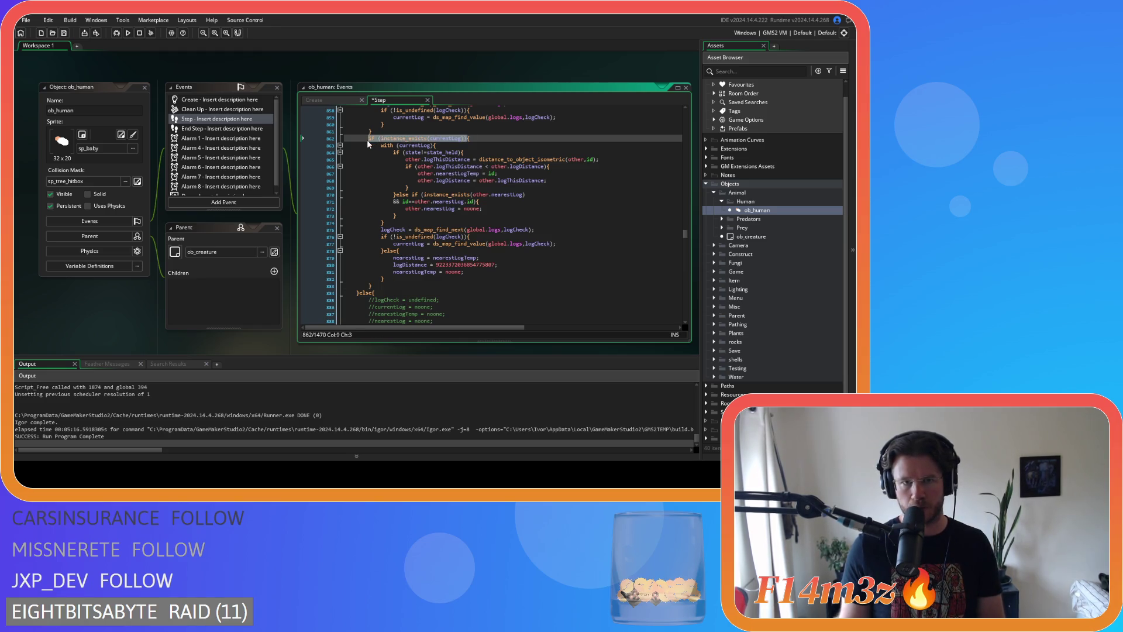
type("while (!is_undefined(preyCheck) && instNo<=global.time){")
scroll(436, 158, "up", 2)
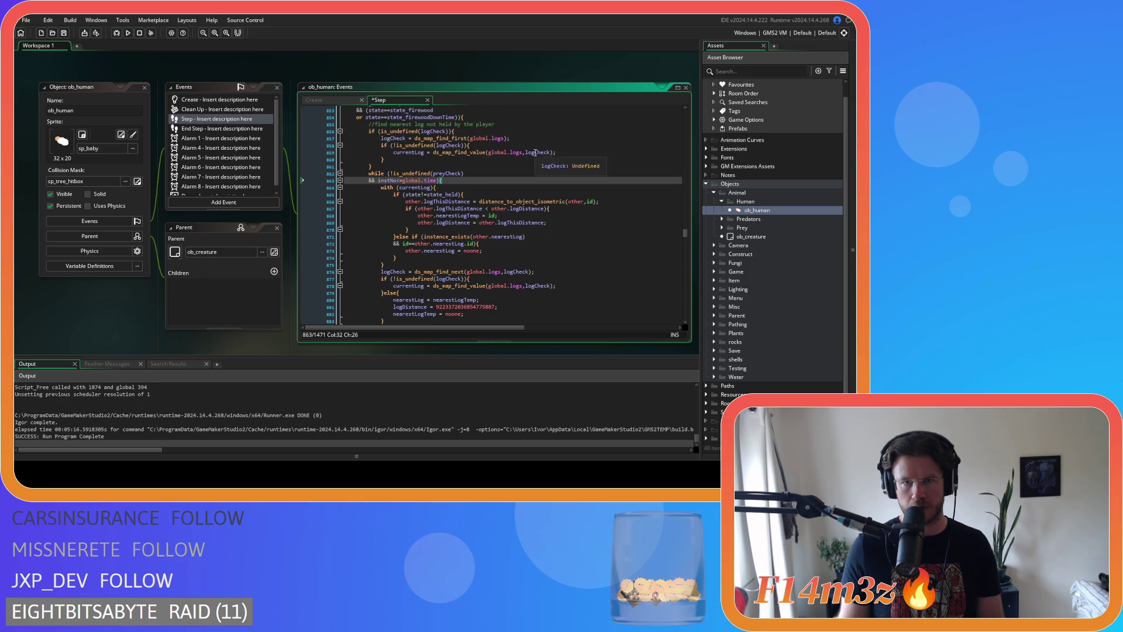
left_click(440, 174)
double_click(440, 174)
type("logCheck")
left_click(455, 181)
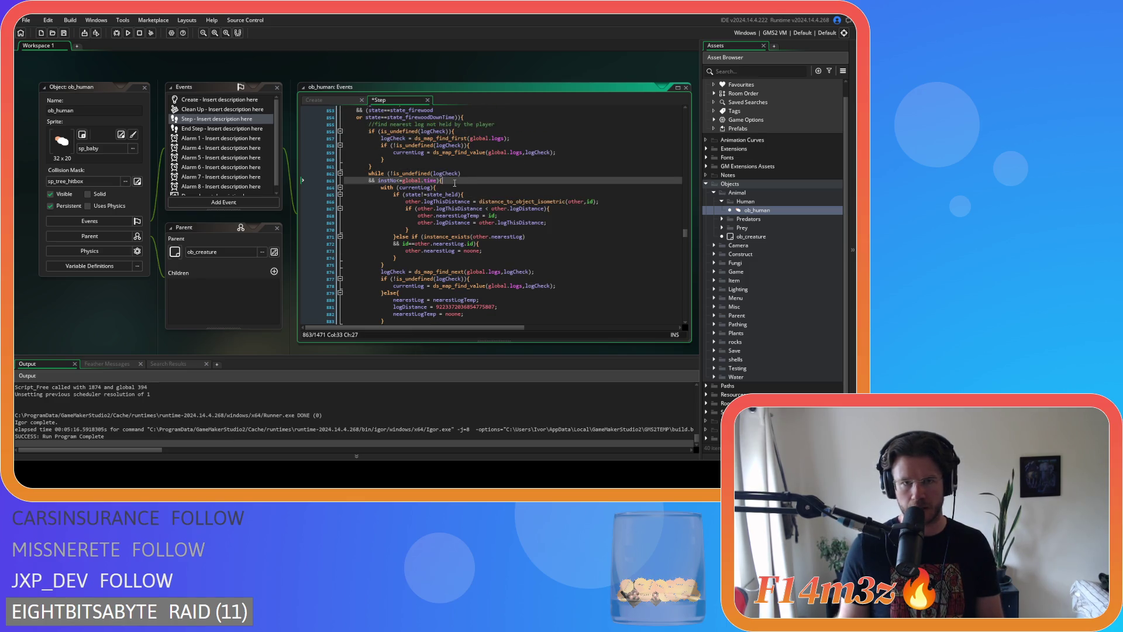
left_click(421, 173)
key("Return")
key("BackSpace")
key("BackSpace")
key("BackSpace")
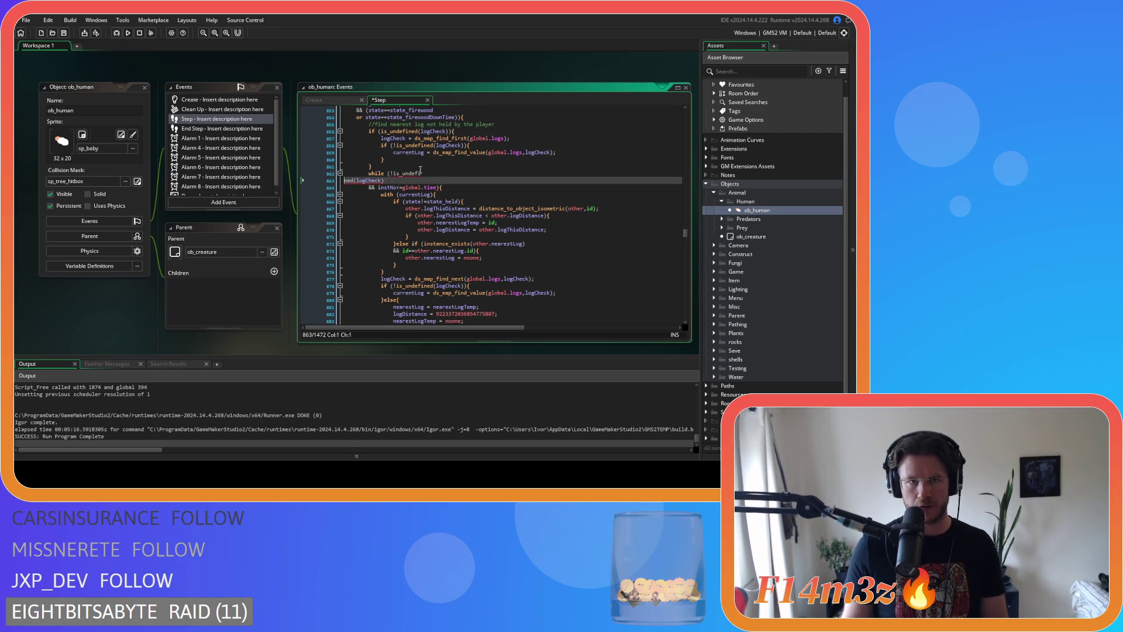
Write an instNo = 1 line above the log while loop
left_click(399, 181)
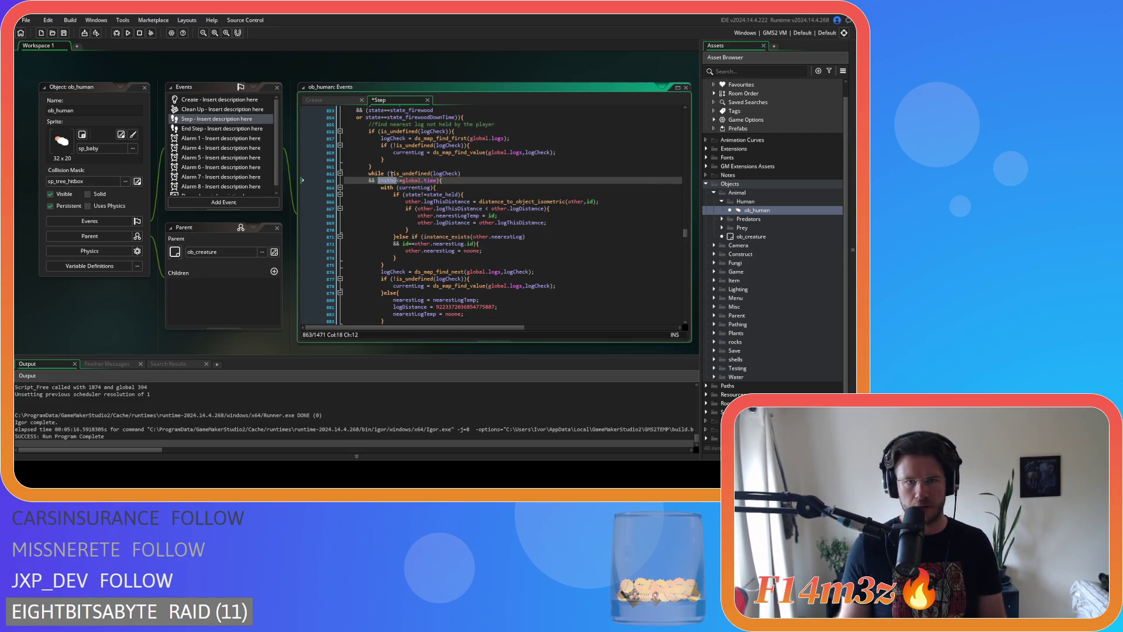
left_click(392, 173)
left_click(389, 165)
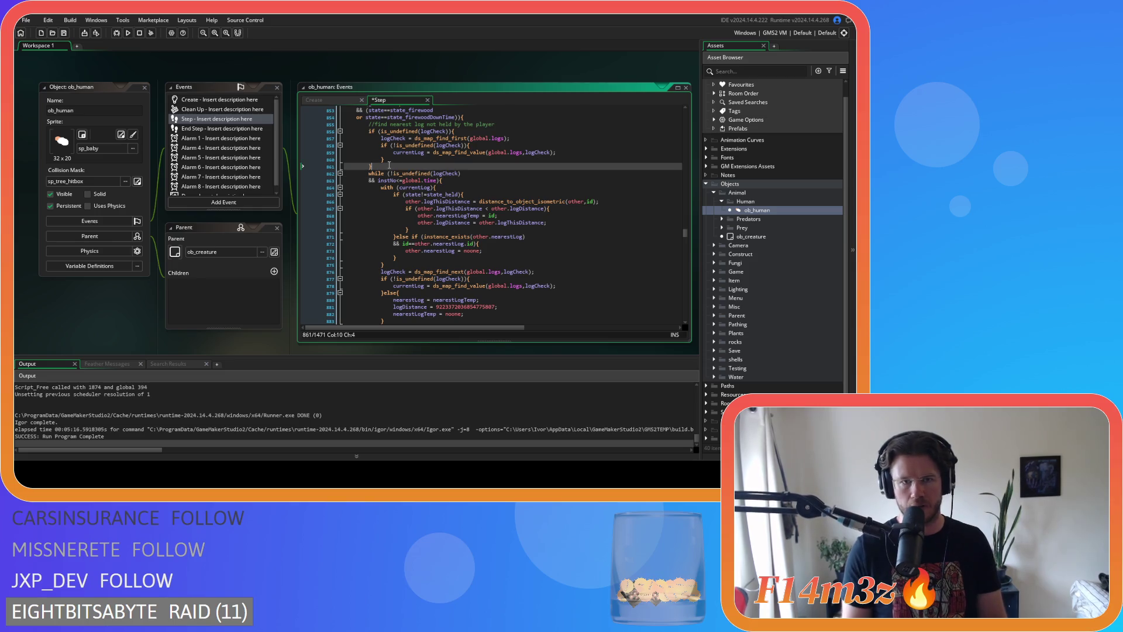
key("Return")
type("instNo = 1;")
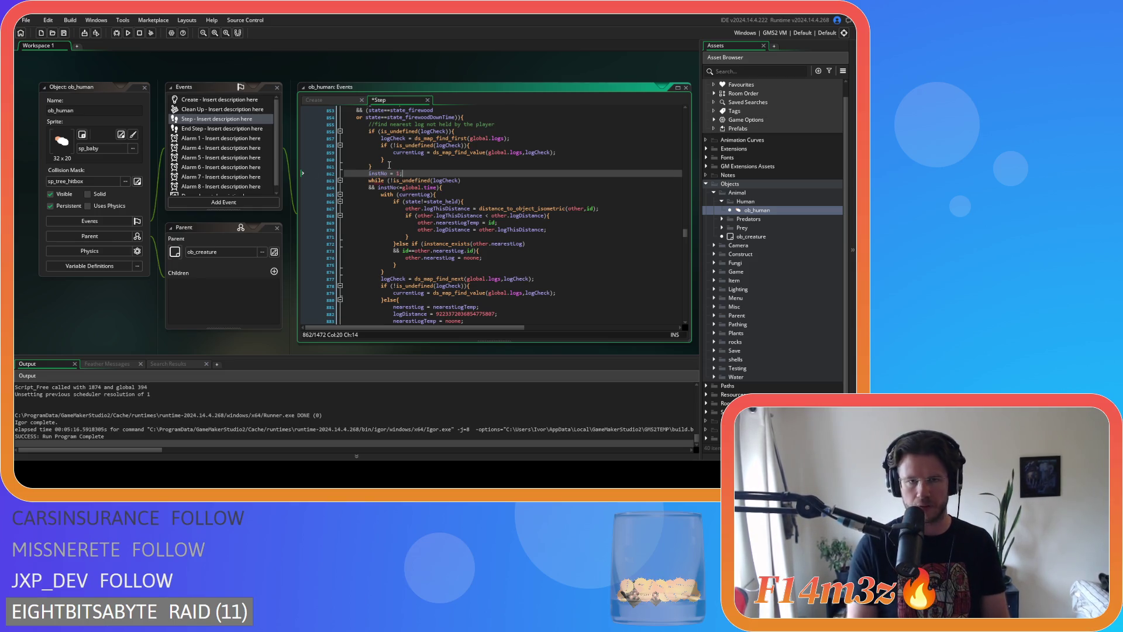
left_click_drag(402, 173, 369, 175)
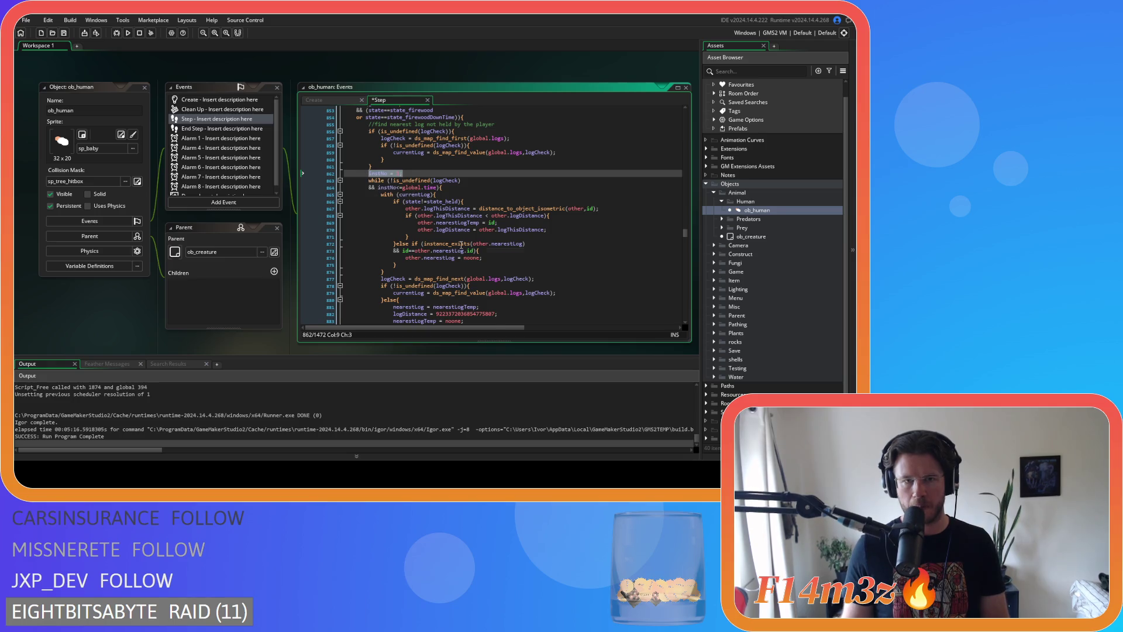
key("ctrl+x")
Add instNo += 1 inside the log loop and save the Step event
scroll(461, 244, "down", 4)
left_click(416, 183)
key("Return")
key("ctrl+v")
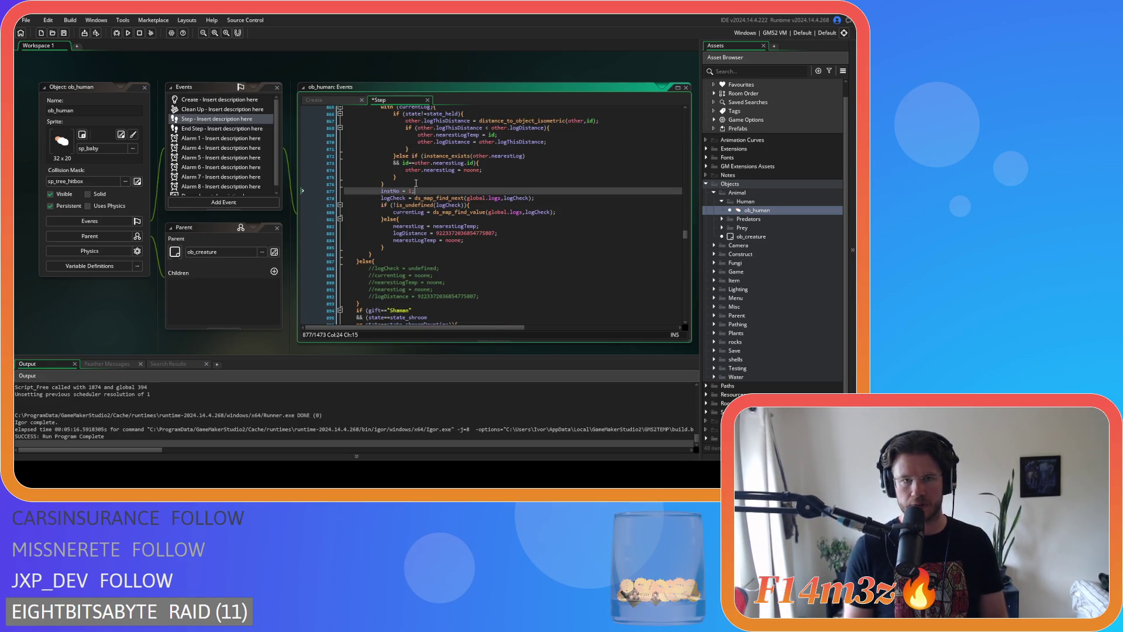
type("+")
key("ctrl+s")
left_click(534, 212)
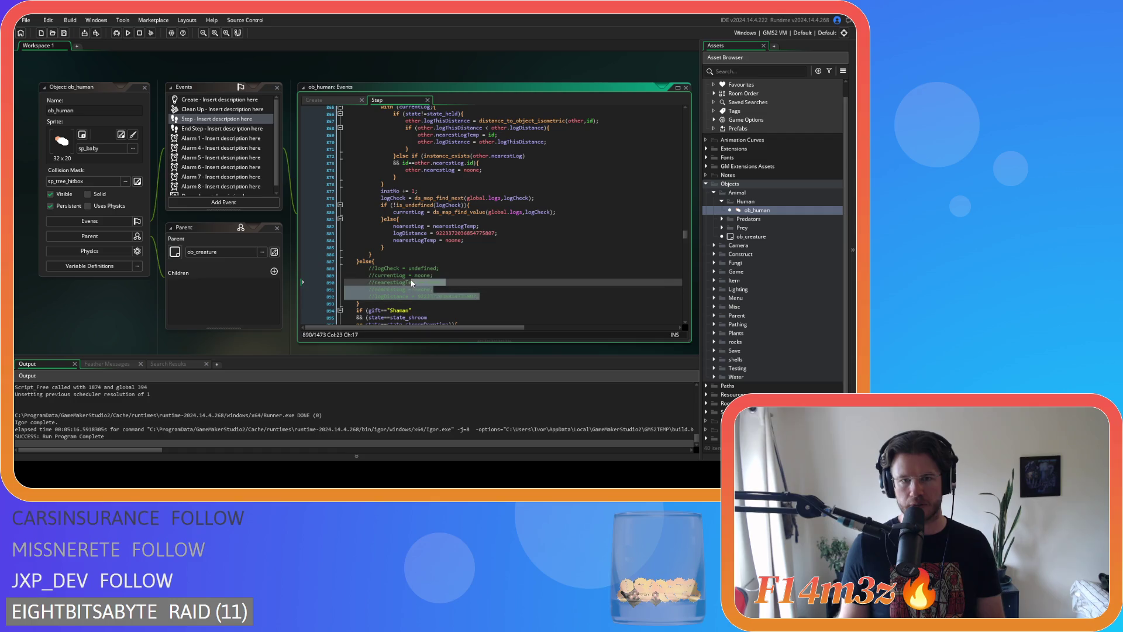
left_click(493, 302)
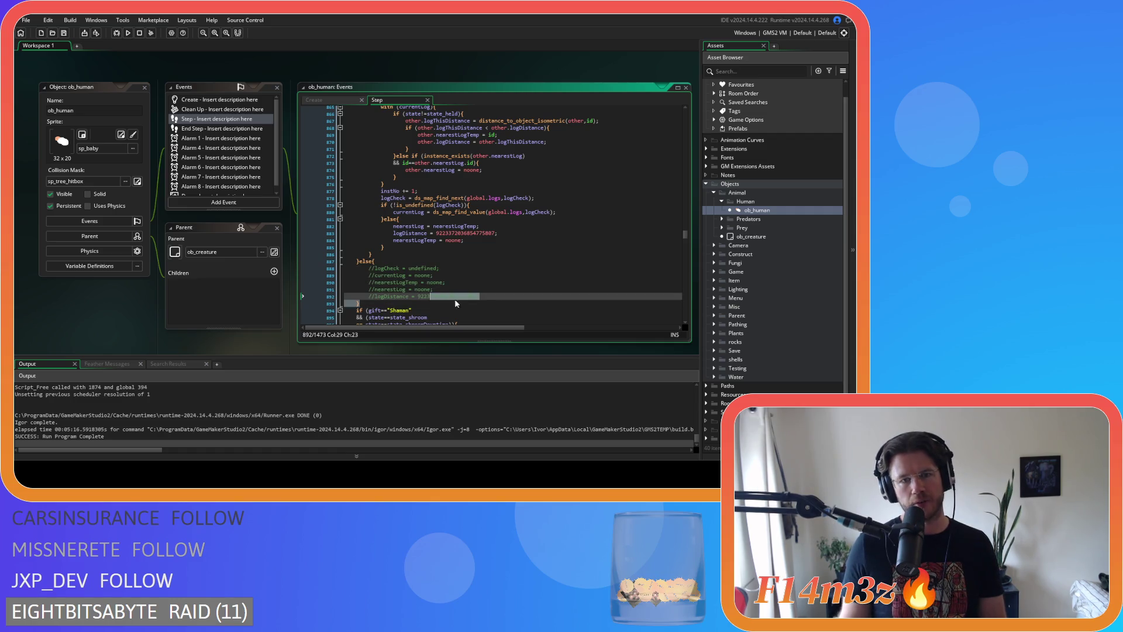
left_click_drag(479, 296, 369, 282)
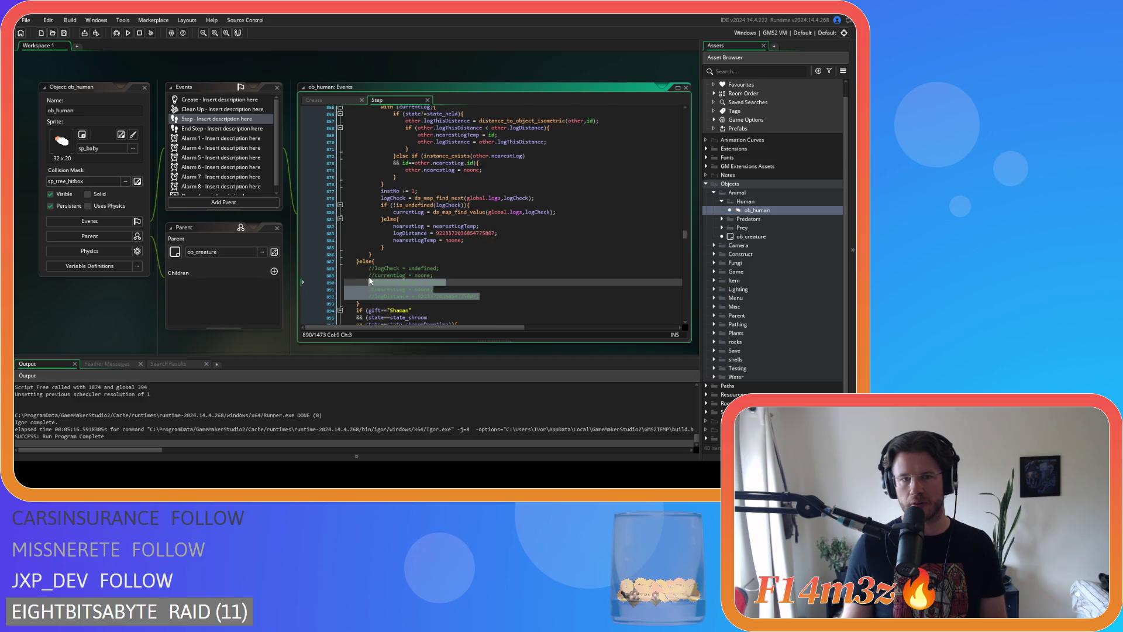
scroll(485, 169, "up", 6)
left_click(484, 153)
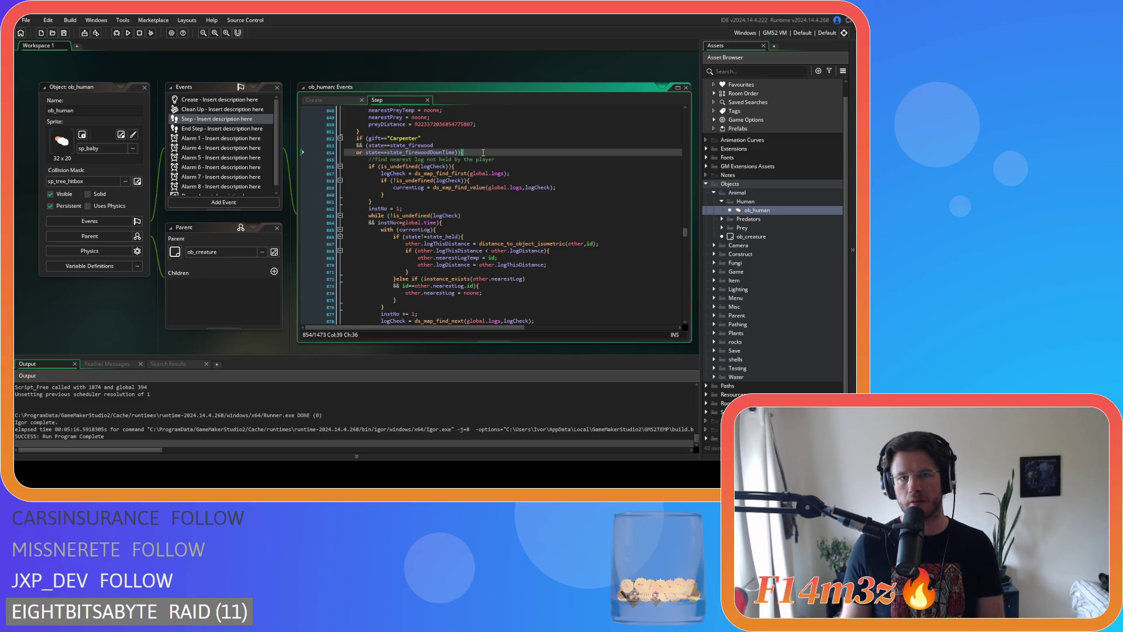
scroll(483, 153, "down", 8)
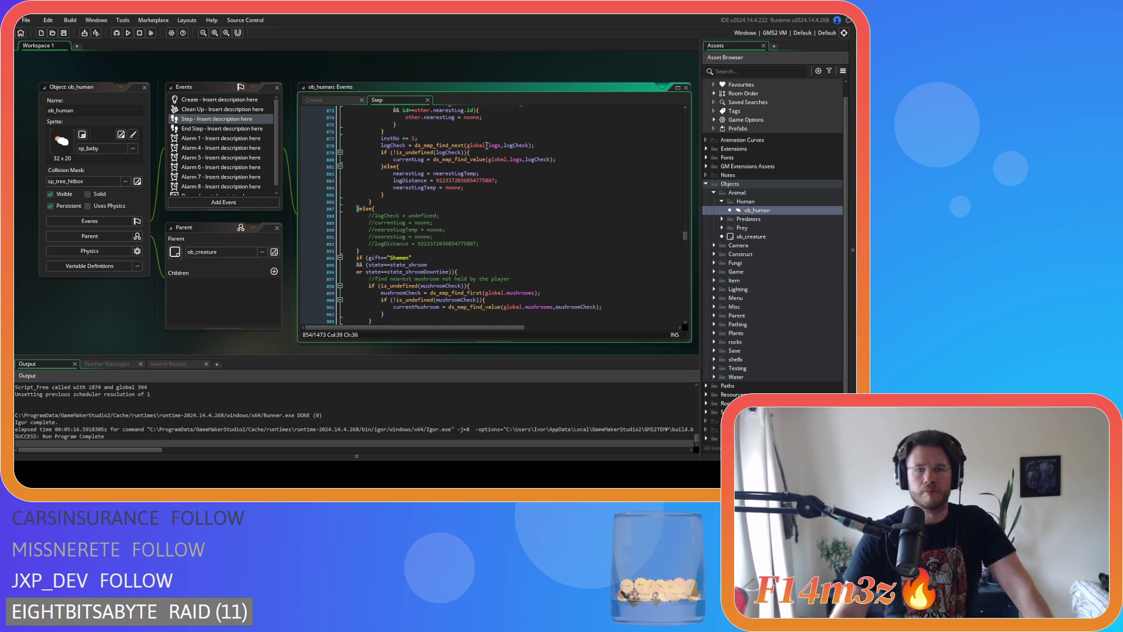
scroll(487, 146, "up", 7)
scroll(483, 160, "up", 7)
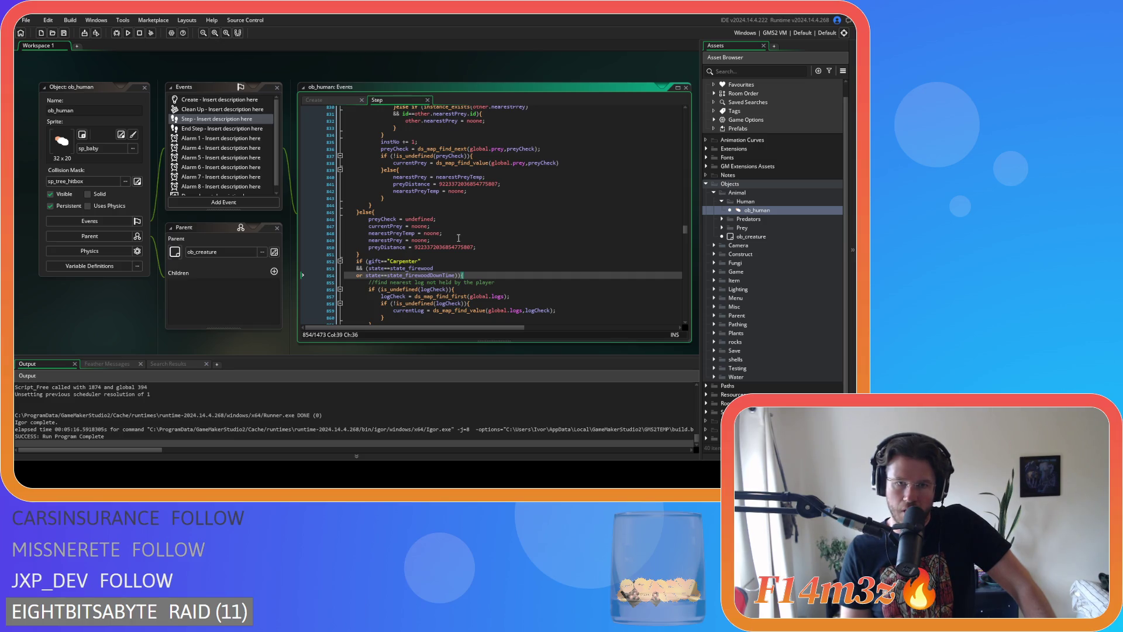
scroll(458, 237, "down", 10)
scroll(459, 237, "down", 1)
Uncomment the logCheck, currentLog and logDistance reset lines in the else branch
left_click_drag(480, 297, 371, 269)
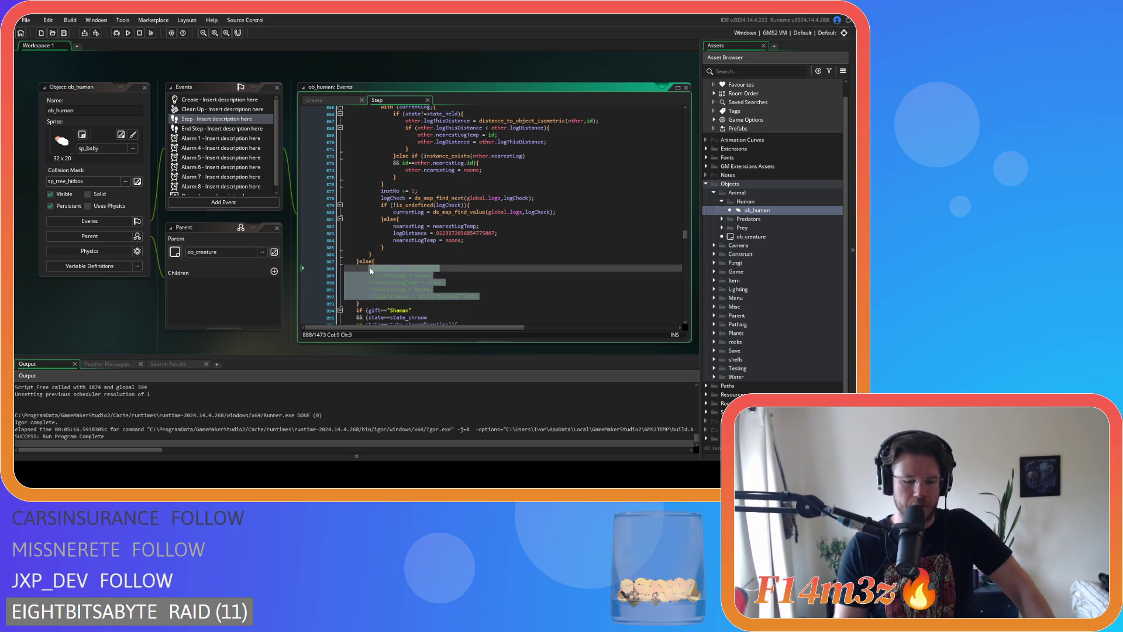
key("ctrl+k")
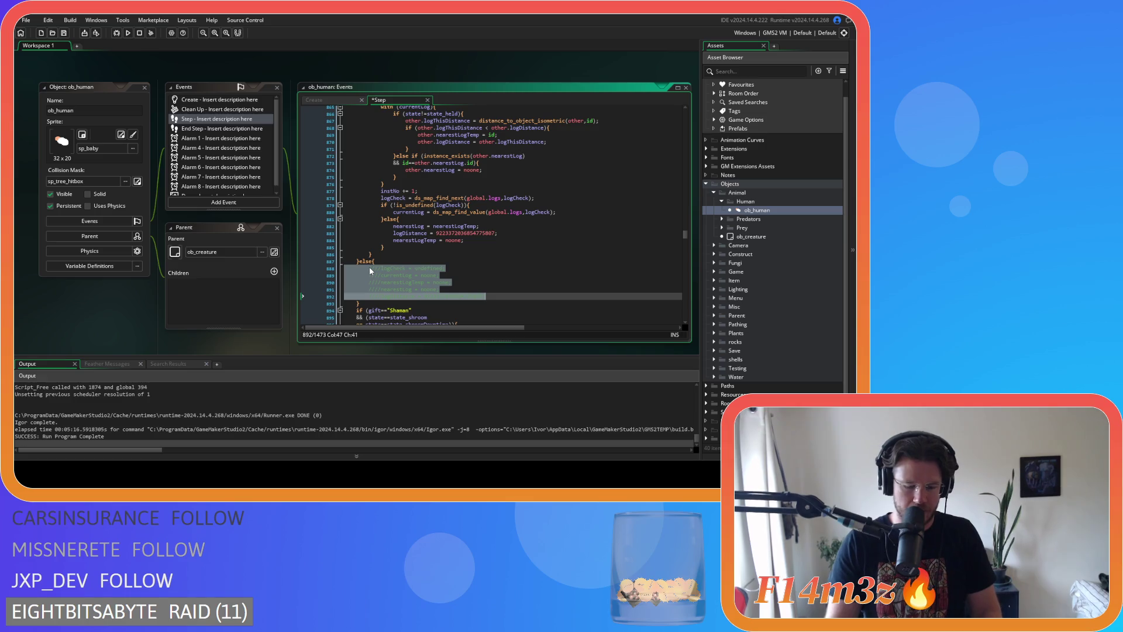
key("ctrl+z")
left_click(460, 284)
Review the log while loop's condition and its held-state check
scroll(461, 283, "up", 3)
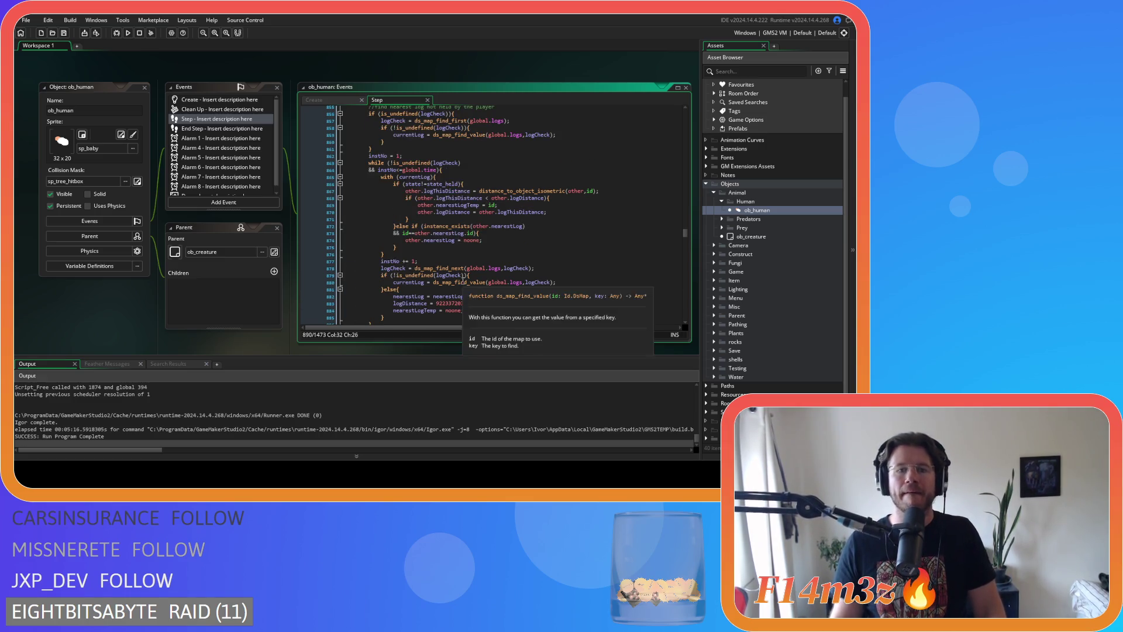
left_click(481, 171)
scroll(497, 222, "down", 6)
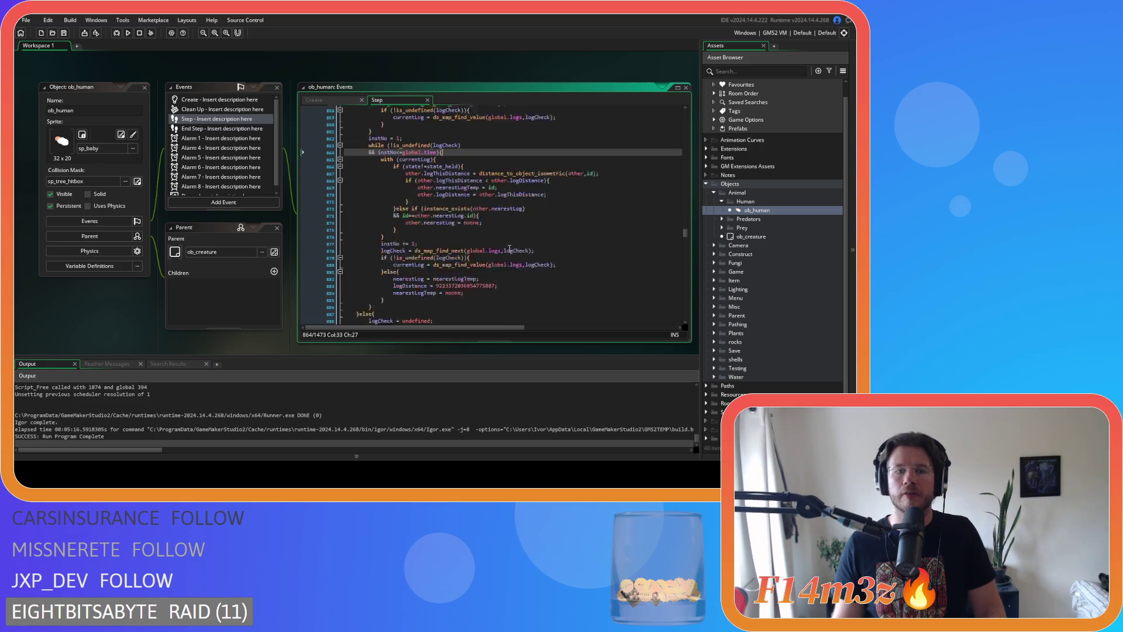
scroll(509, 251, "up", 8)
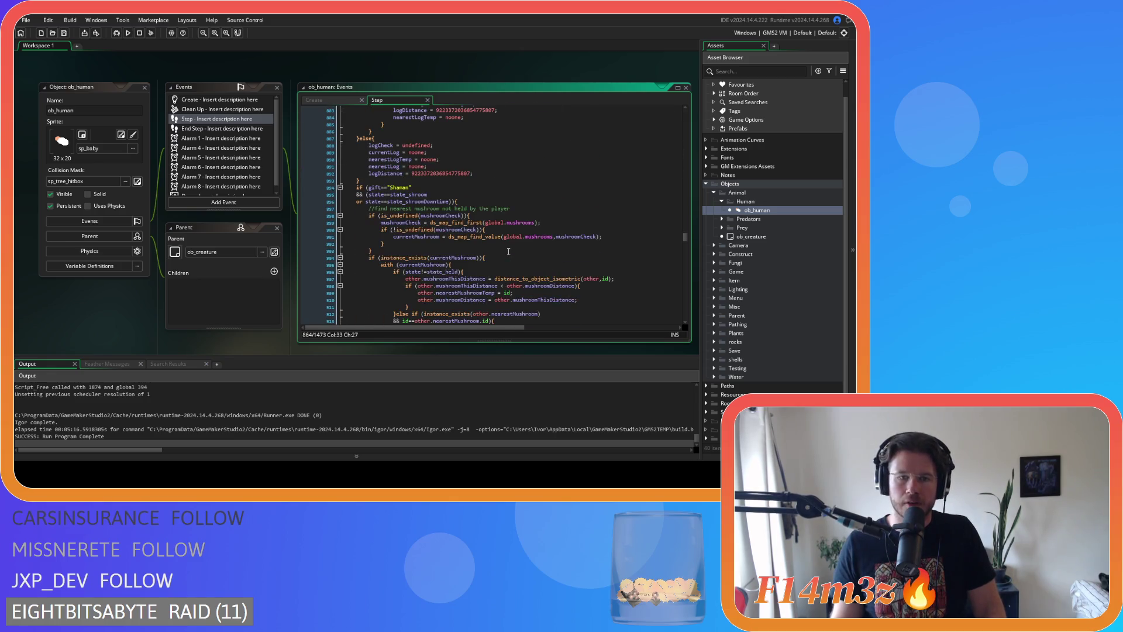
left_click(510, 219)
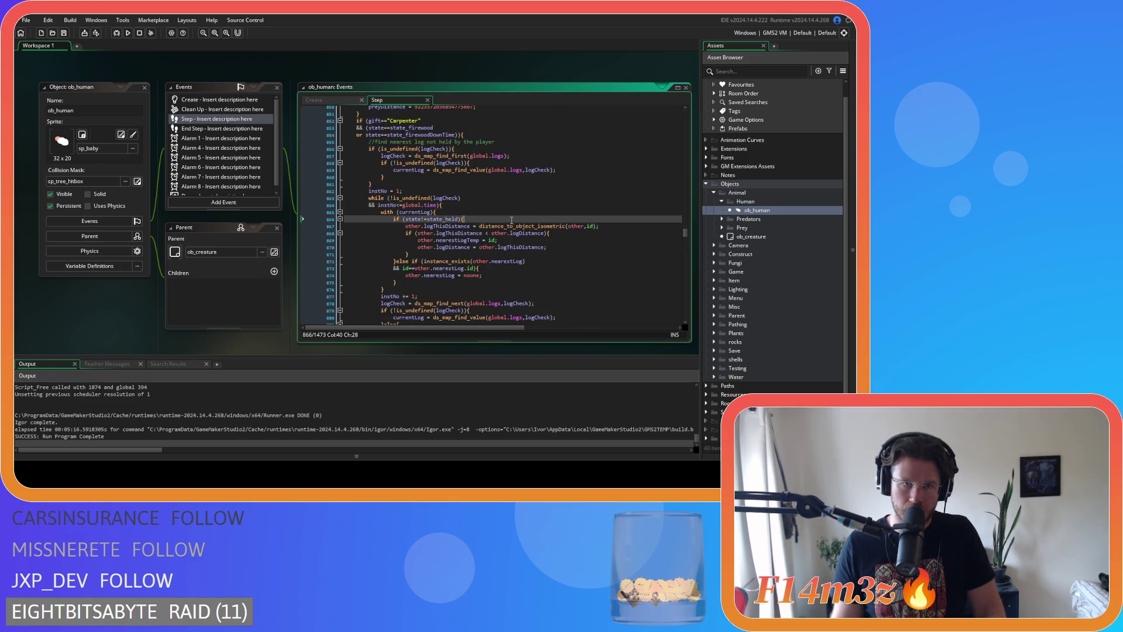
scroll(511, 220, "up", 2)
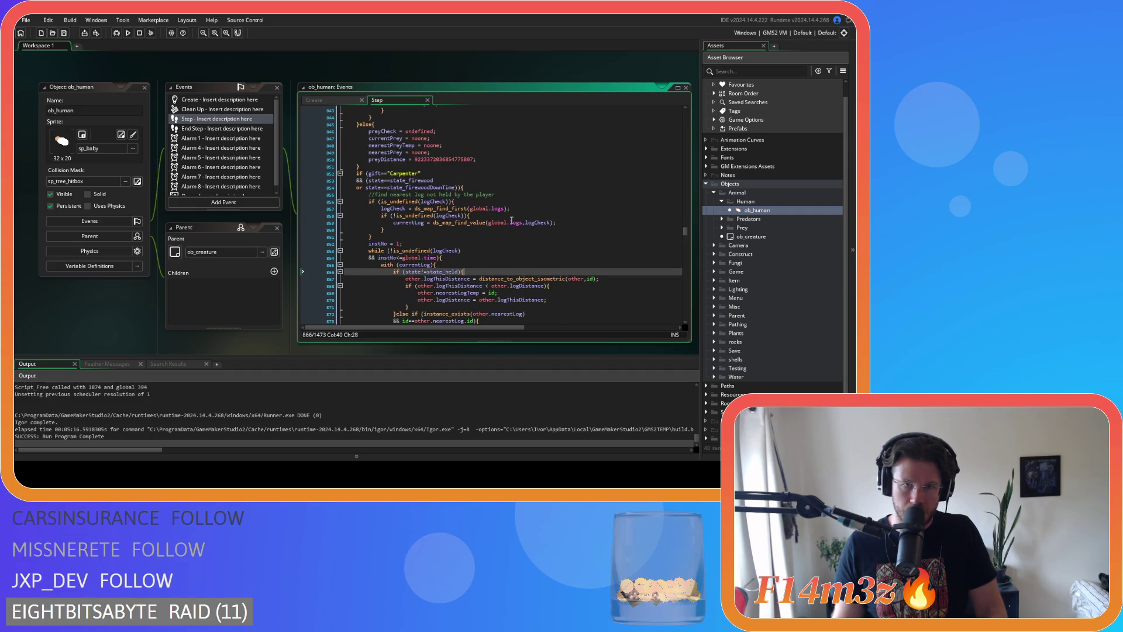
scroll(511, 220, "down", 3)
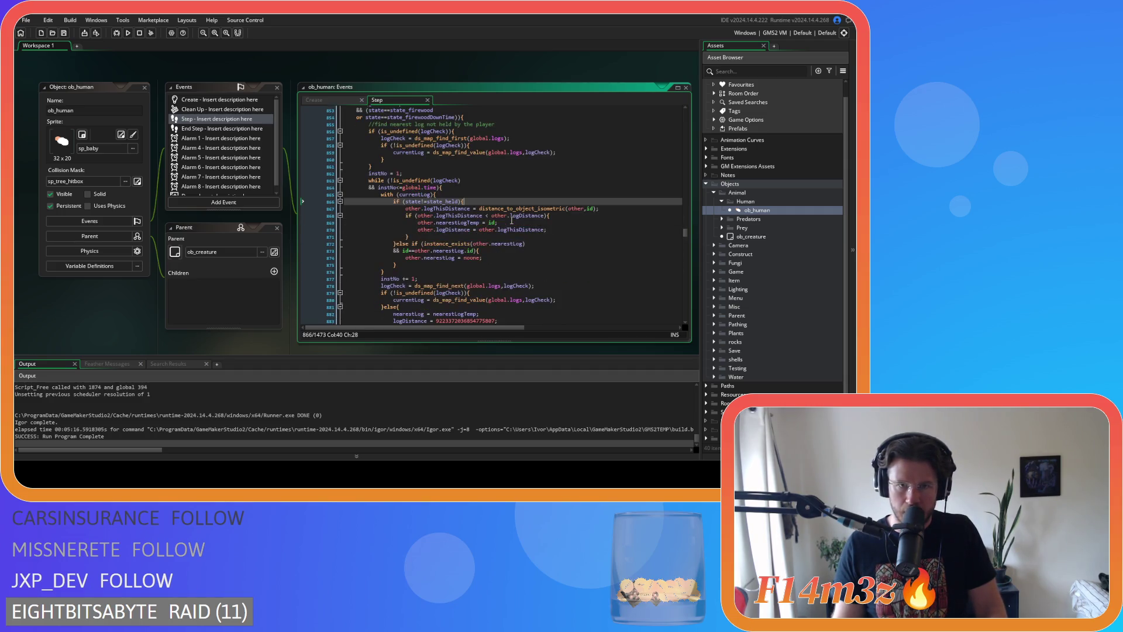
scroll(512, 221, "down", 3)
scroll(512, 220, "down", 3)
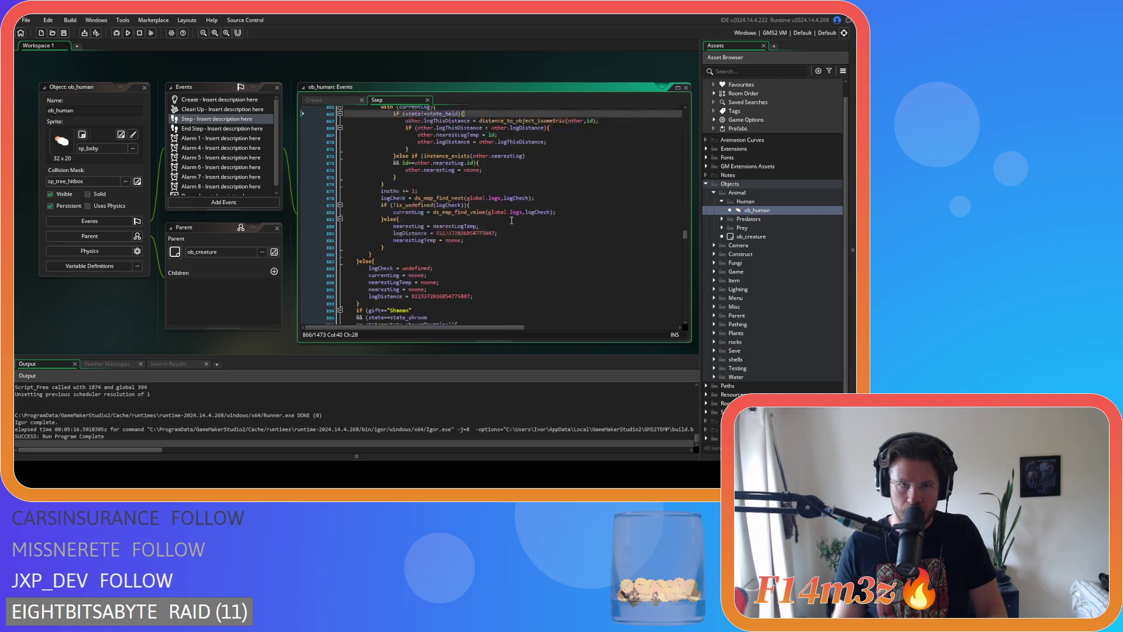
scroll(512, 220, "down", 3)
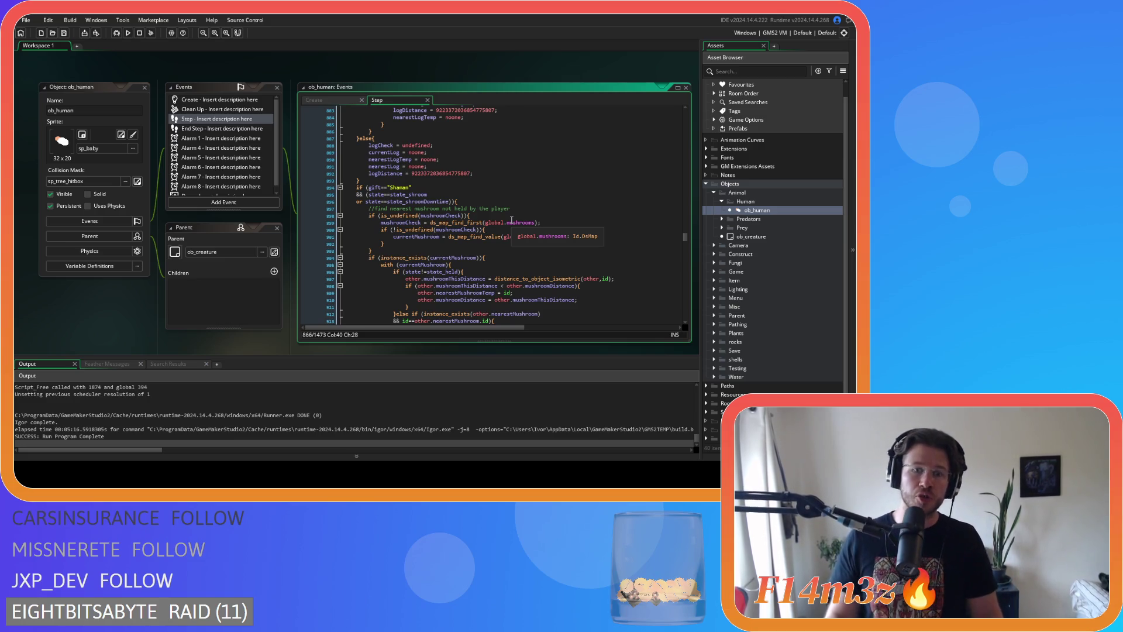
scroll(354, 261, "up", 10)
scroll(354, 261, "up", 1)
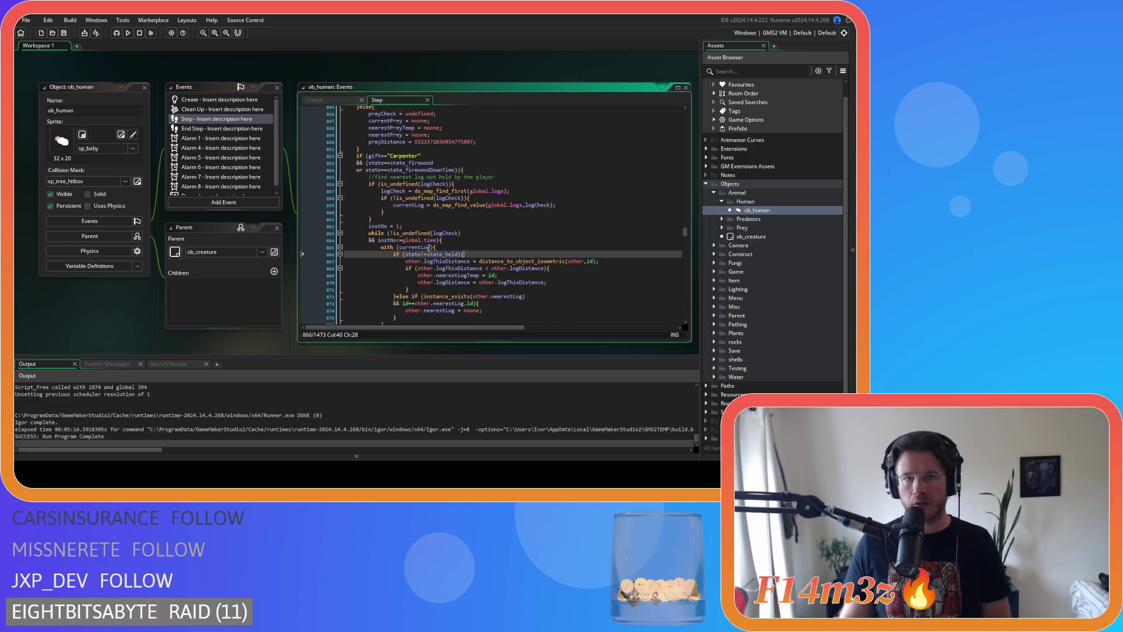
Select the while-loop header, then the commented-out mushroom reset lines further down
left_click(438, 241)
left_click_drag(437, 240, 370, 232)
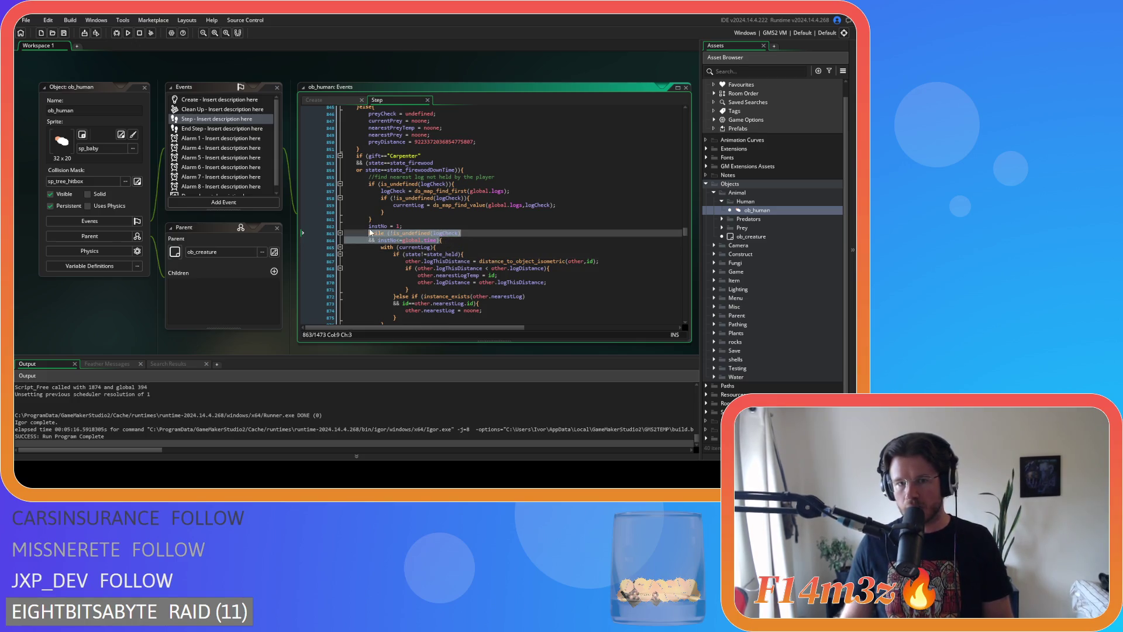
scroll(434, 257, "down", 10)
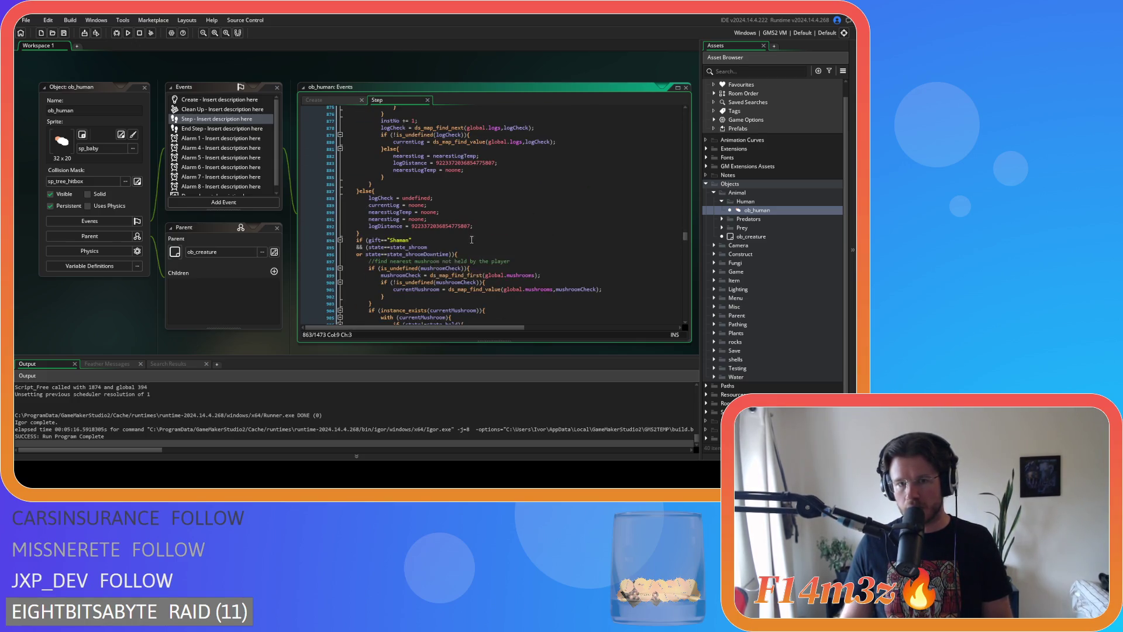
scroll(472, 239, "down", 3)
scroll(472, 240, "down", 7)
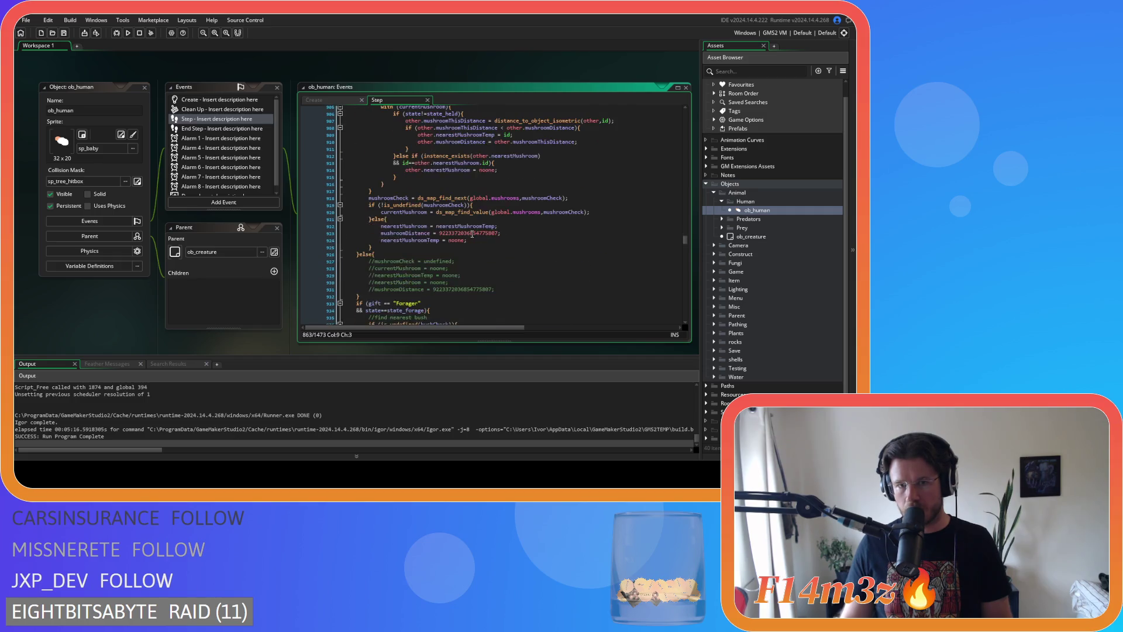
left_click_drag(514, 284, 363, 263)
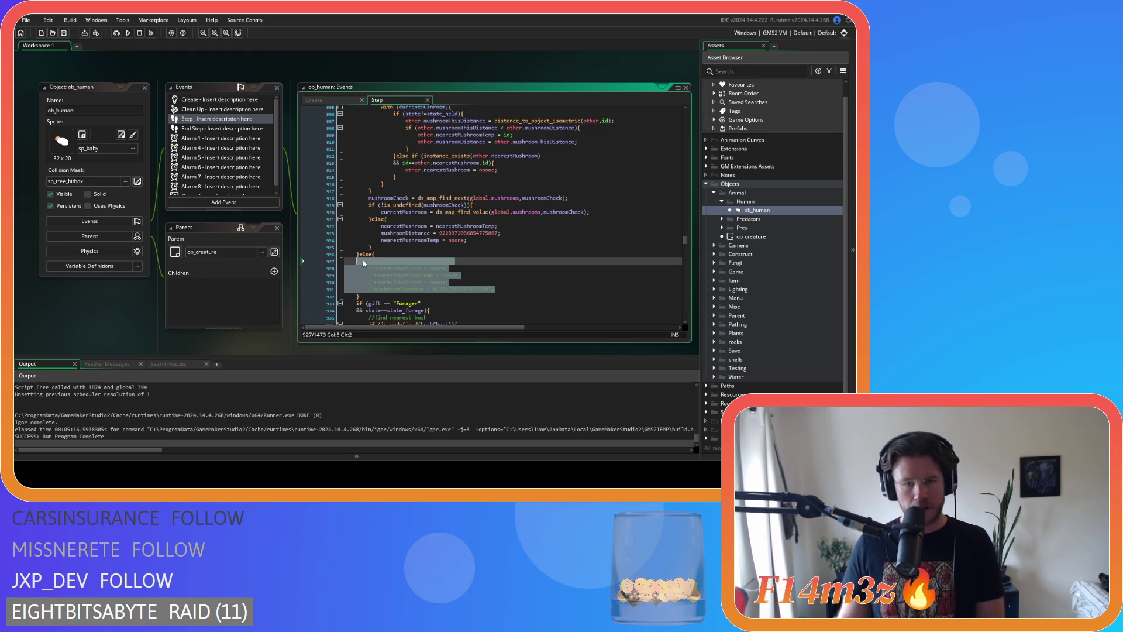
Uncomment the mushroom reset lines in the else branch
key("ctrl+shift+k")
left_click(486, 275)
scroll(486, 275, "up", 4)
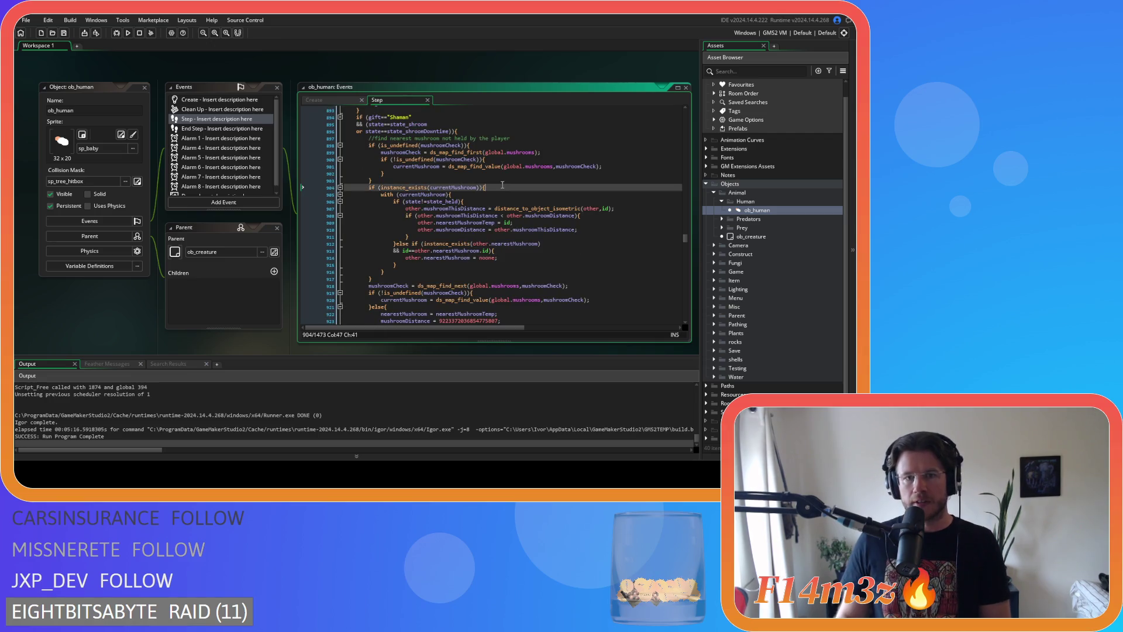
scroll(491, 208, "down", 3)
Indent the mushroom scan lines, remove the stray brace and add a blank line after it
left_click(379, 265)
left_click_drag(379, 265, 317, 209)
key("Tab")
key("End")
key("BackSpace")
left_click(391, 258)
key("Return")
Replace if instance_exists(currentMushroom) with the pasted while-loop condition
scroll(459, 255, "up", 3)
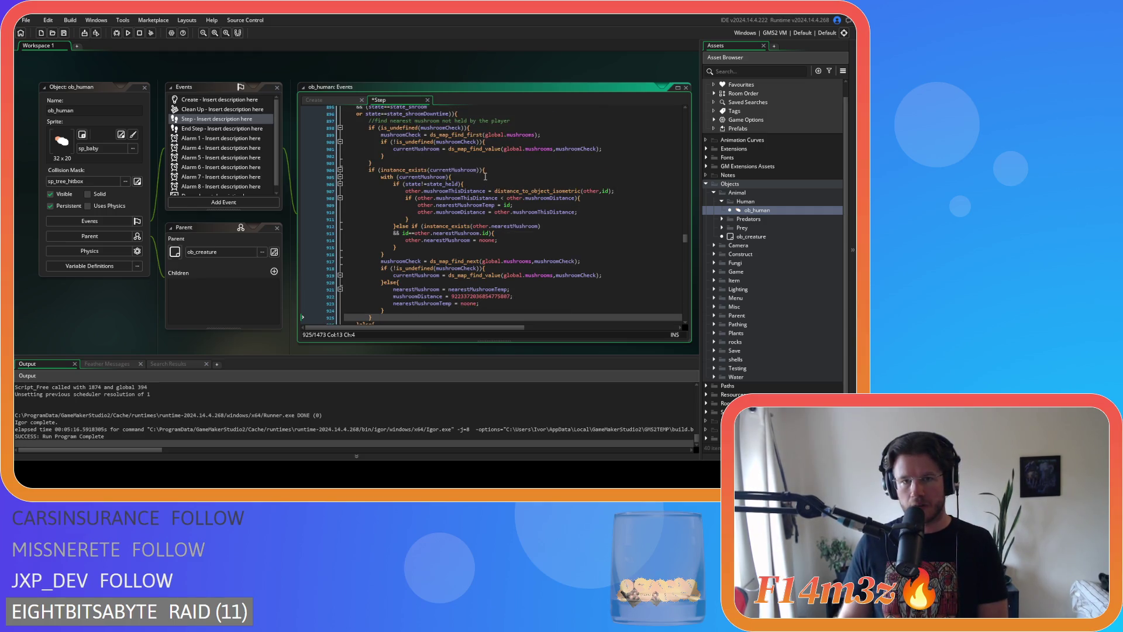
left_click_drag(484, 169, 371, 174)
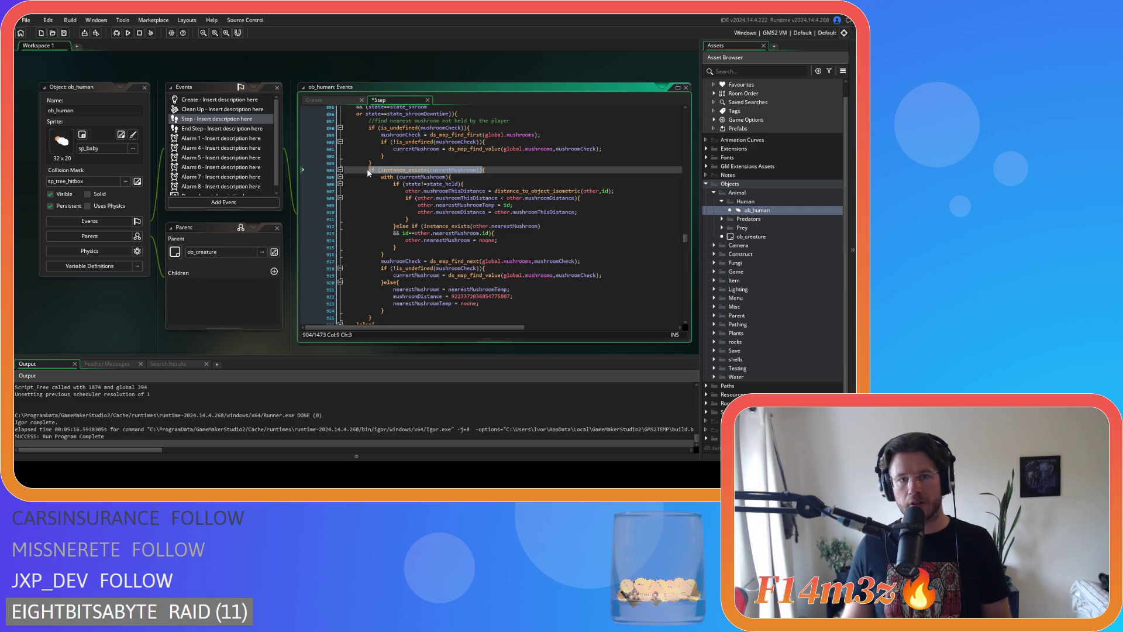
key("ctrl+v")
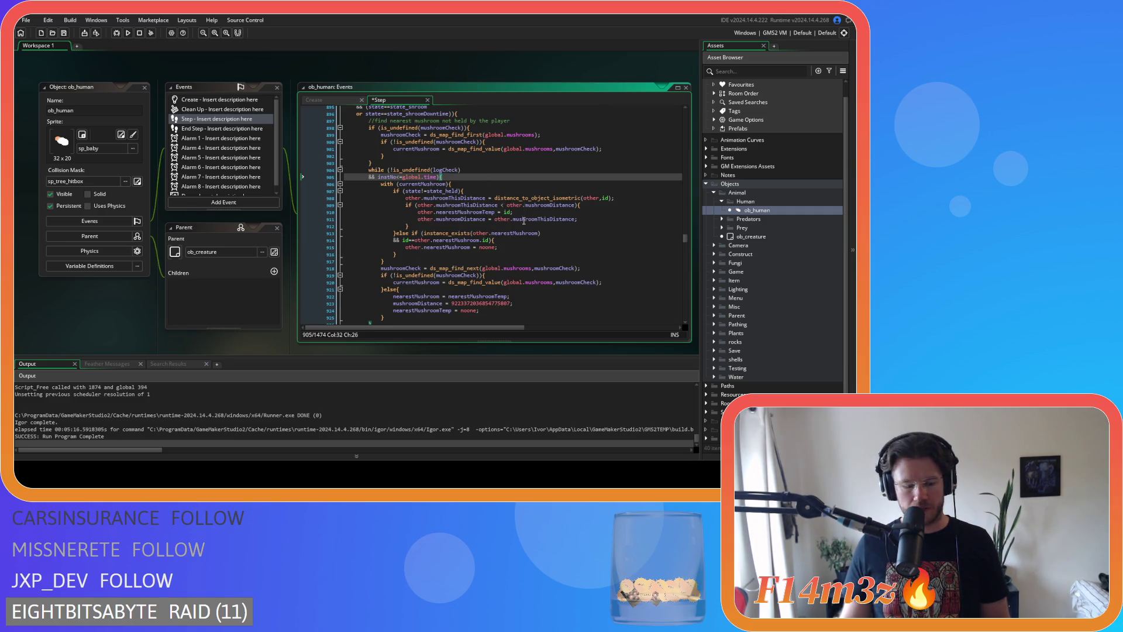
left_click(450, 177)
scroll(488, 227, "down", 3)
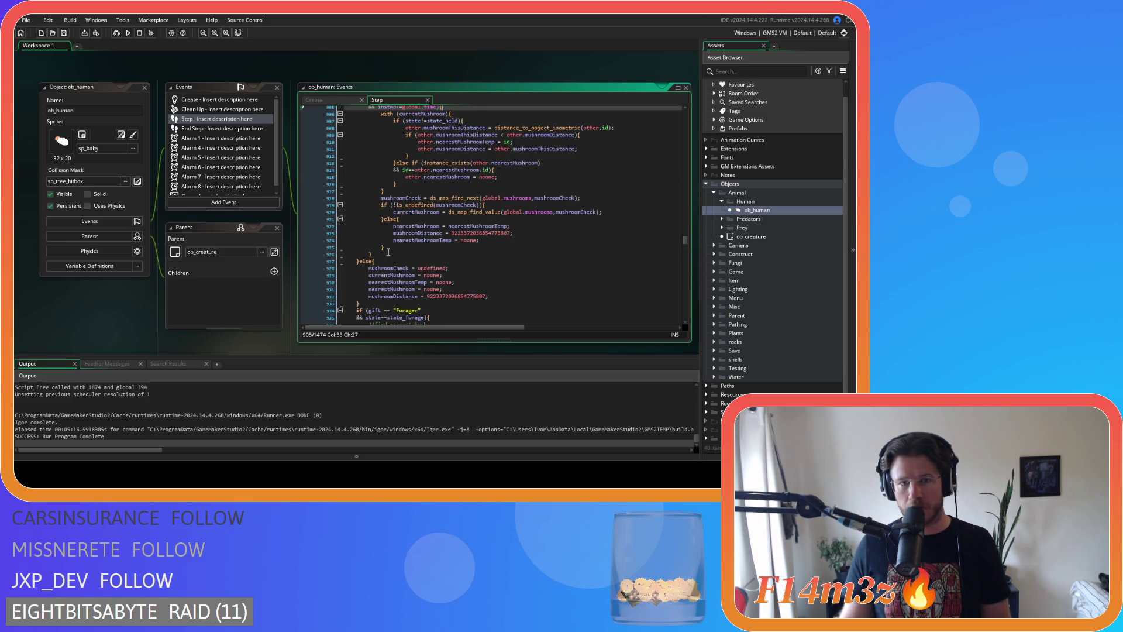
left_click(439, 254)
scroll(440, 253, "up", 3)
left_click(466, 177)
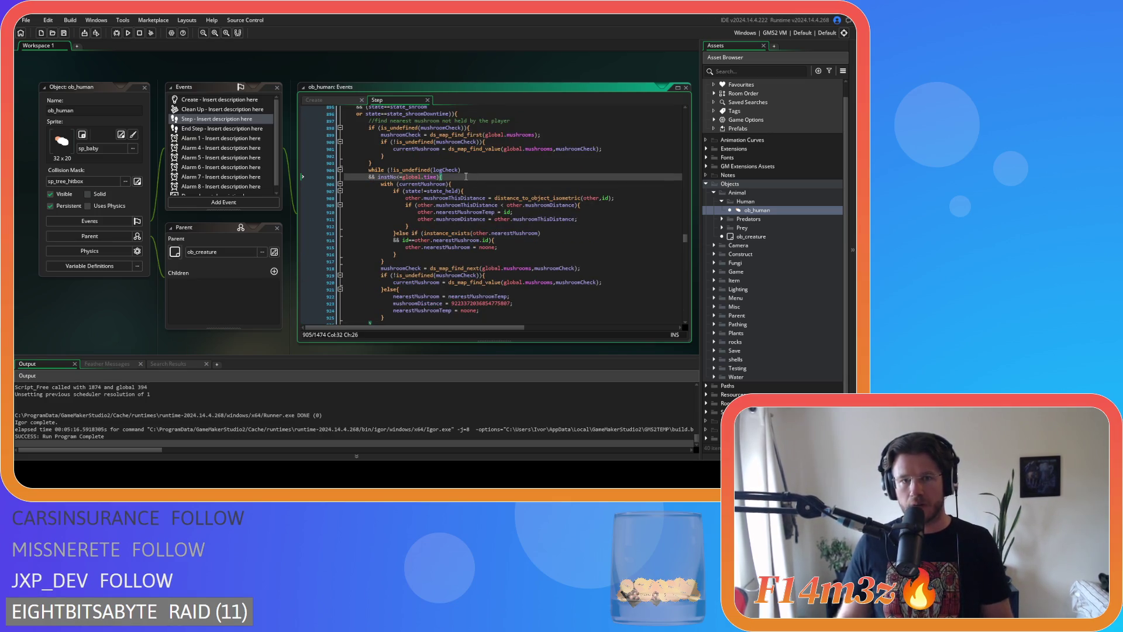
Swap logCheck for mushroomCheck in the mushroom loop condition
scroll(472, 177, "down", 1)
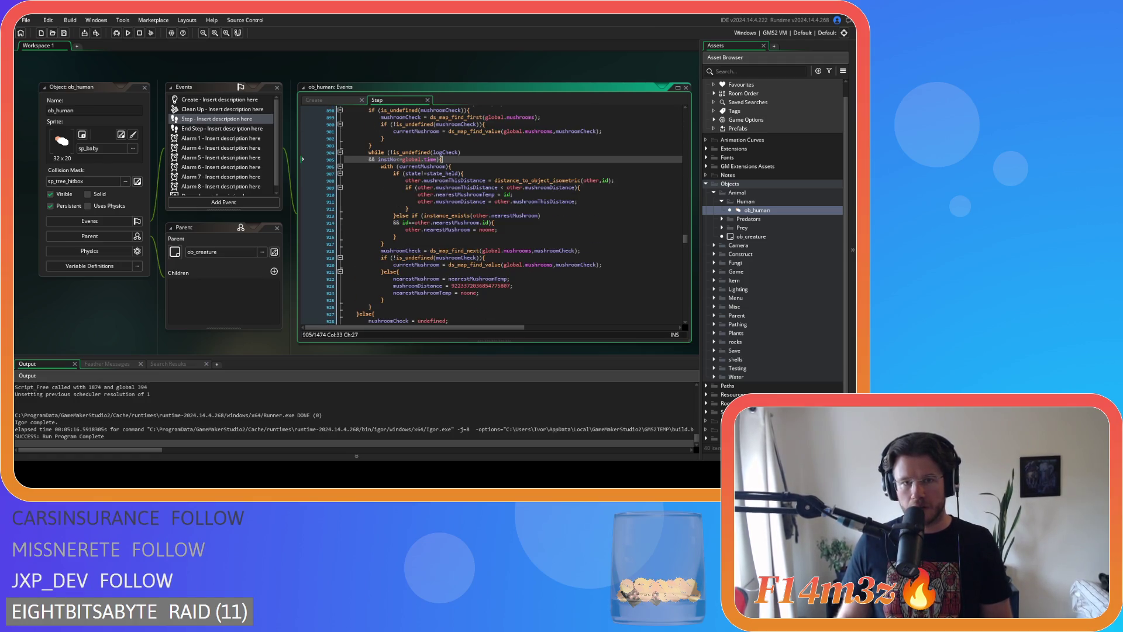
left_click_drag(368, 152, 465, 165)
left_click(465, 164)
key("shift+Down")
key("shift+Home")
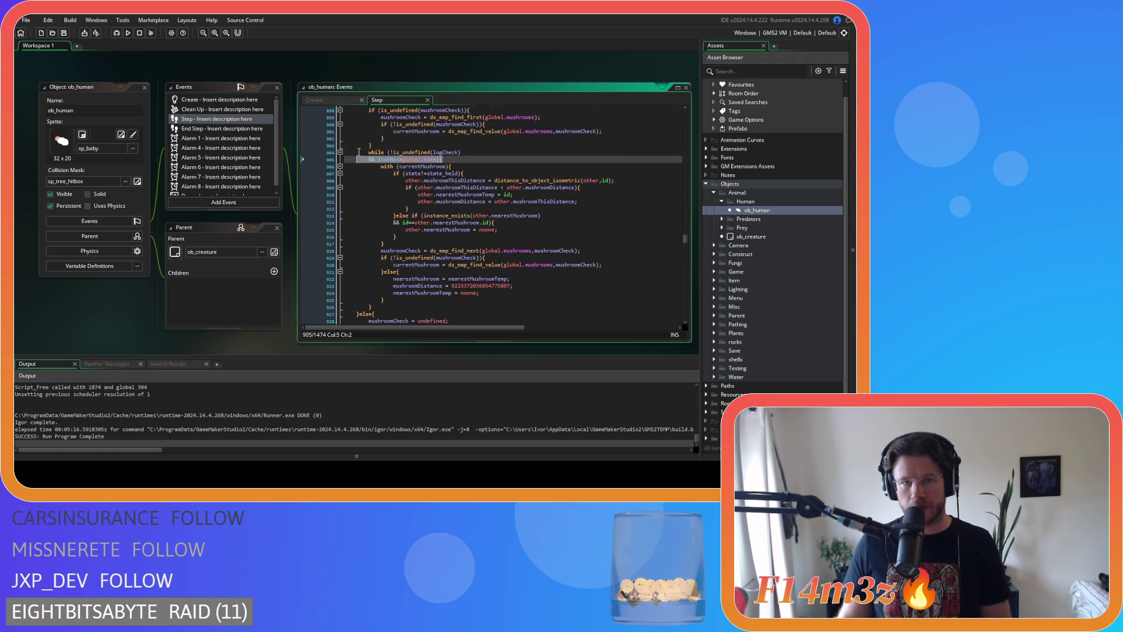
scroll(448, 174, "up", 1)
left_click(388, 177)
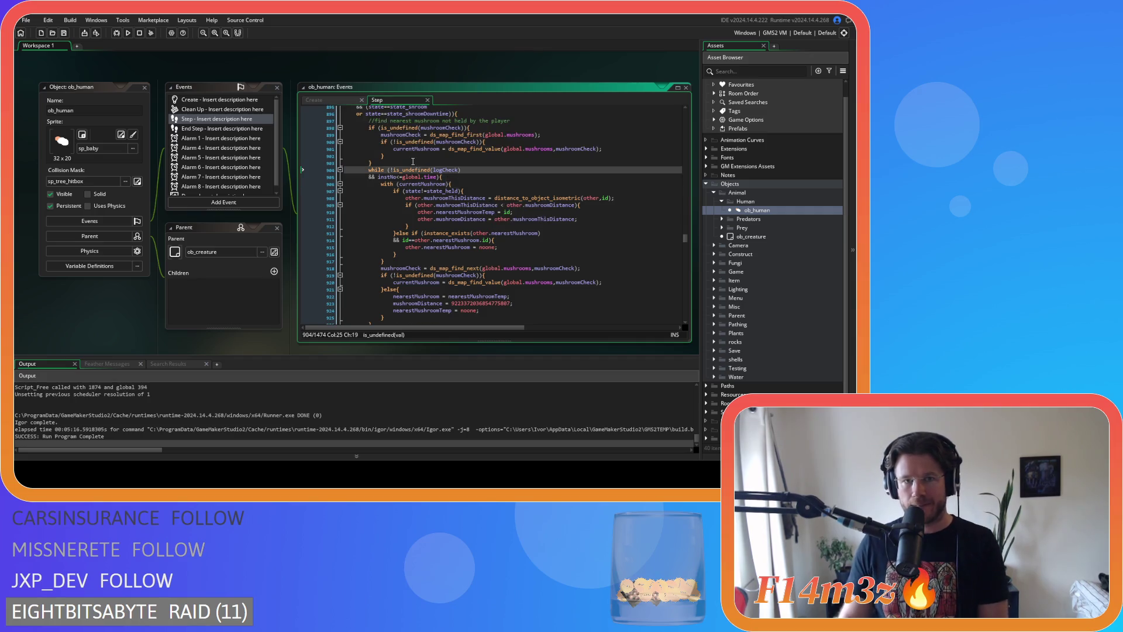
double_click(388, 177)
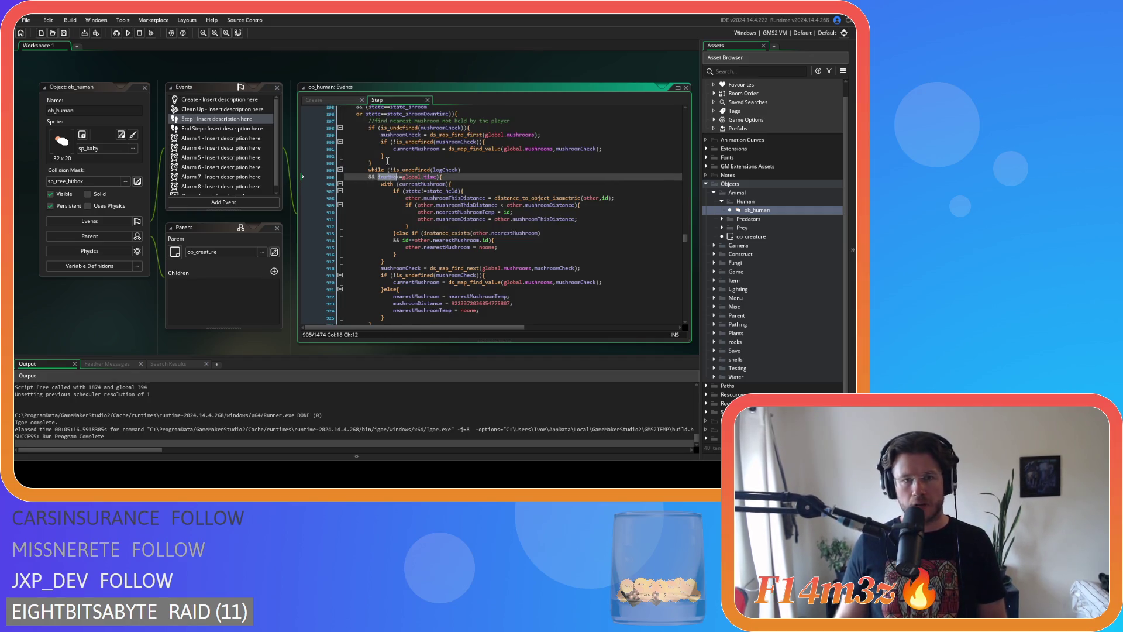
double_click(566, 149)
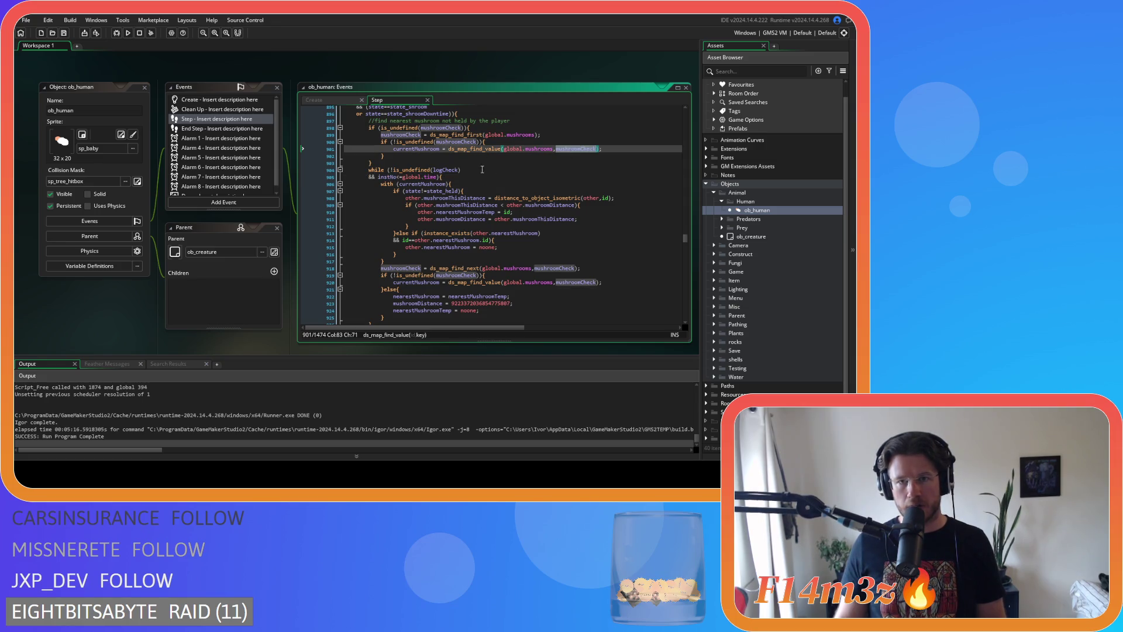
key("ctrl+c")
double_click(444, 170)
key("ctrl+v")
Add instNo = 1; before the mushroom loop and instNo += 1 inside it, then save
left_click(399, 163)
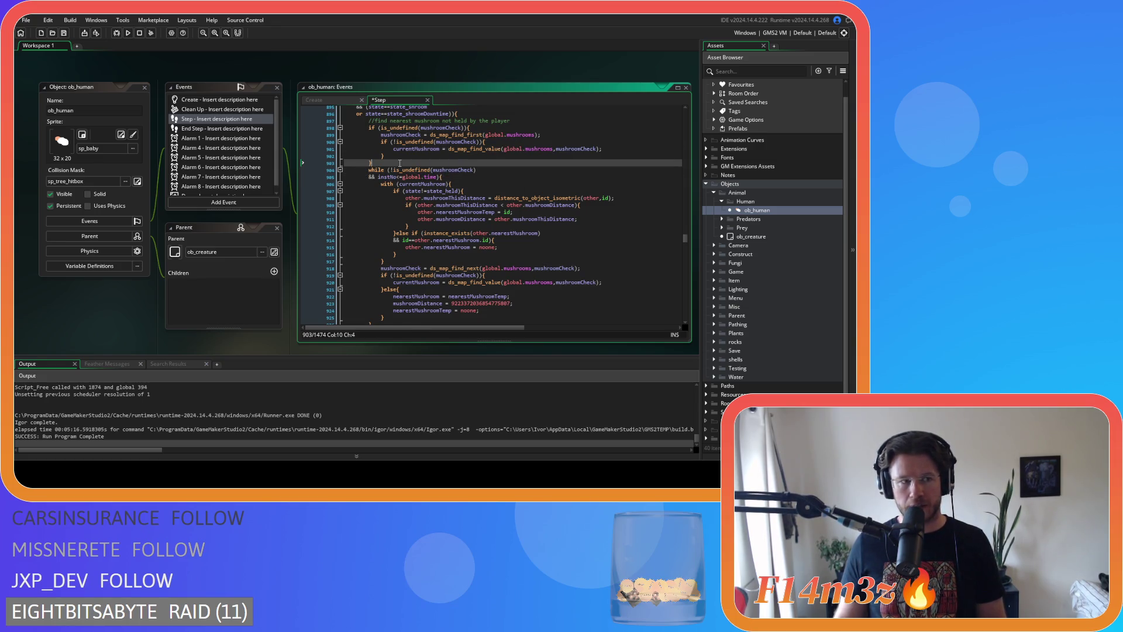
key("Return")
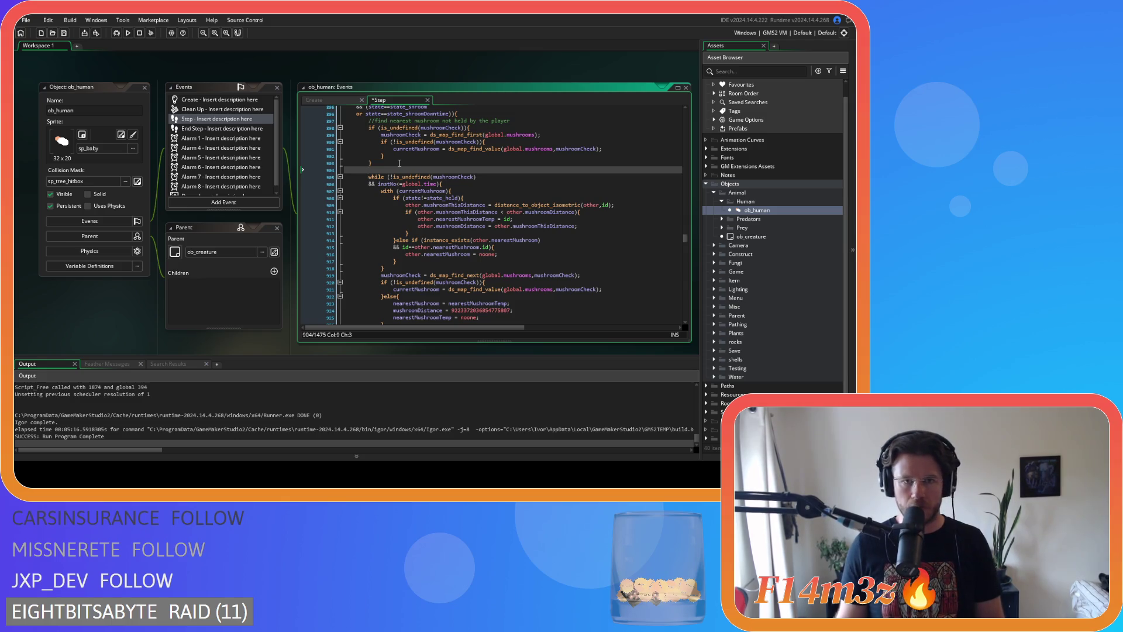
double_click(386, 184)
type("instNo = 1;")
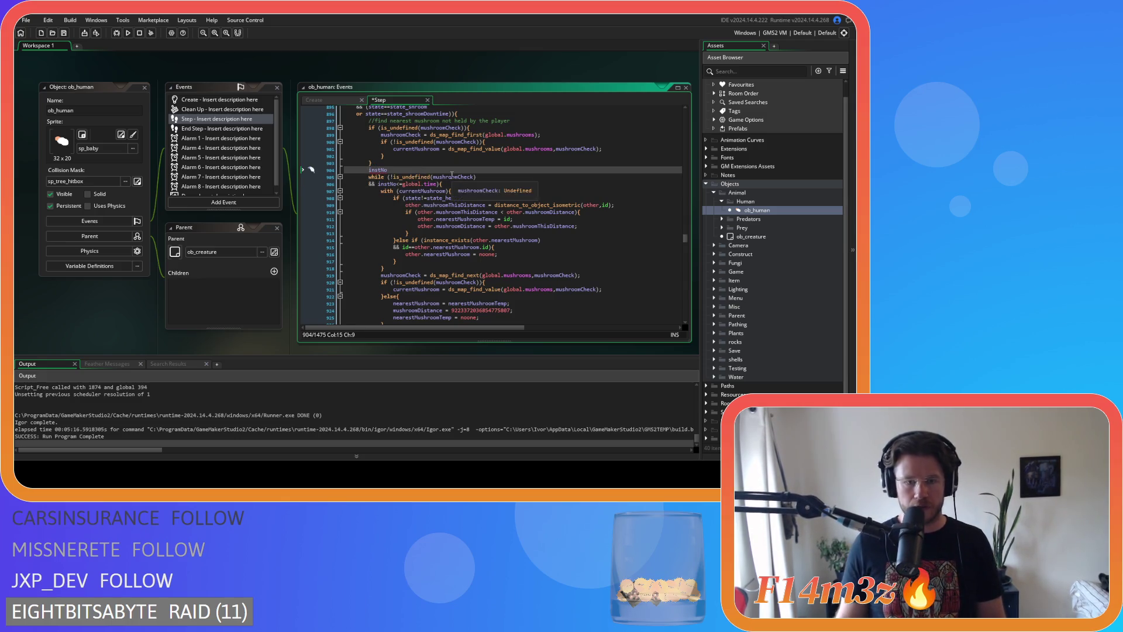
key("Home")
scroll(458, 200, "down", 4)
left_click(416, 180)
key("Return")
key("ctrl+v")
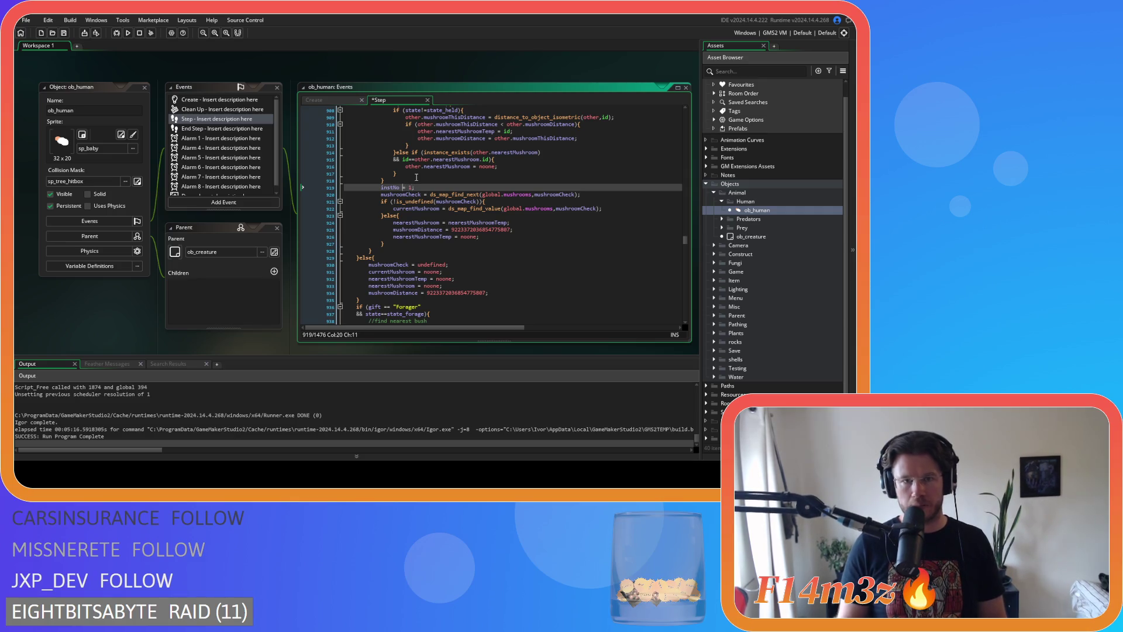
type("=")
key("ctrl+s")
Select the mushroom while-loop condition for reuse in the next scan
scroll(468, 187, "up", 4)
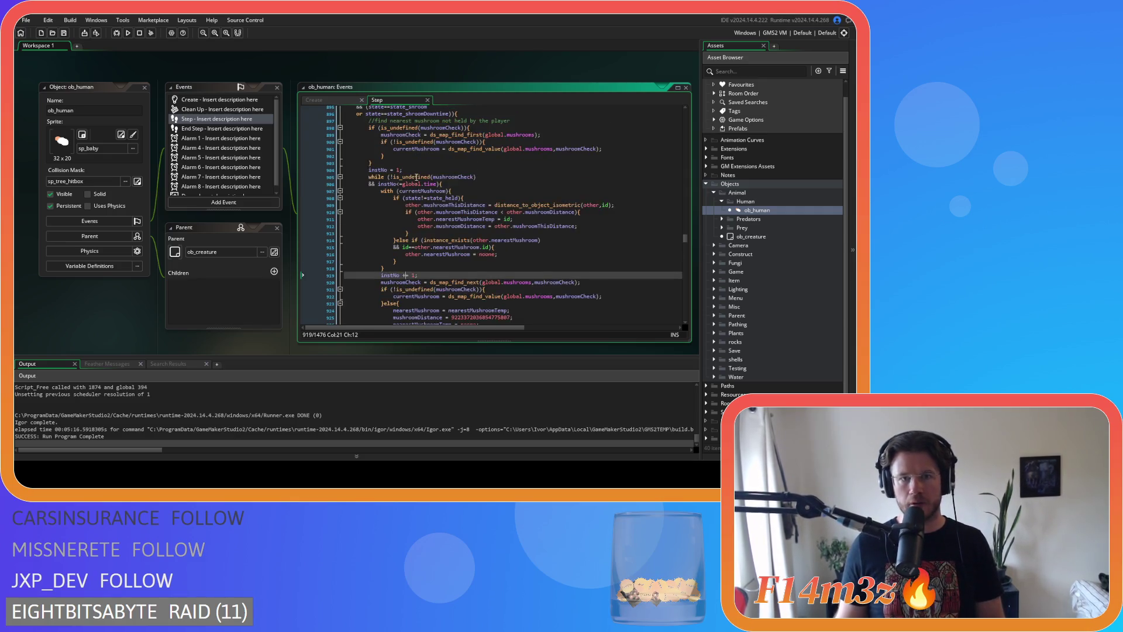
left_click(532, 199)
left_click_drag(438, 184, 368, 177)
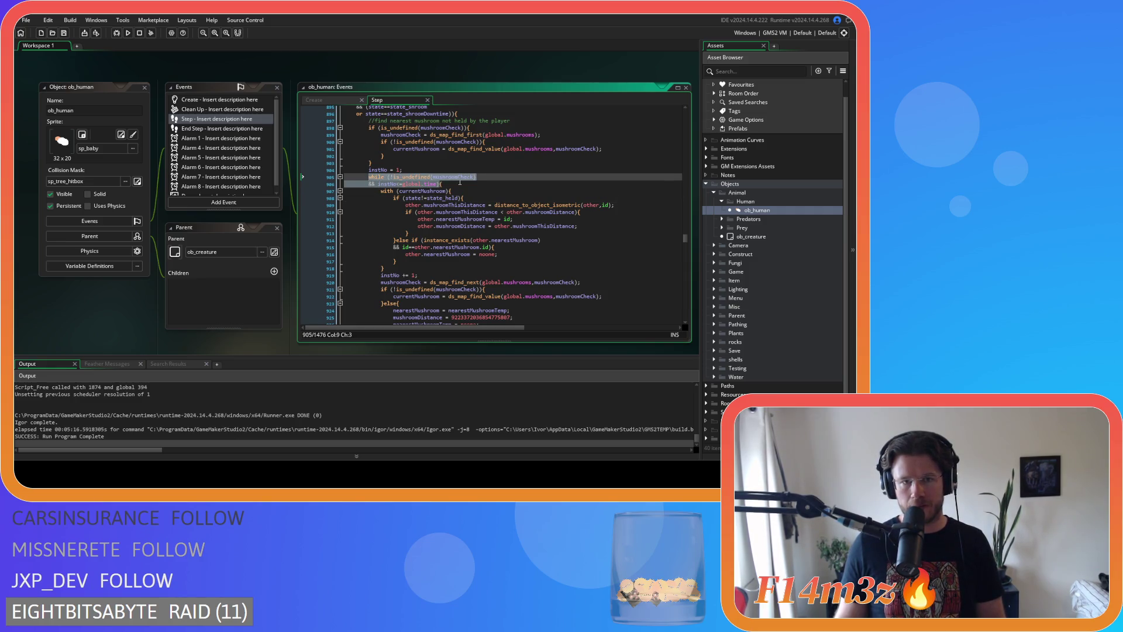
left_click(479, 177)
scroll(479, 177, "down", 8)
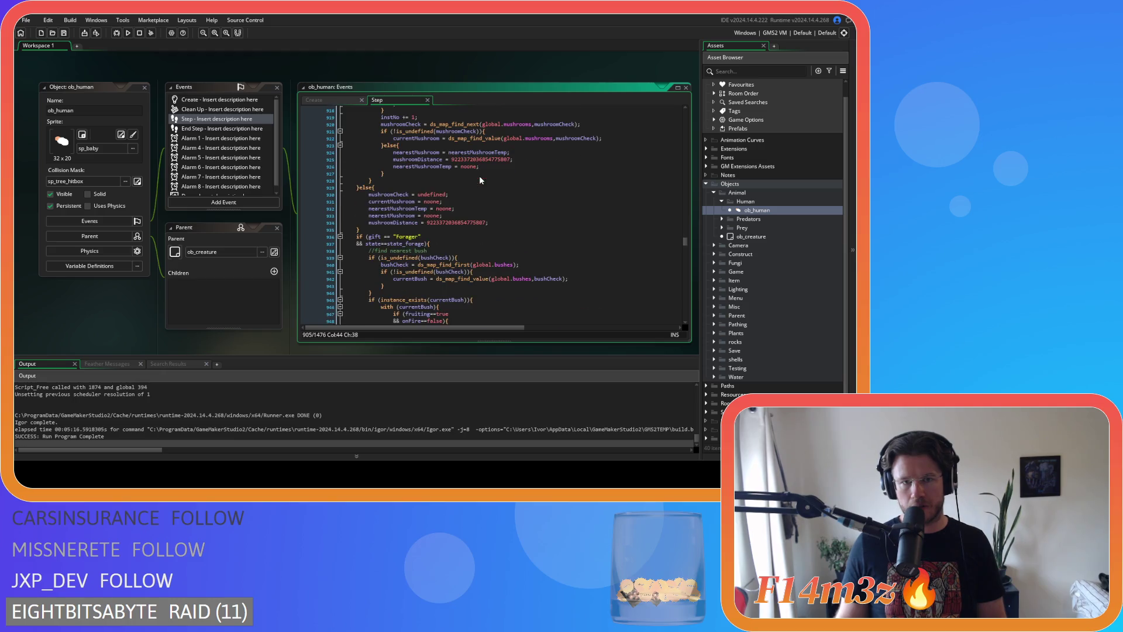
Remove the spaces around the comparison in the Forager gift check
scroll(479, 179, "down", 3)
left_click(381, 167)
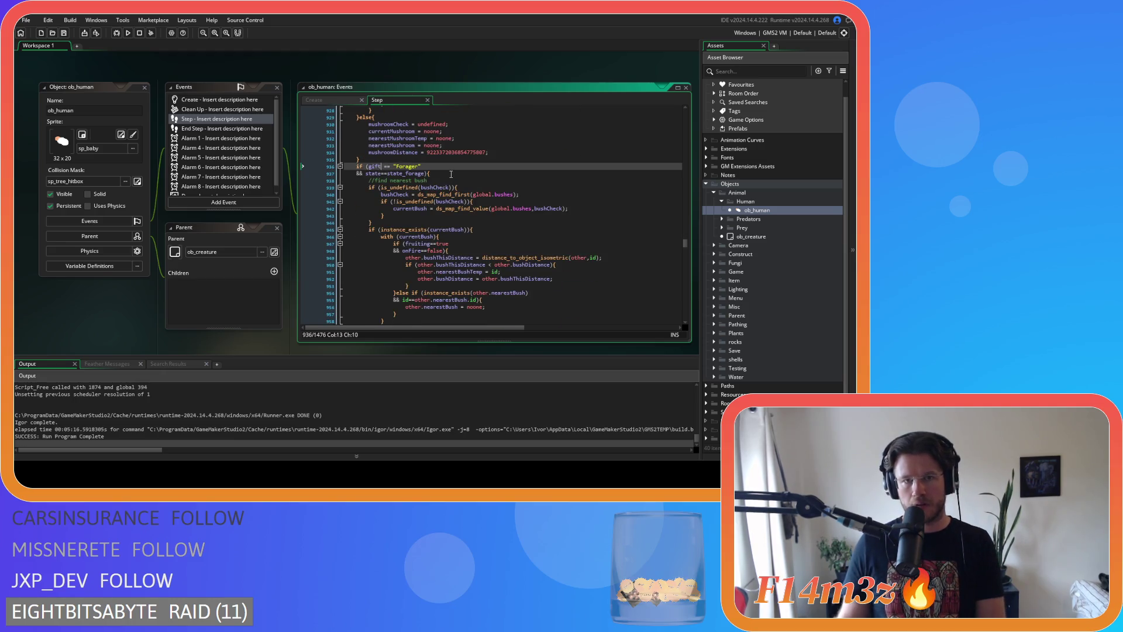
key("Delete")
key("Right")
key("Right")
key("Delete")
left_click(516, 195)
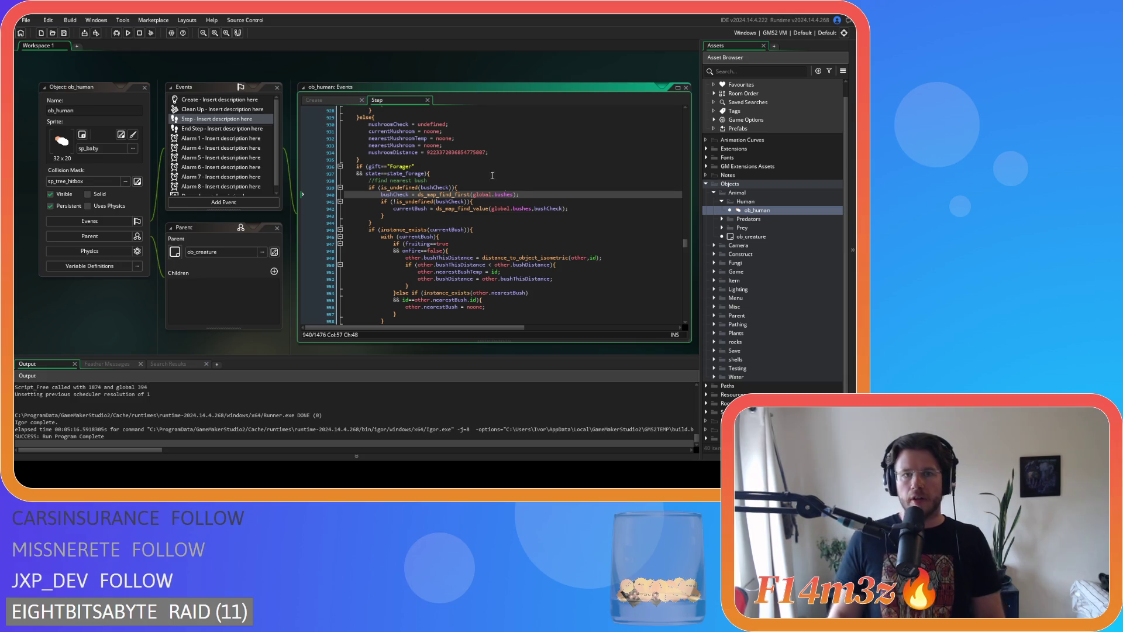
Indent the bush scan lines, delete the blank line and add one after the closing brace
scroll(454, 175, "down", 3)
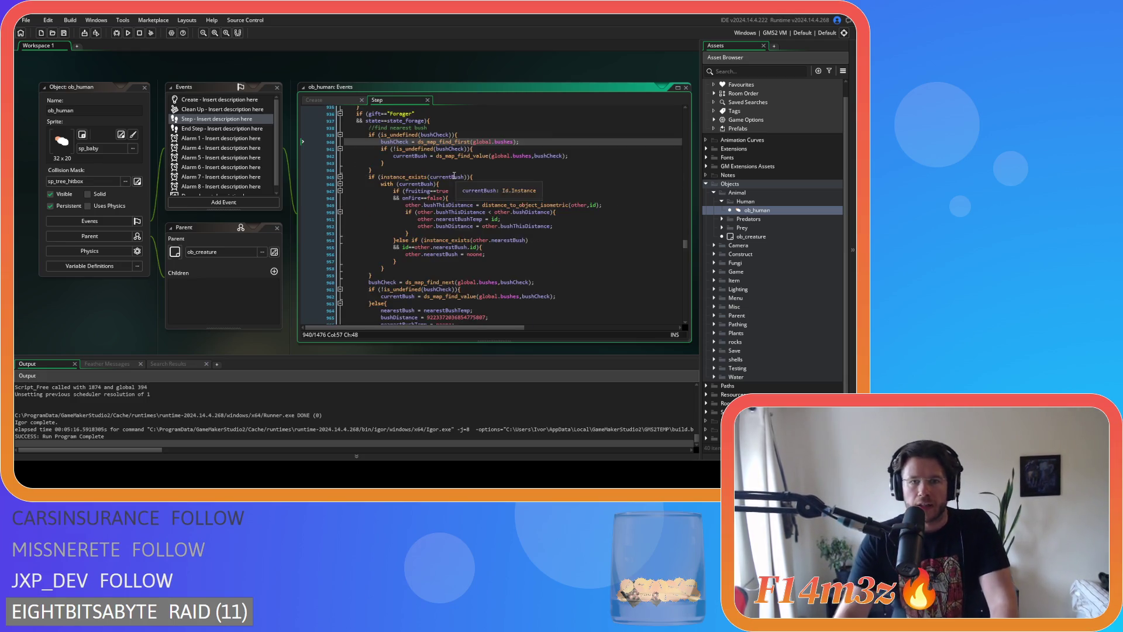
scroll(454, 176, "down", 3)
left_click_drag(381, 260, 390, 203)
key("Tab")
left_click(390, 201)
key("Left")
key("BackSpace")
left_click(391, 256)
key("Return")
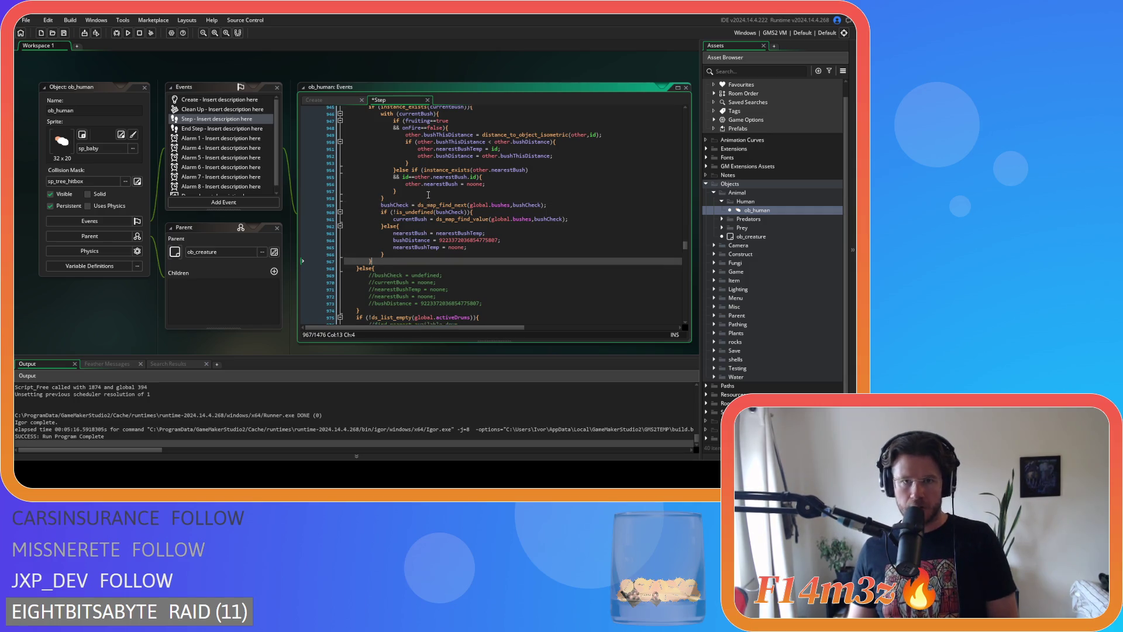
Replace if instance_exists(currentBush) with the while condition, using bushCheck instead of mushroomCheck
scroll(428, 195, "up", 2)
left_click(471, 142)
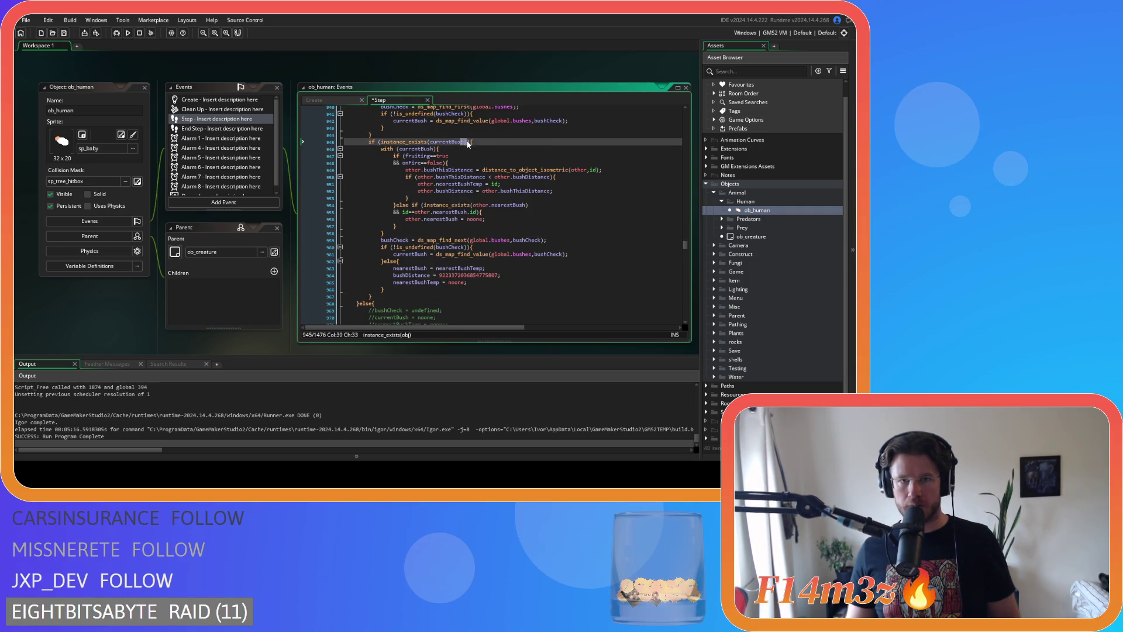
left_click_drag(471, 141, 369, 141)
key("ctrl+v")
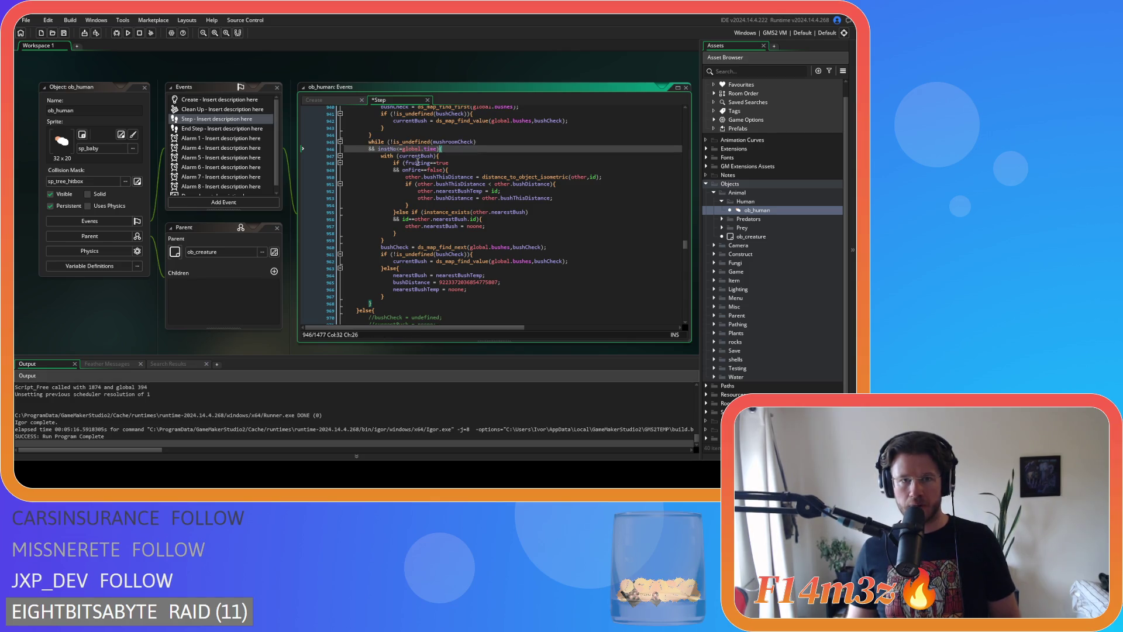
scroll(443, 176, "up", 1)
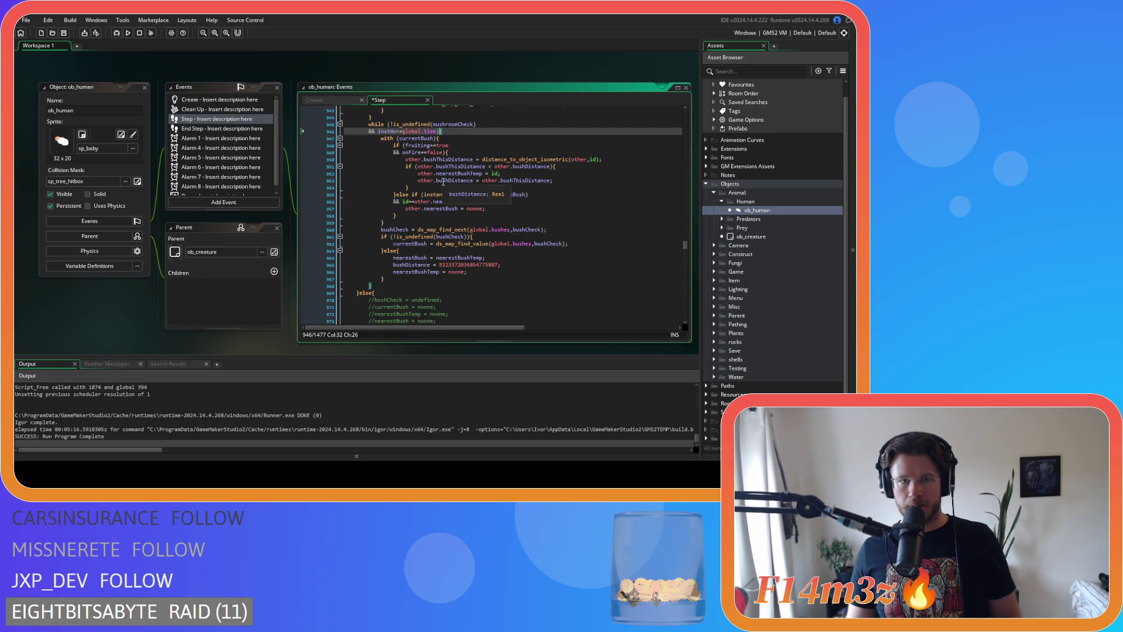
left_click(385, 166)
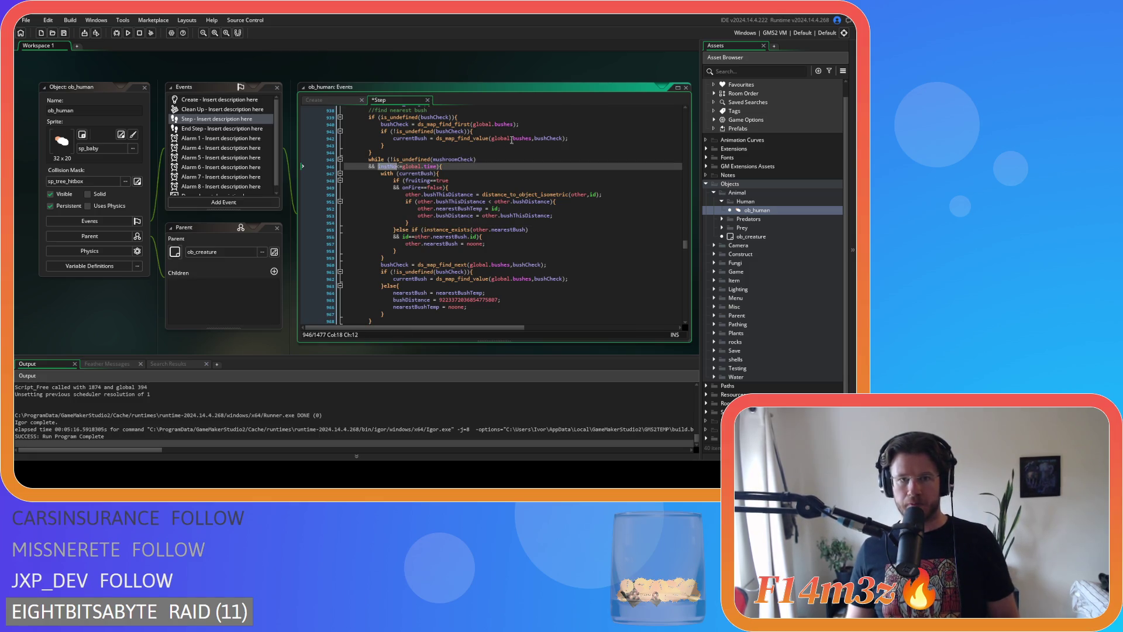
double_click(553, 138)
key("ctrl+c")
double_click(454, 159)
key("ctrl+v")
Add instNo = 1; before the bush loop and instNo += 1 inside, then save
left_click(368, 159)
key("Return")
double_click(386, 173)
left_click(378, 159)
type("instNo")
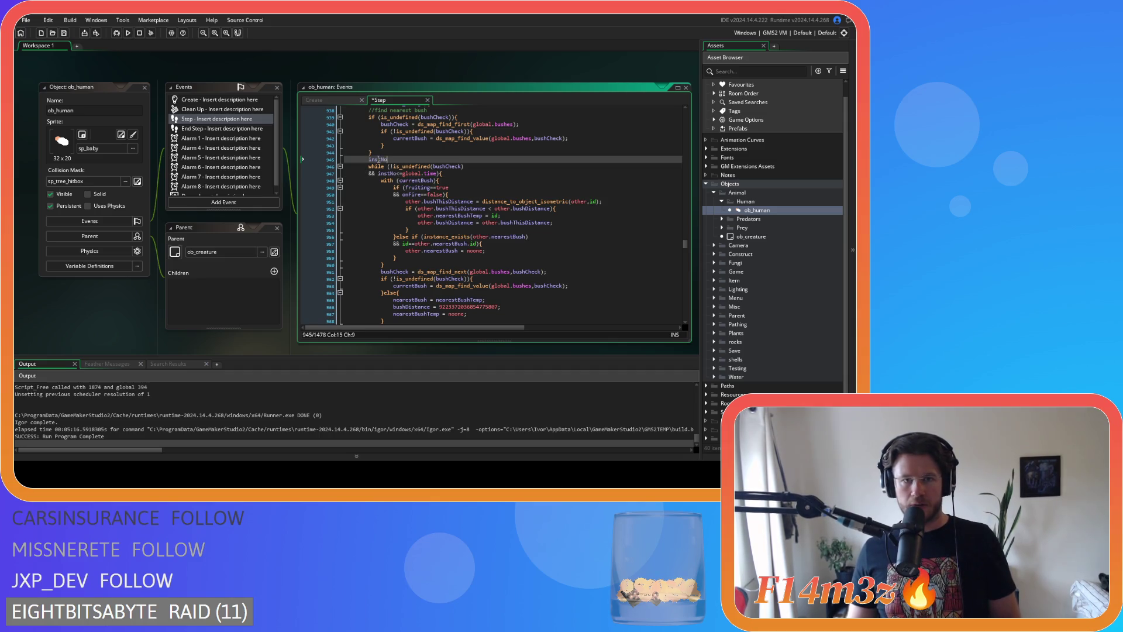
type(" = 1;")
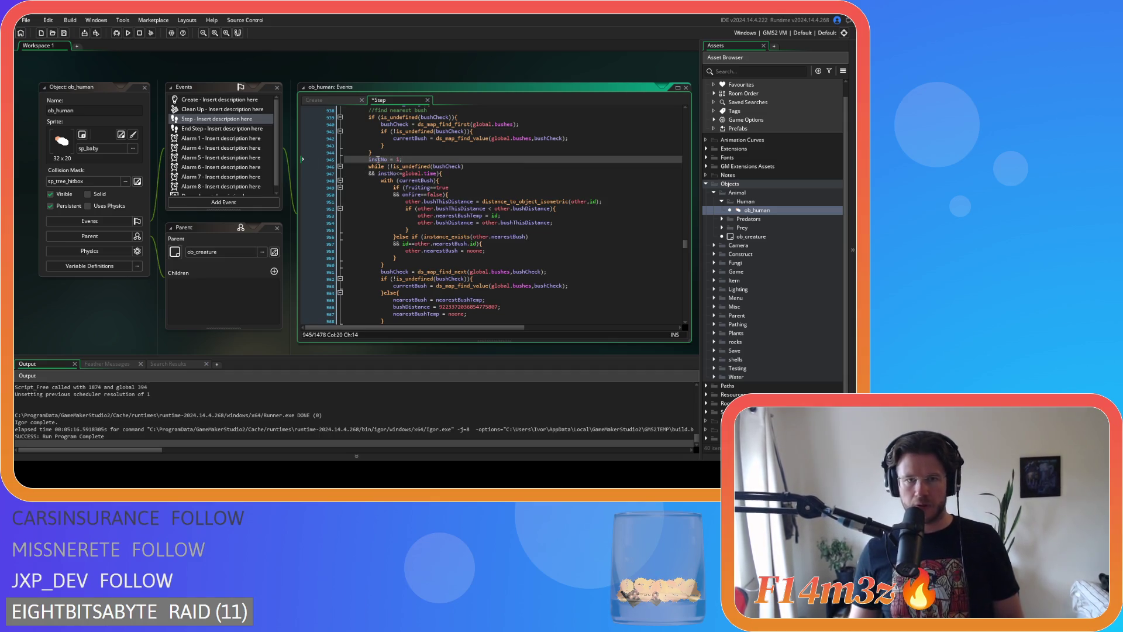
key("Home")
scroll(471, 229, "down", 3)
left_click(407, 195)
key("Return")
key("ctrl+v")
type("+")
key("ctrl+s")
scroll(443, 201, "down", 2)
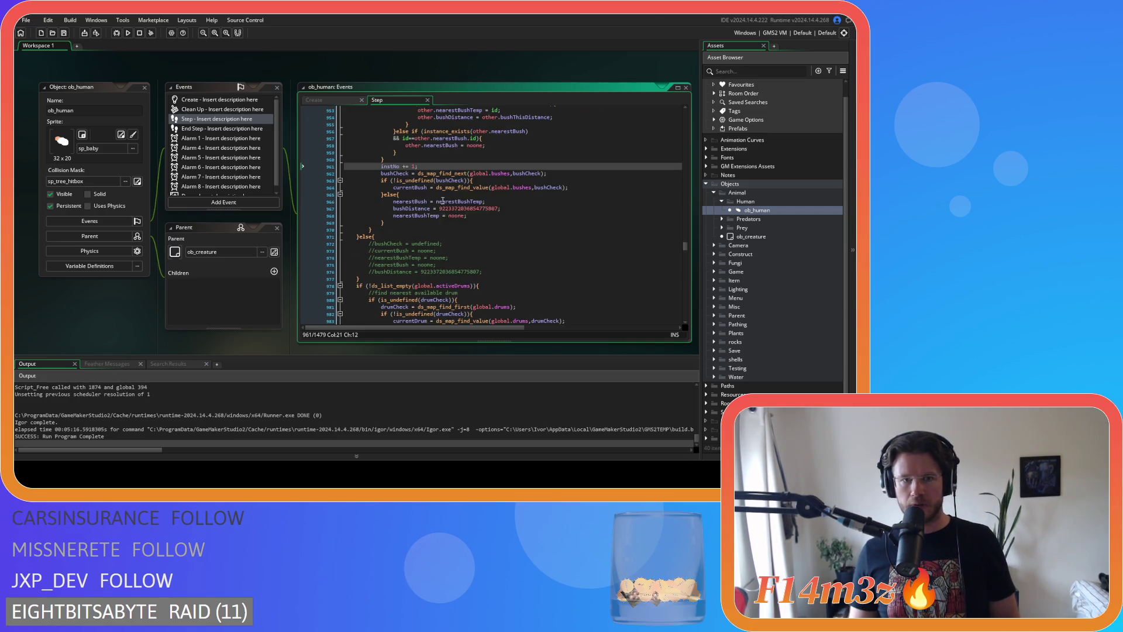
left_click_drag(482, 272, 323, 245)
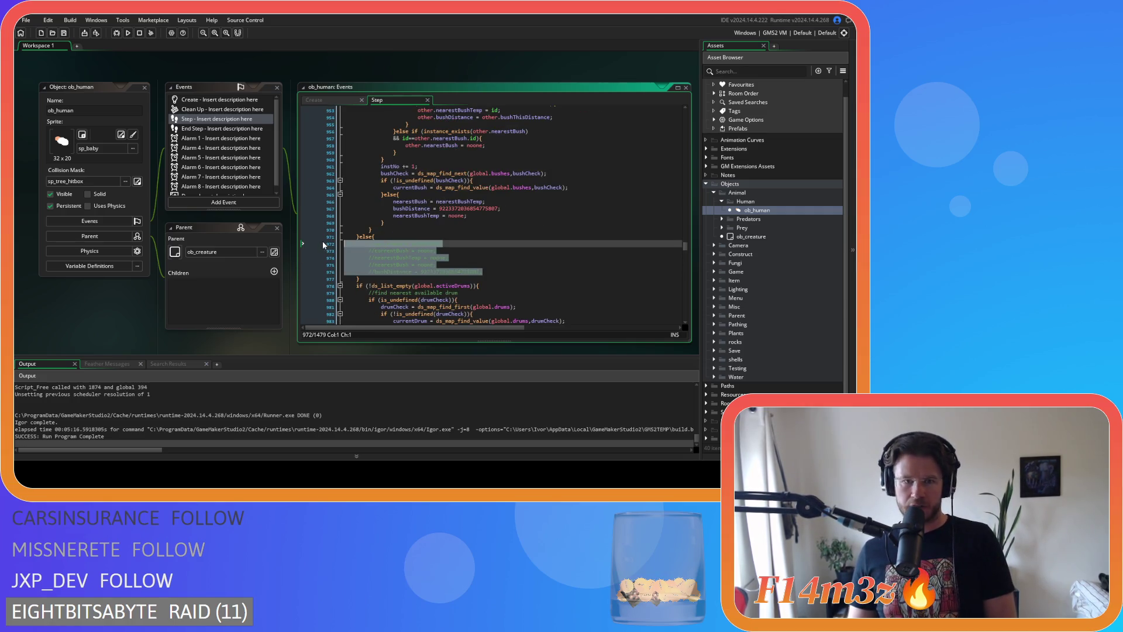
Uncomment the bush reset lines, including nearestBushTemp, in the else branch after the bush scan
key("ctrl+shift+k")
left_click(492, 270)
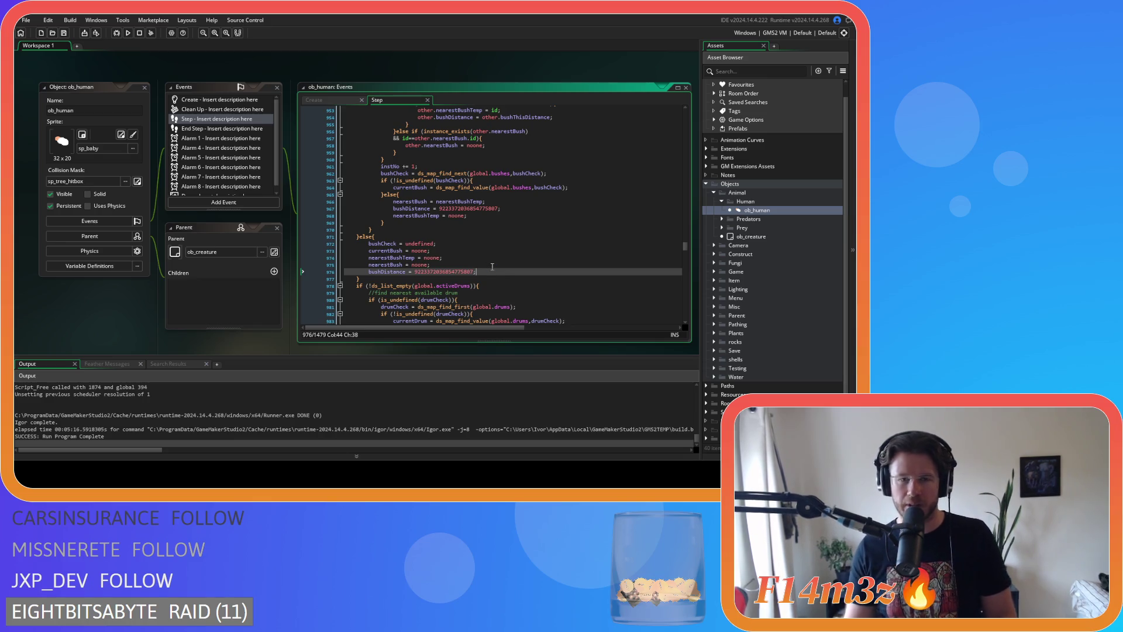
scroll(491, 267, "down", 5)
left_click(474, 152)
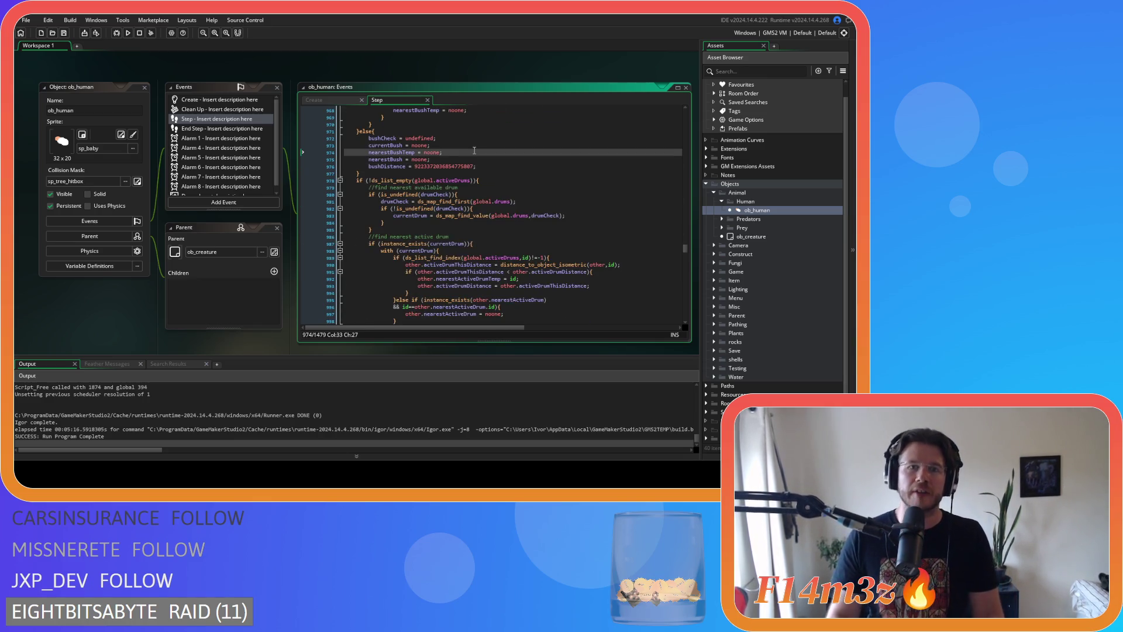
scroll(474, 150, "up", 1)
scroll(474, 150, "up", 18)
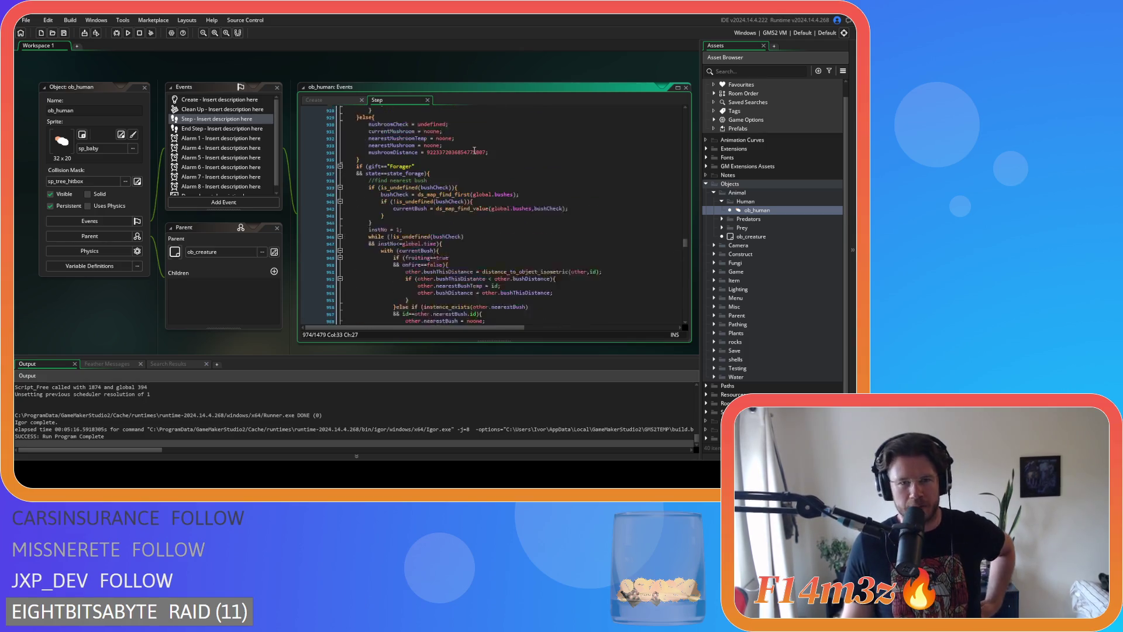
scroll(474, 150, "down", 4)
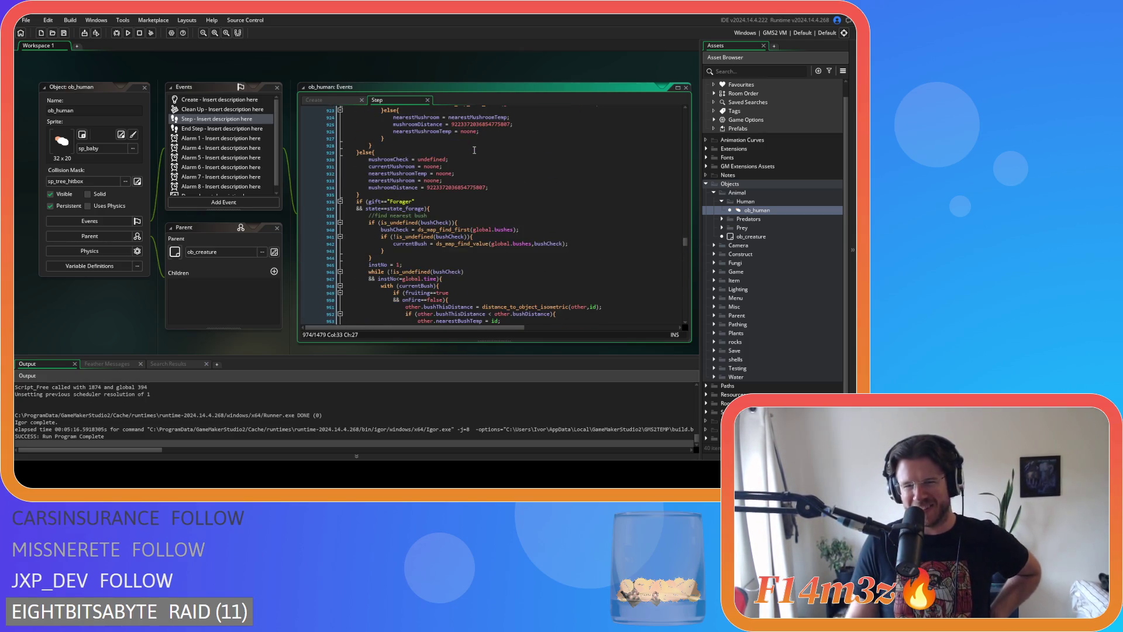
scroll(475, 150, "down", 9)
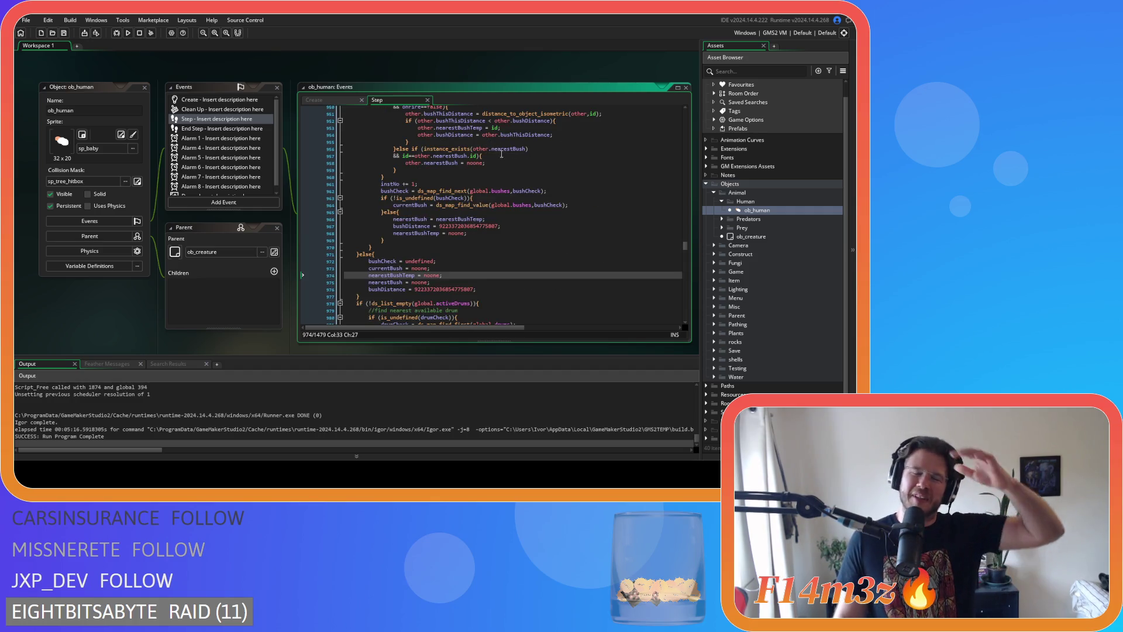
scroll(505, 158, "up", 5)
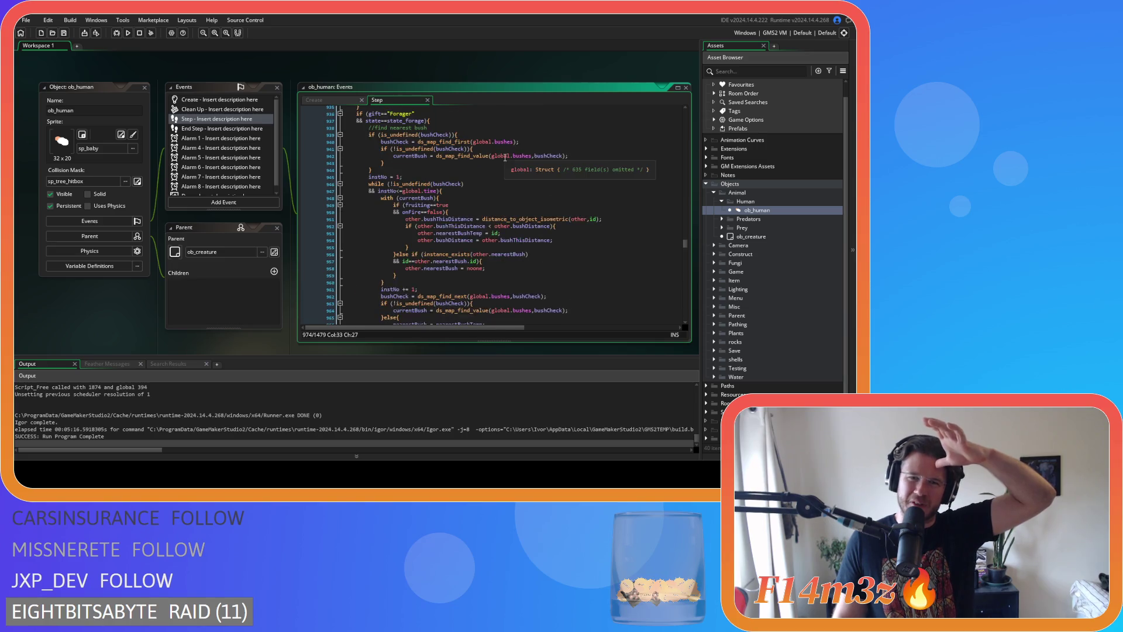
scroll(504, 157, "up", 5)
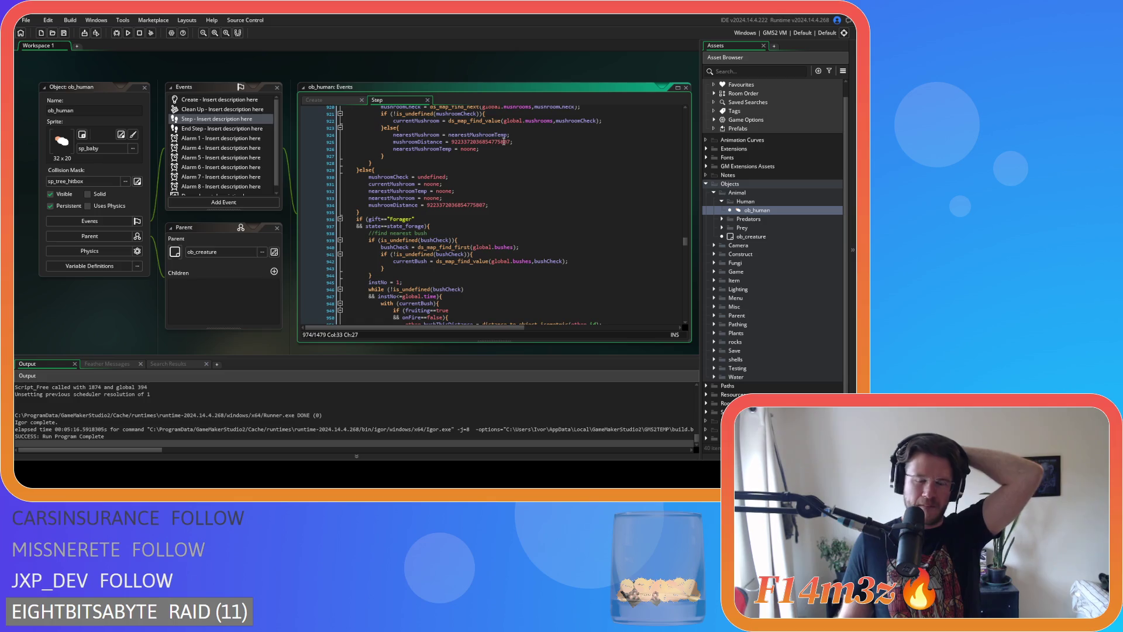
Review the mushroomDistance and bushDistance resets and the bush else block's closing brace
left_click(509, 205)
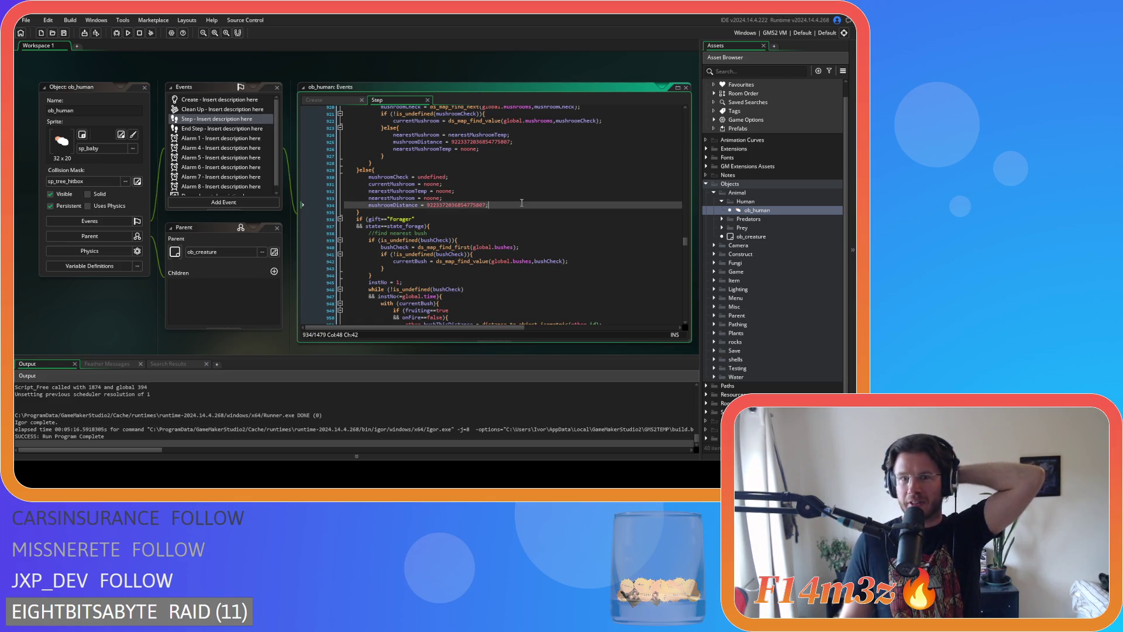
scroll(521, 202, "down", 1)
scroll(521, 202, "down", 10)
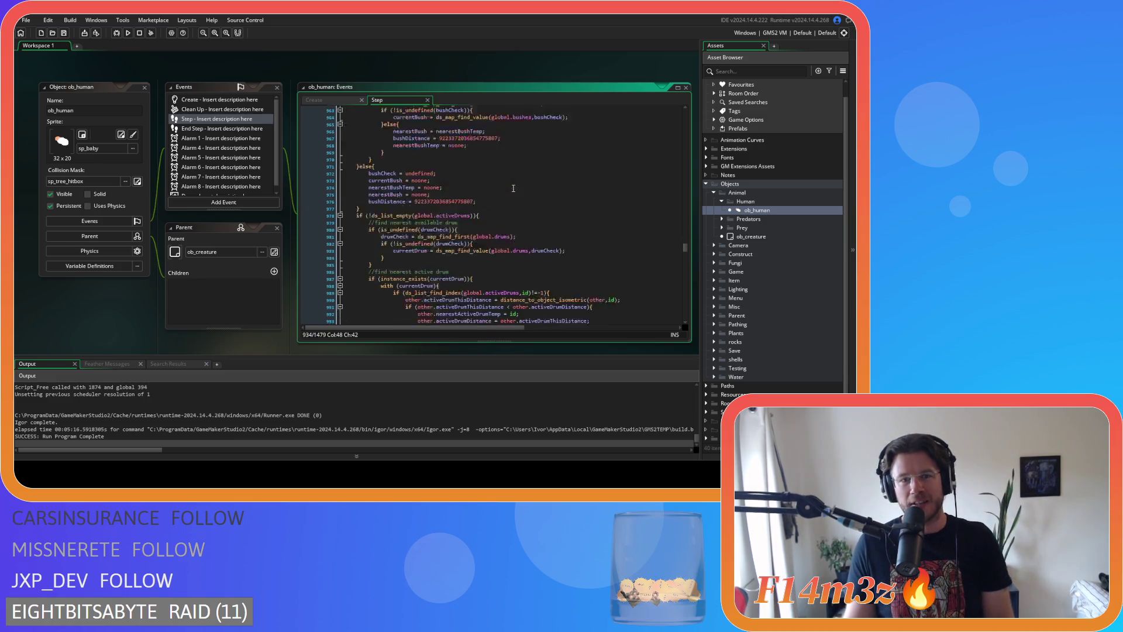
left_click(497, 190)
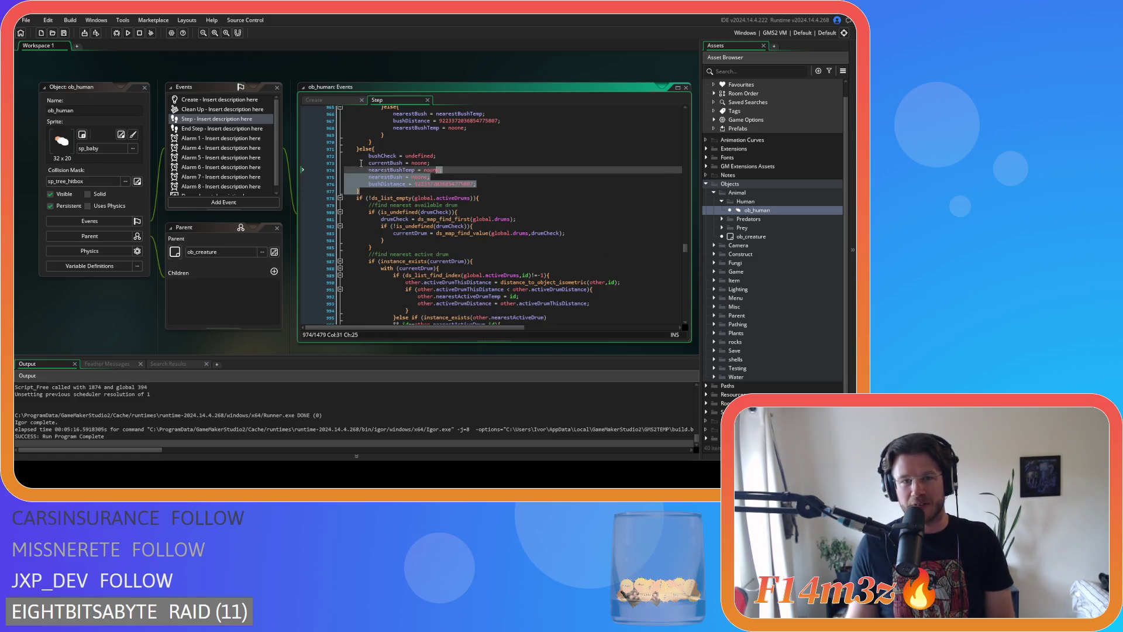
left_click(516, 187)
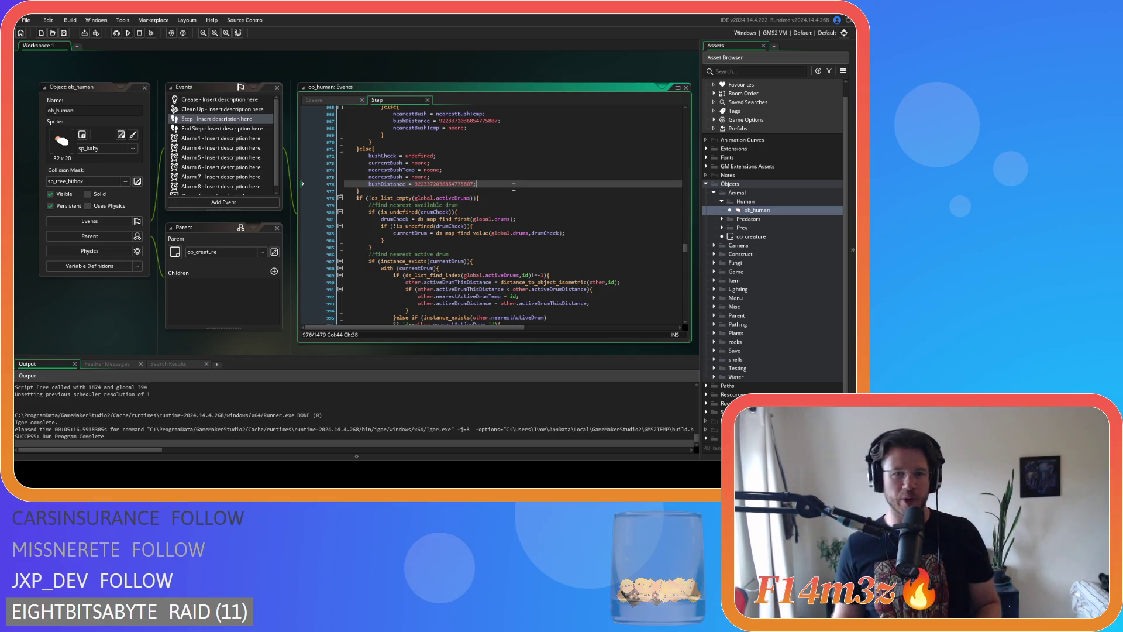
left_click(493, 194)
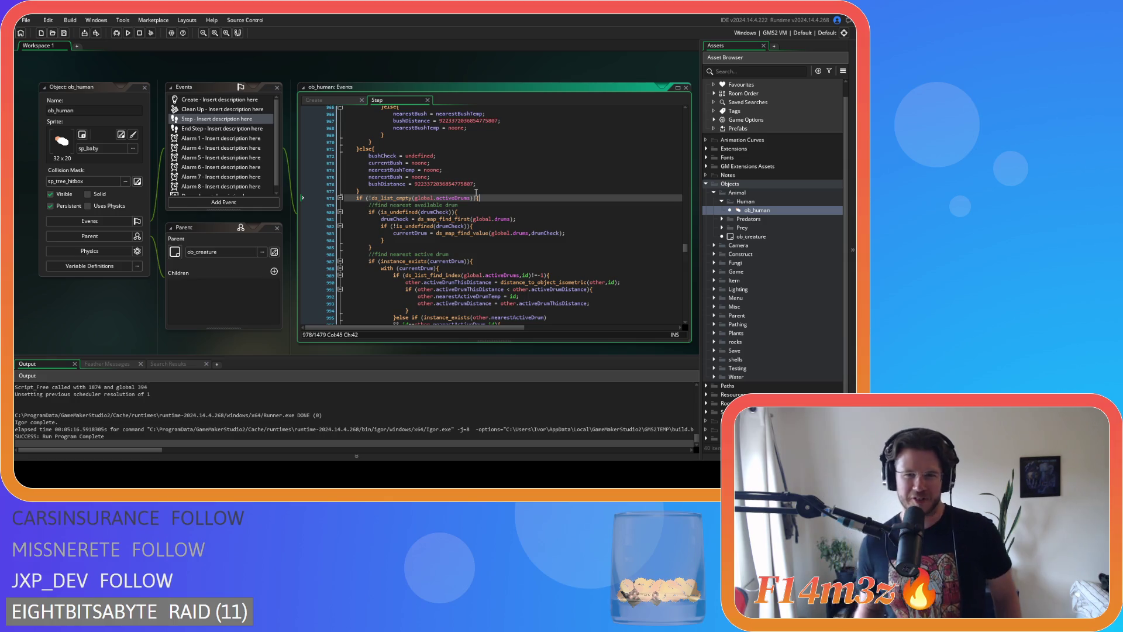
left_click(498, 211)
left_click(512, 198)
key("Up")
key("Down")
key("Up")
left_click(502, 198)
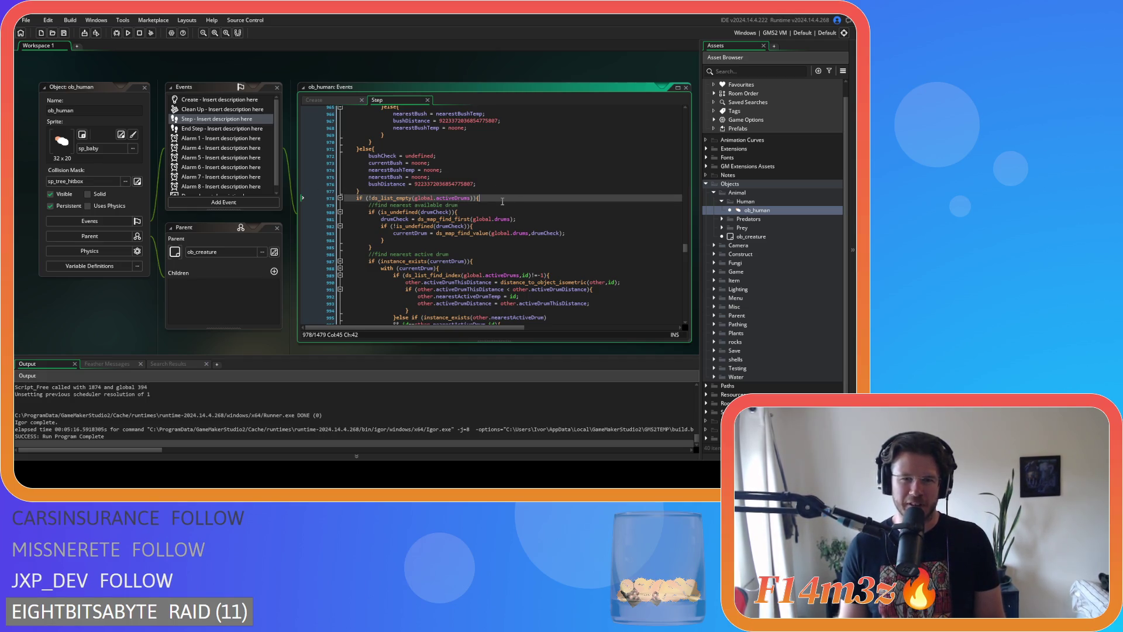
scroll(502, 201, "down", 3)
key("Down")
key("Down")
key("Down")
key("Up")
scroll(490, 207, "down", 5)
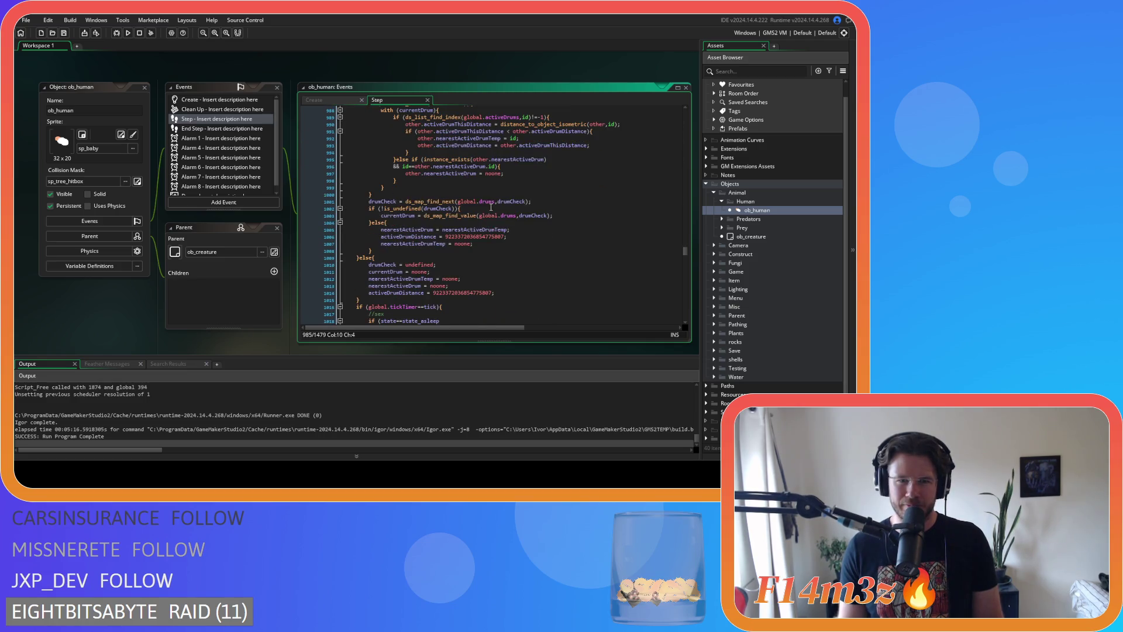
scroll(478, 265, "up", 3)
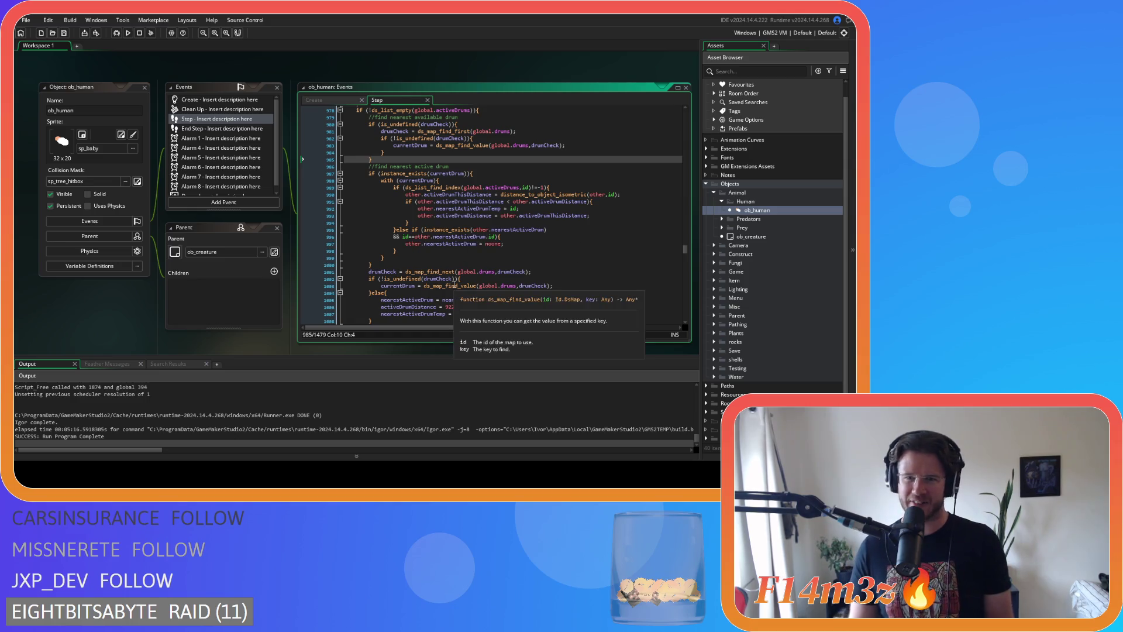
scroll(470, 250, "up", 3)
scroll(470, 250, "up", 8)
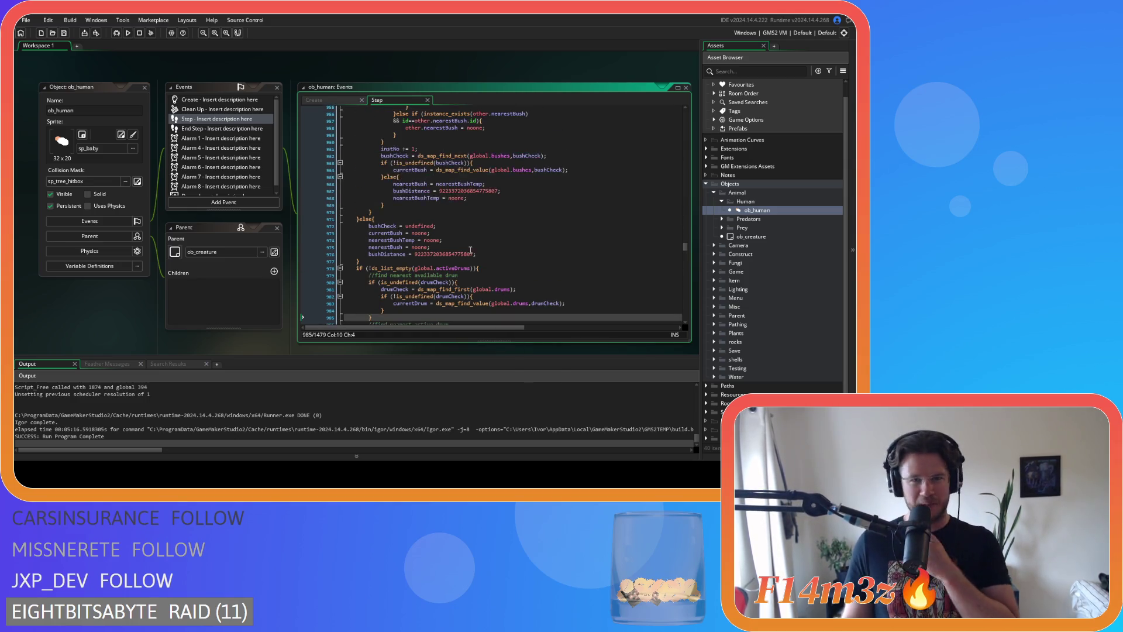
scroll(472, 251, "up", 10)
scroll(485, 276, "up", 5)
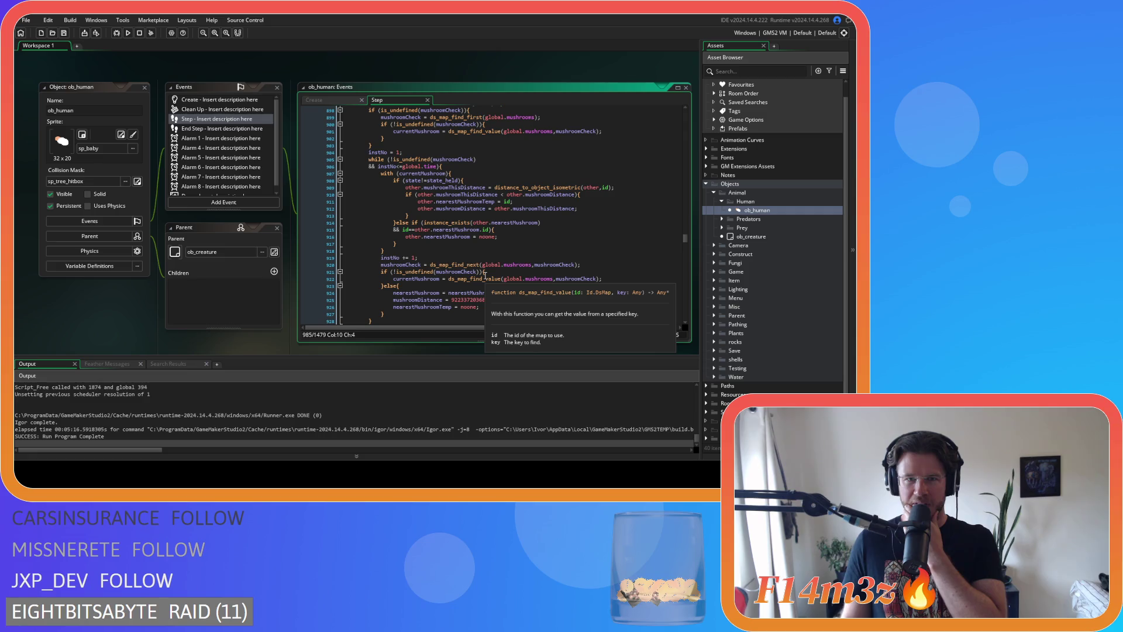
left_click_drag(401, 181, 466, 181)
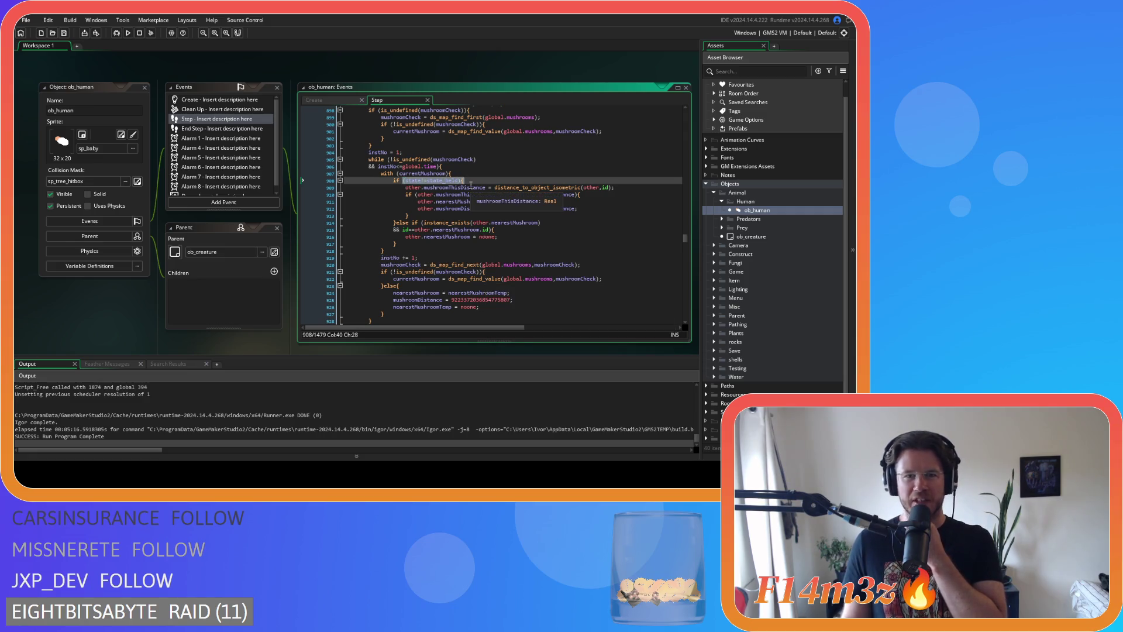
left_click(472, 180)
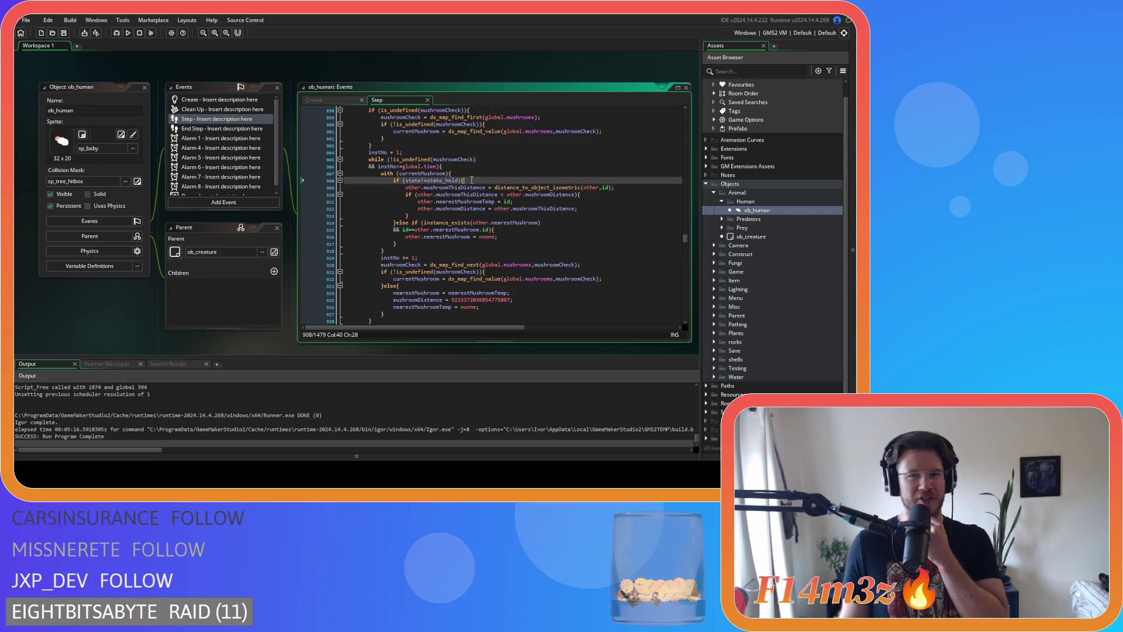
scroll(471, 181, "up", 13)
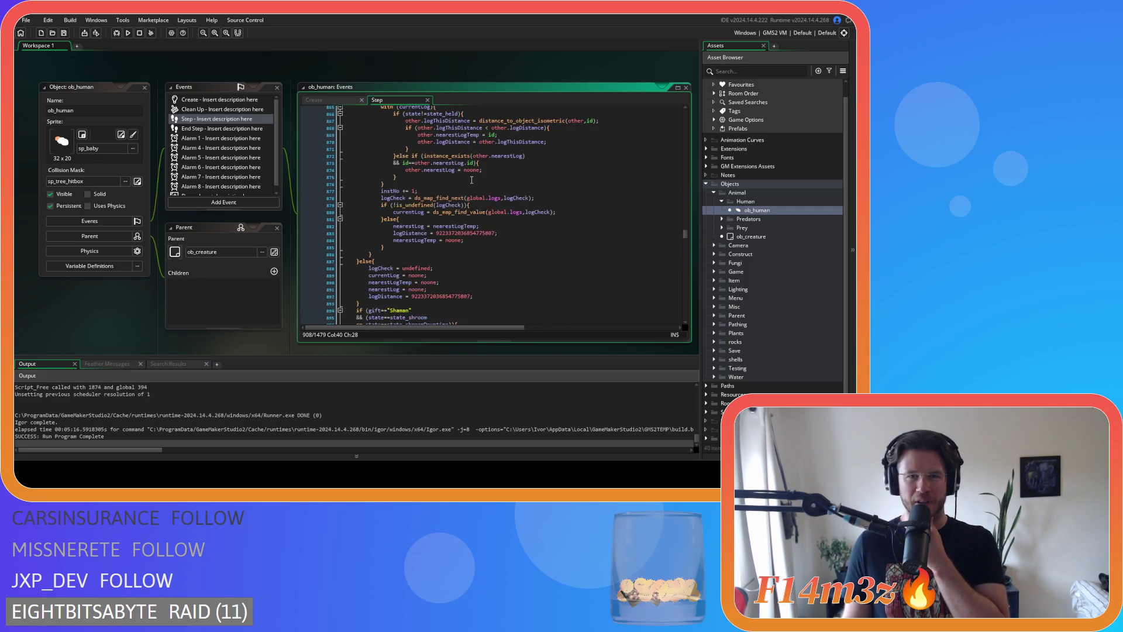
left_click(483, 166)
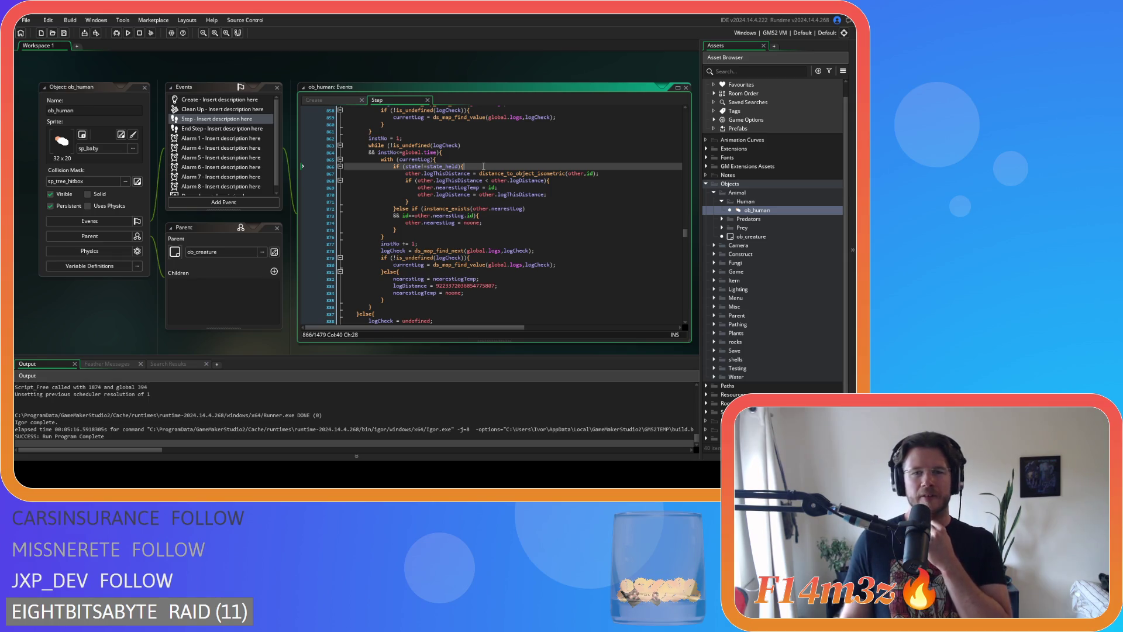
scroll(483, 167, "down", 7)
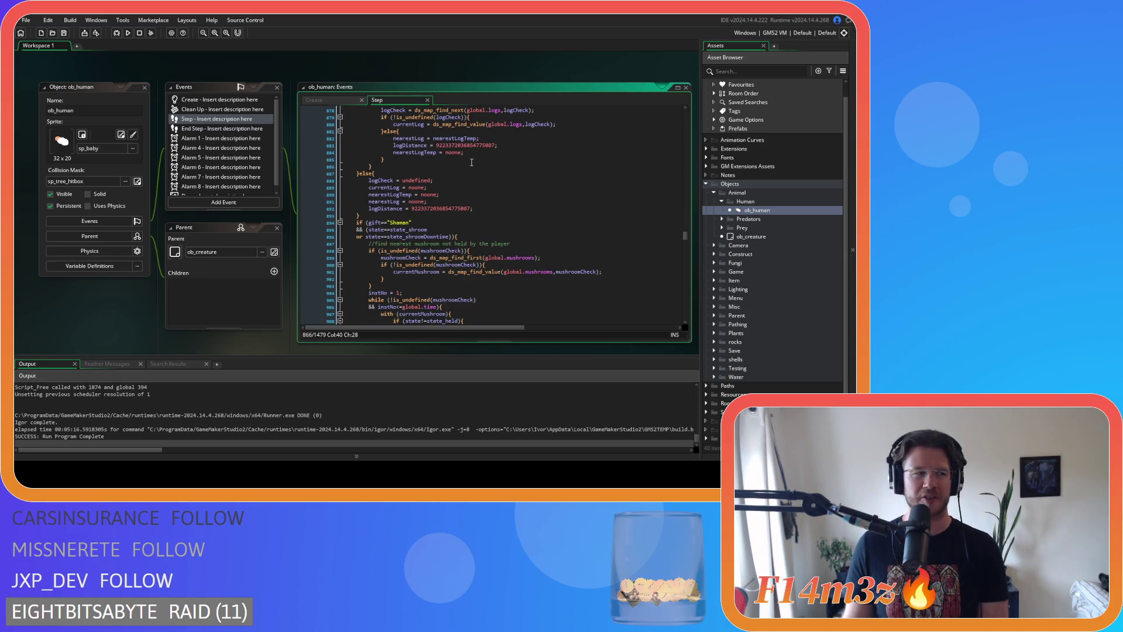
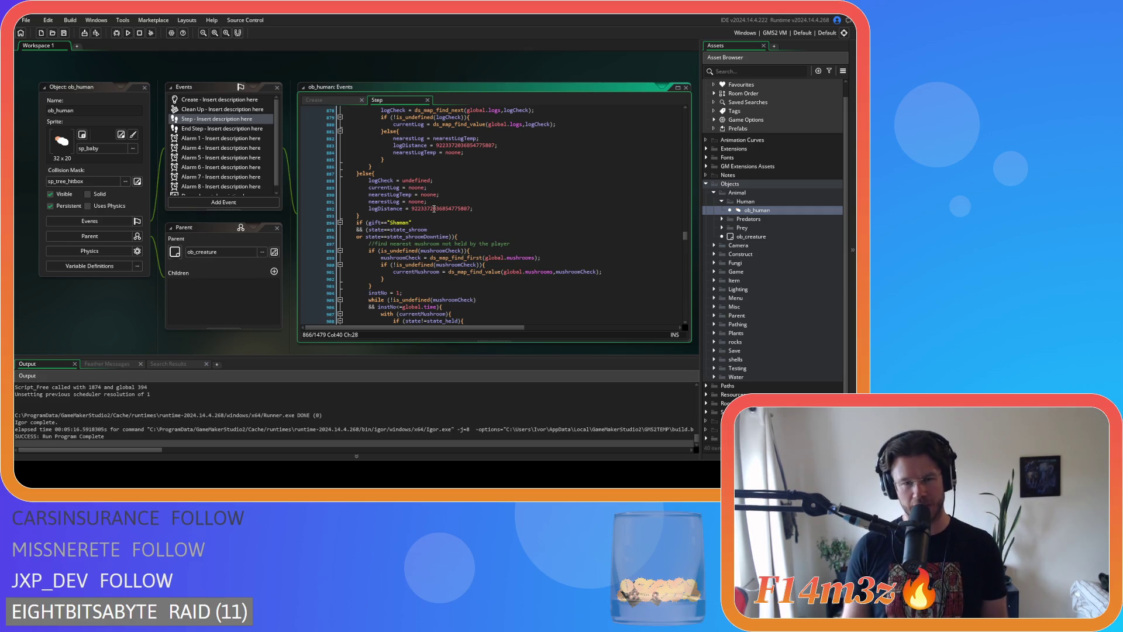
Review the state-check lines and the brace before the Shaman gift condition
left_click(462, 226)
key("Down")
key("End")
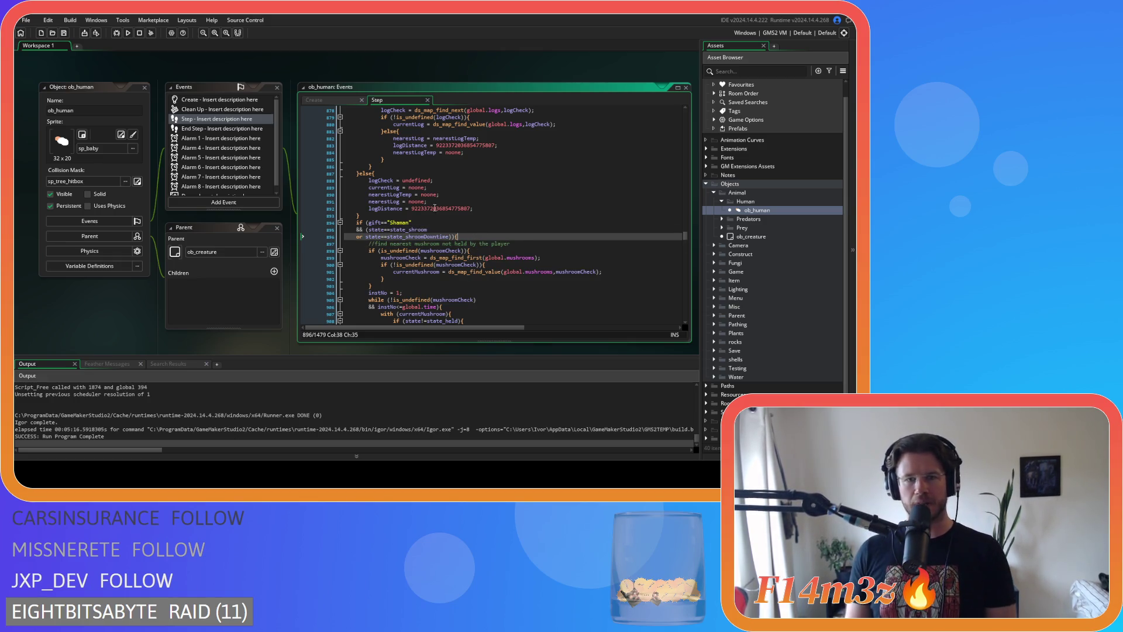
left_click(434, 208)
left_click(503, 216)
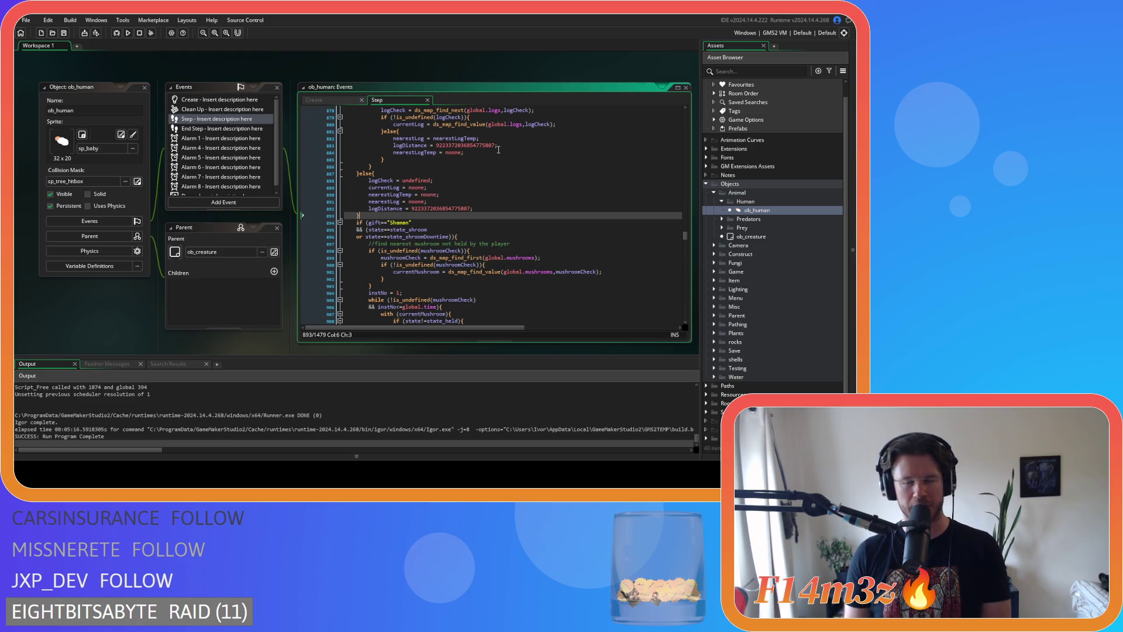
mouse_move(497, 127)
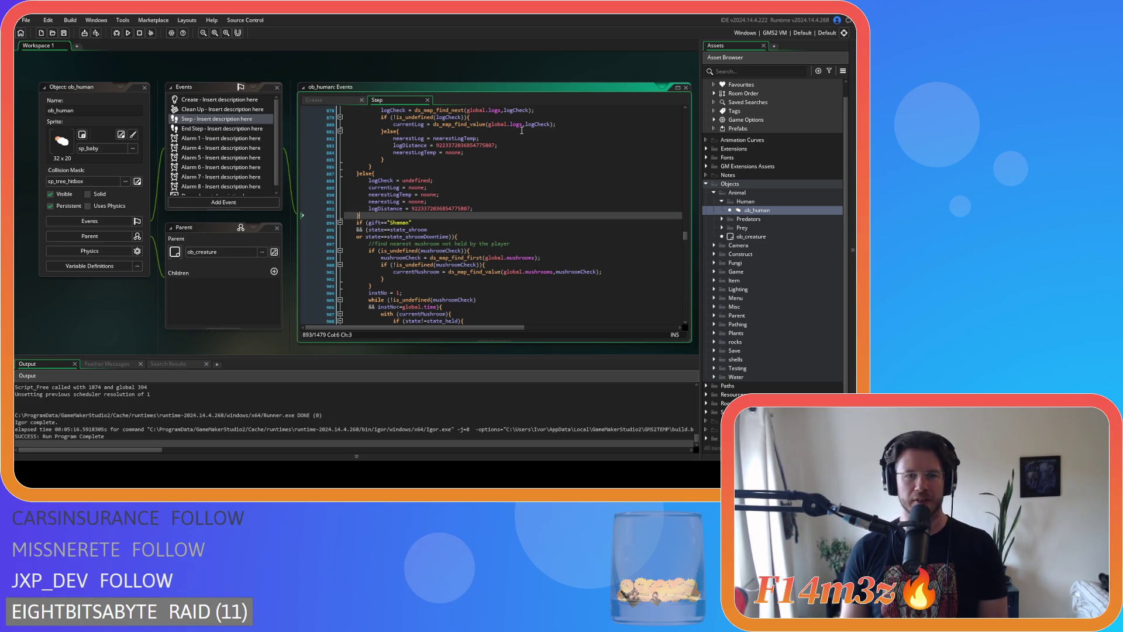
key("Down")
key("End")
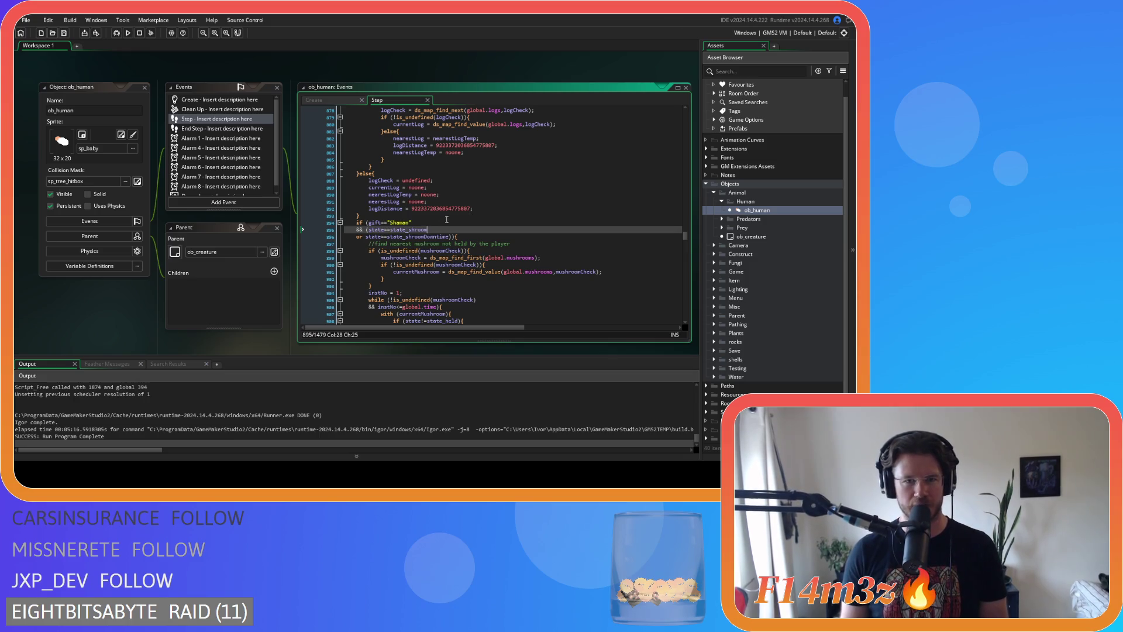
left_click(515, 200)
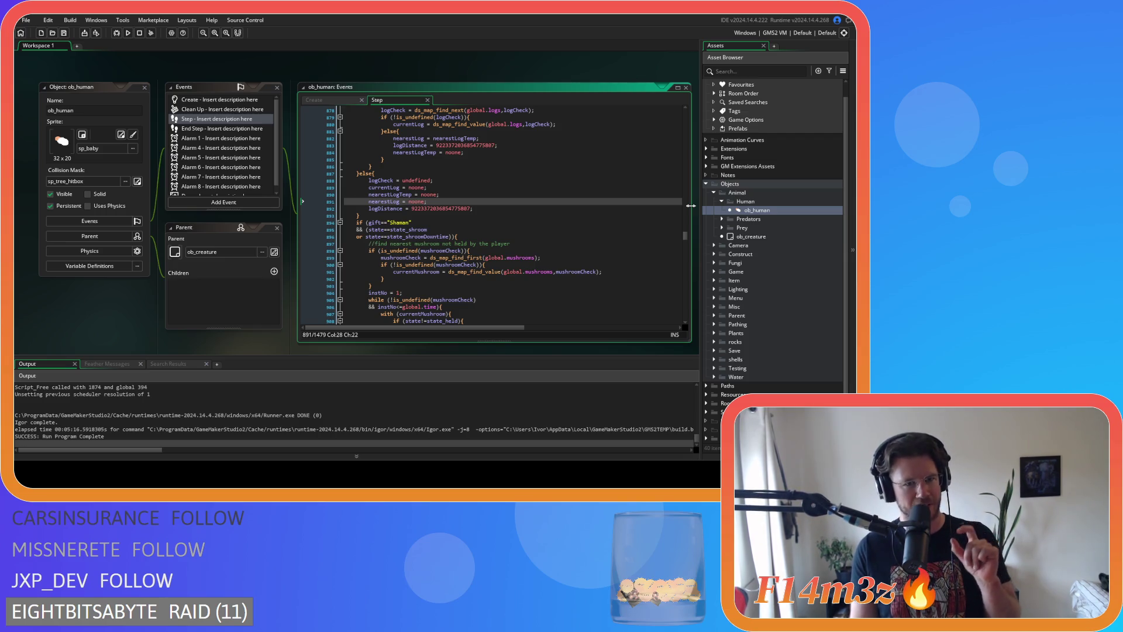
left_click(504, 224)
left_click(532, 216)
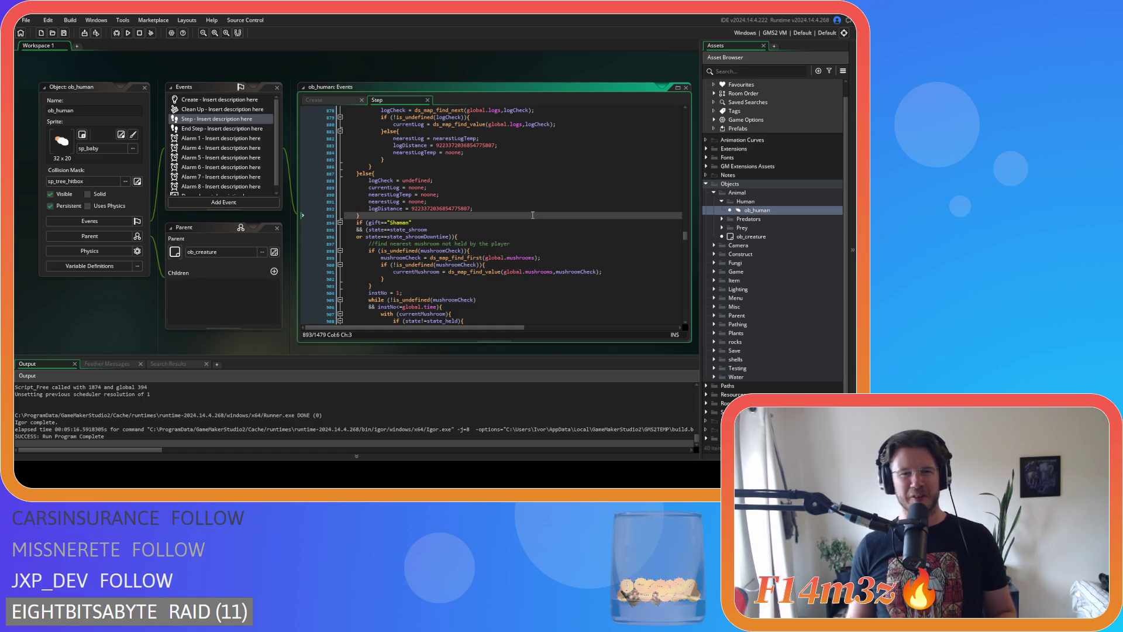
Inspect the logCheck, nearestLogTemp, logDistance and nearestLog reset lines above the Shaman check
left_click(418, 180)
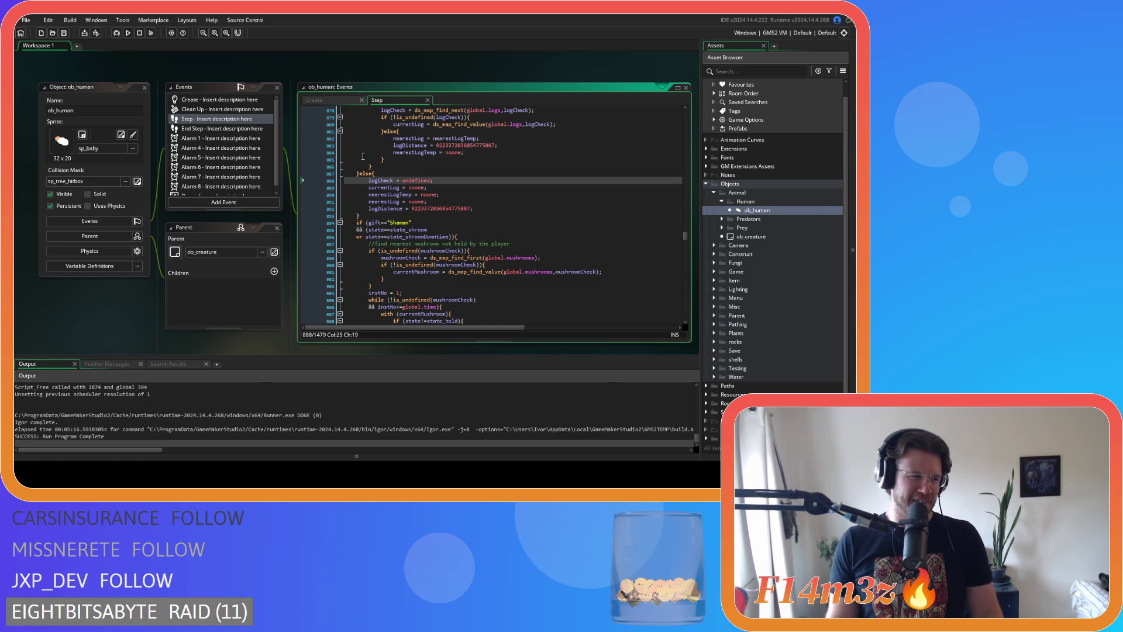
key("Down")
key("Down")
key("End")
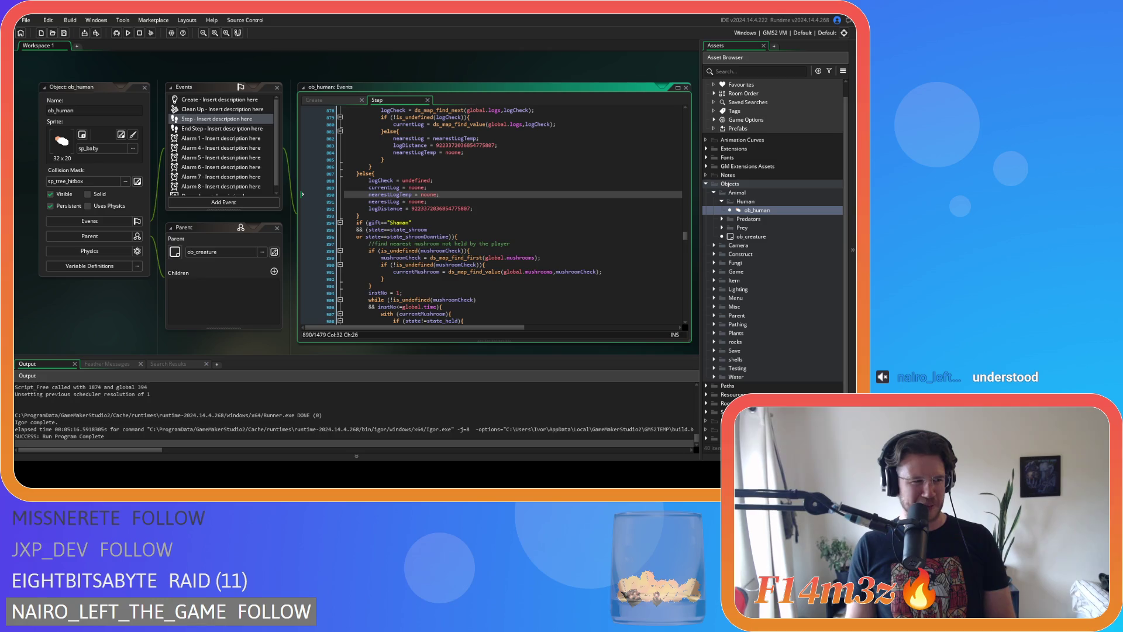
left_click(502, 209)
left_click(476, 202)
left_click(471, 222)
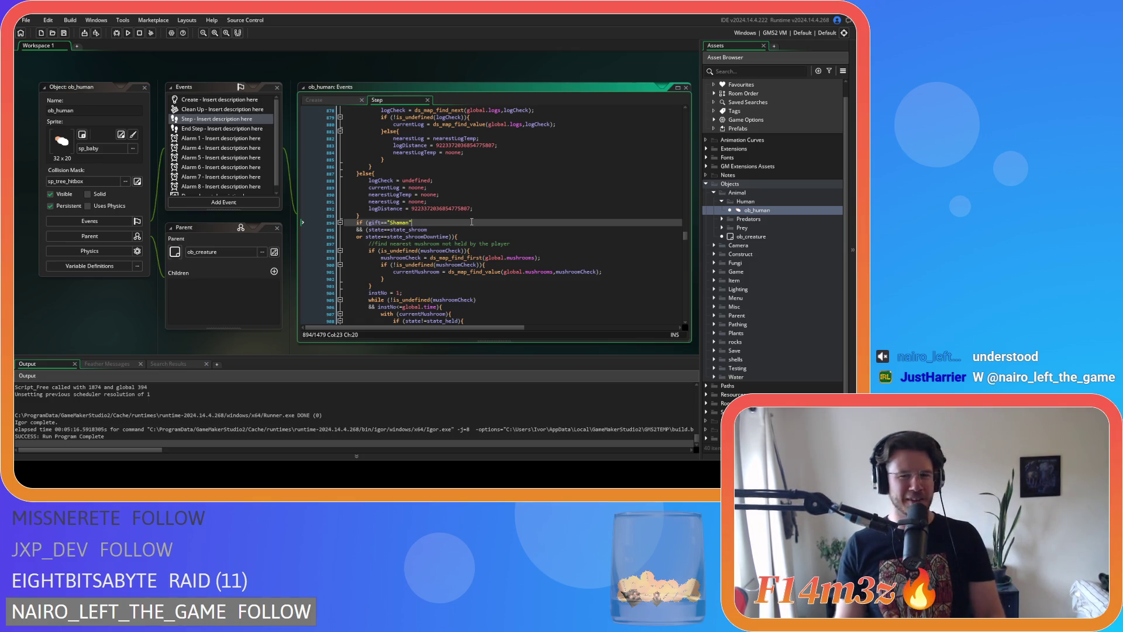
left_click(486, 203)
left_click(467, 223)
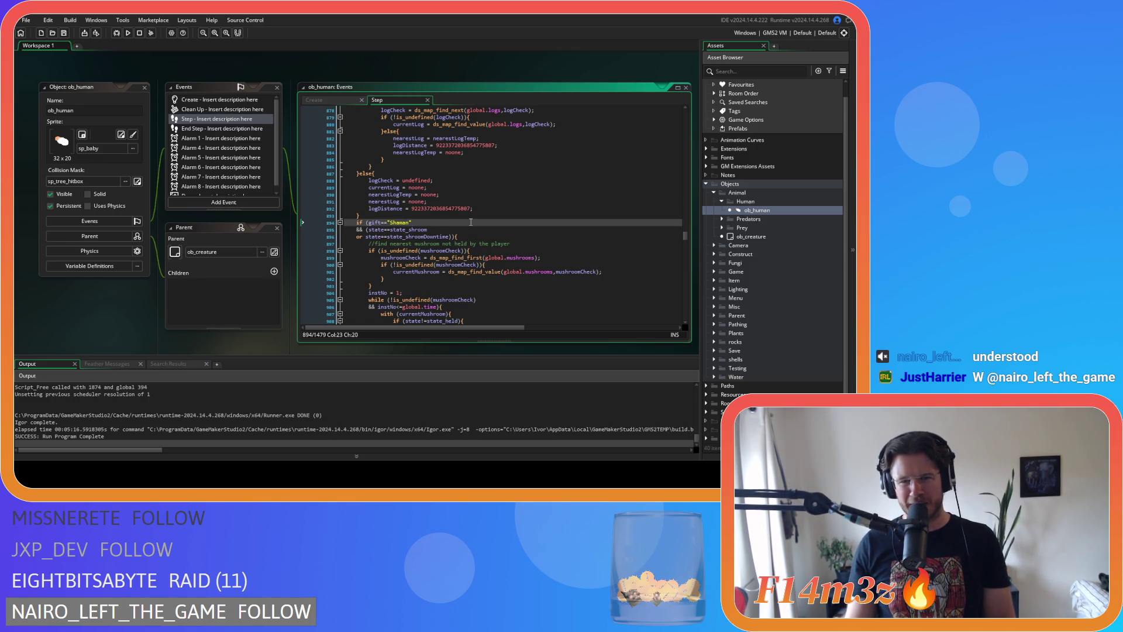
scroll(470, 222, "up", 3)
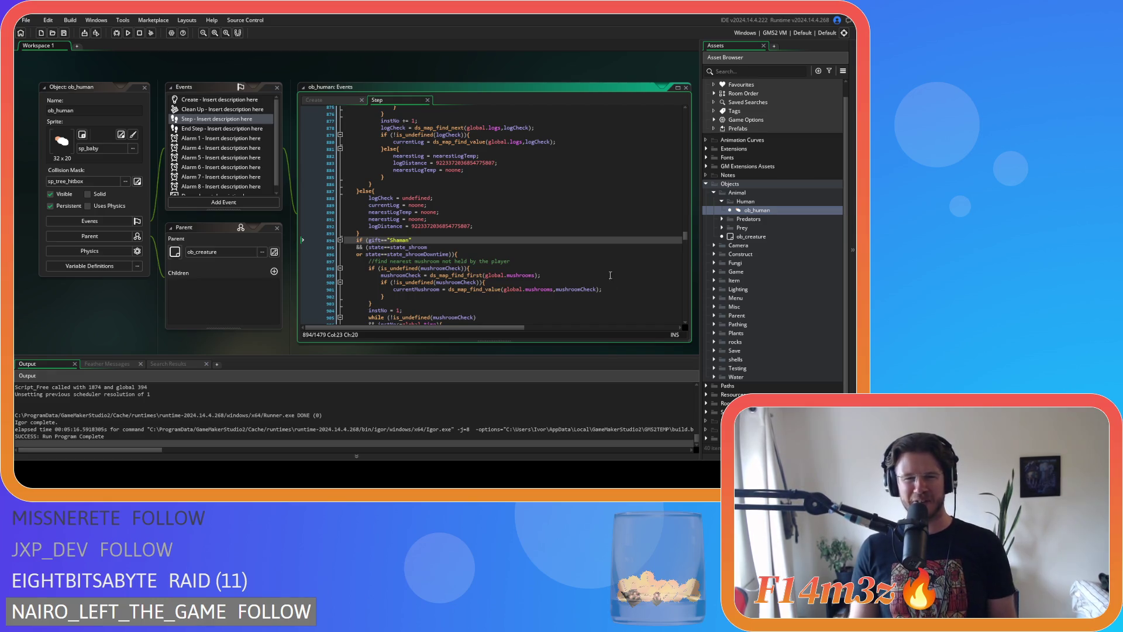
key("Up")
scroll(559, 253, "down", 3)
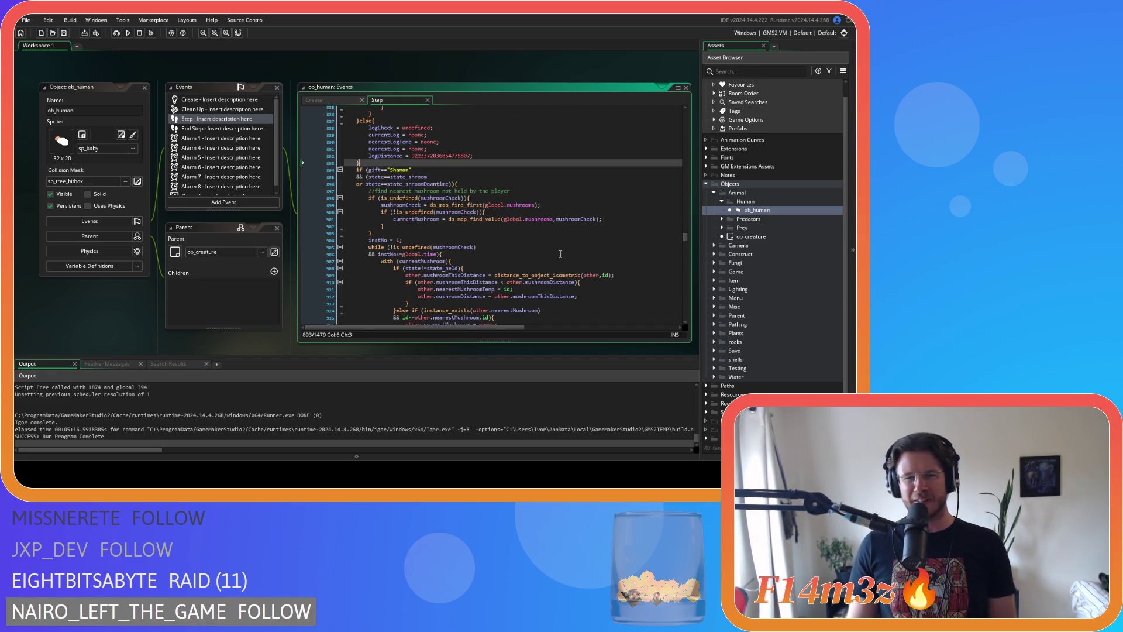
scroll(379, 241, "up", 13)
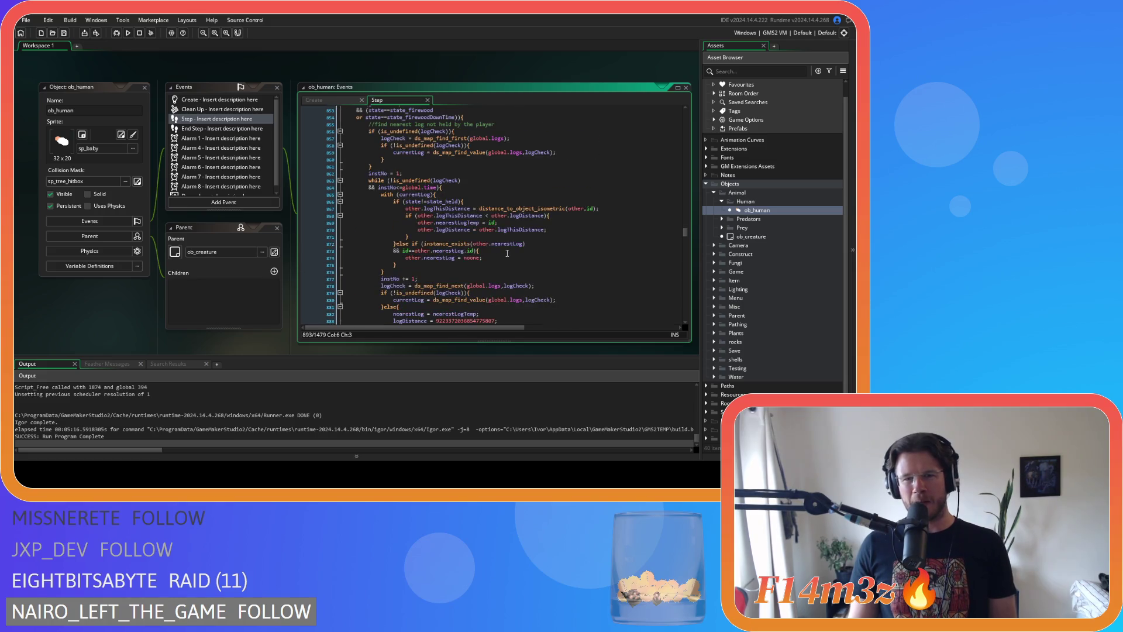
Compare with the Carpenter block's first-log lookup and its two-line while loop condition
left_click(517, 208)
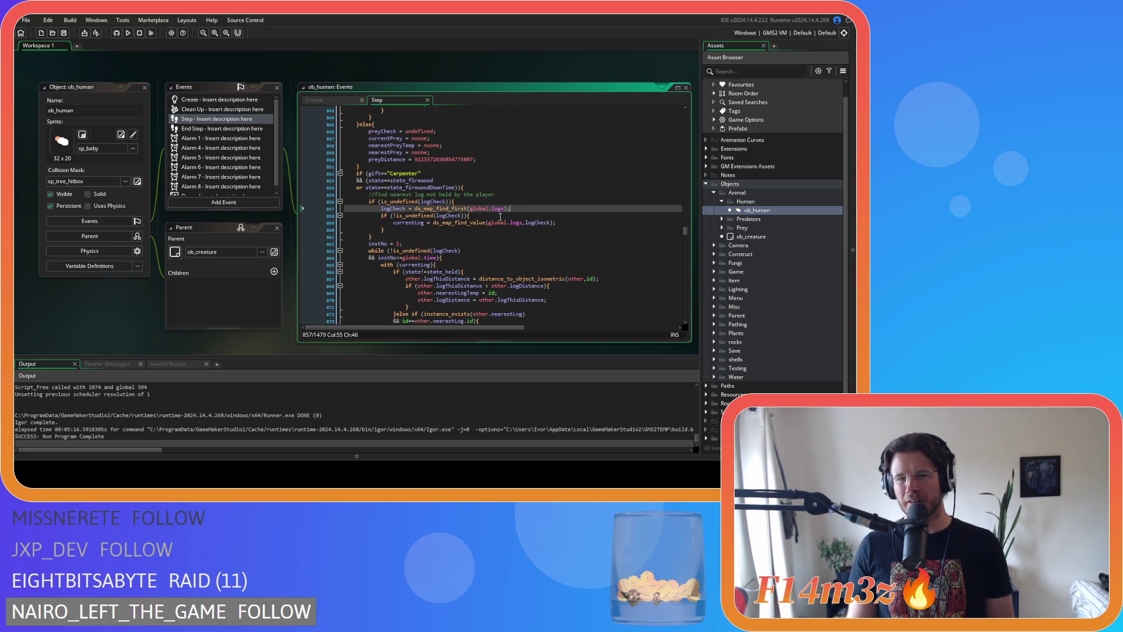
scroll(500, 216, "down", 3)
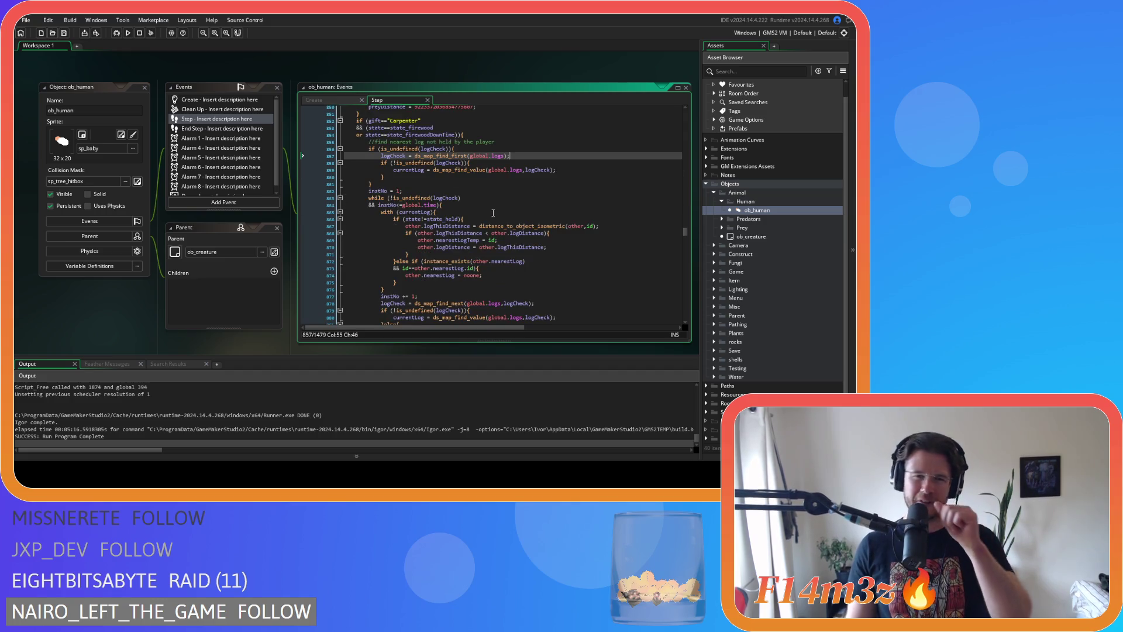
scroll(433, 233, "up", 3)
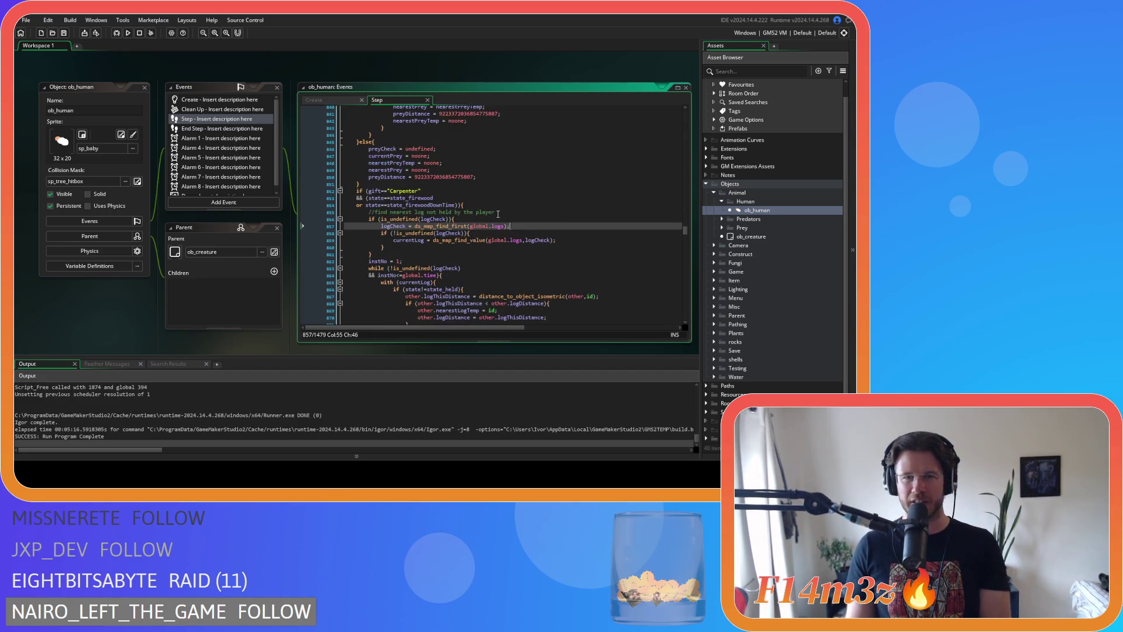
scroll(432, 232, "down", 3)
left_click_drag(442, 223, 370, 219)
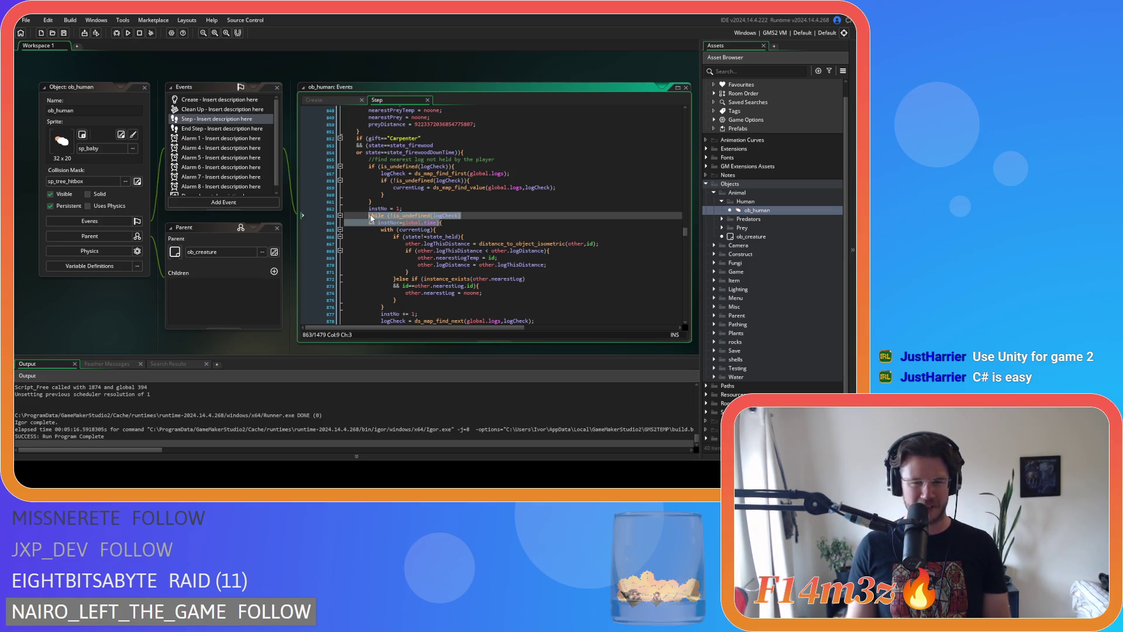
left_click(472, 223)
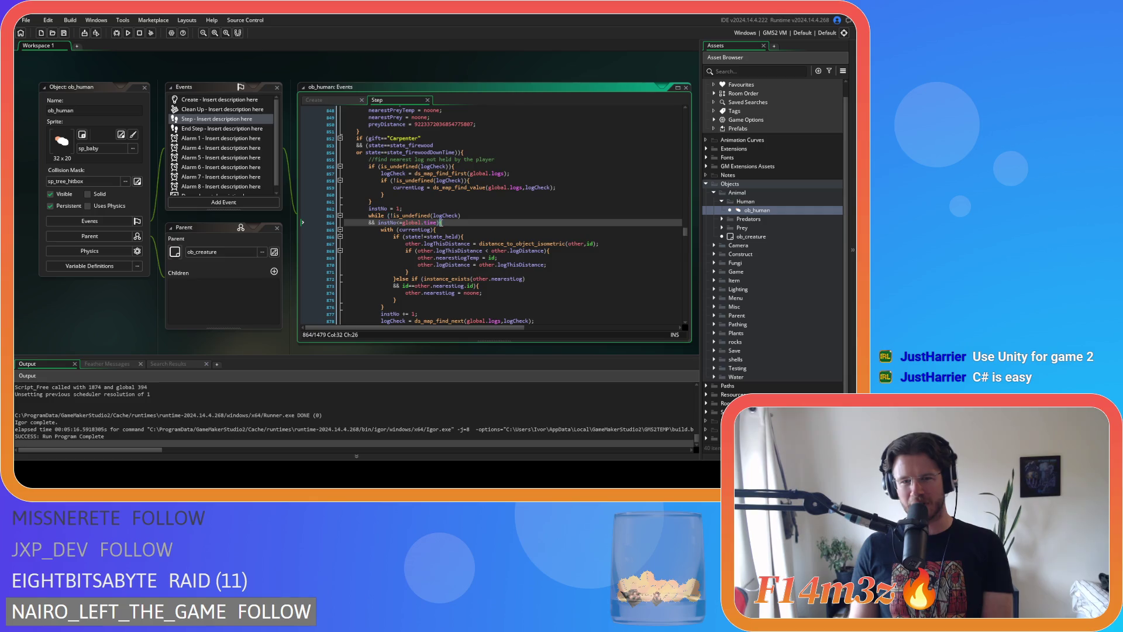
left_click(369, 216, "shift")
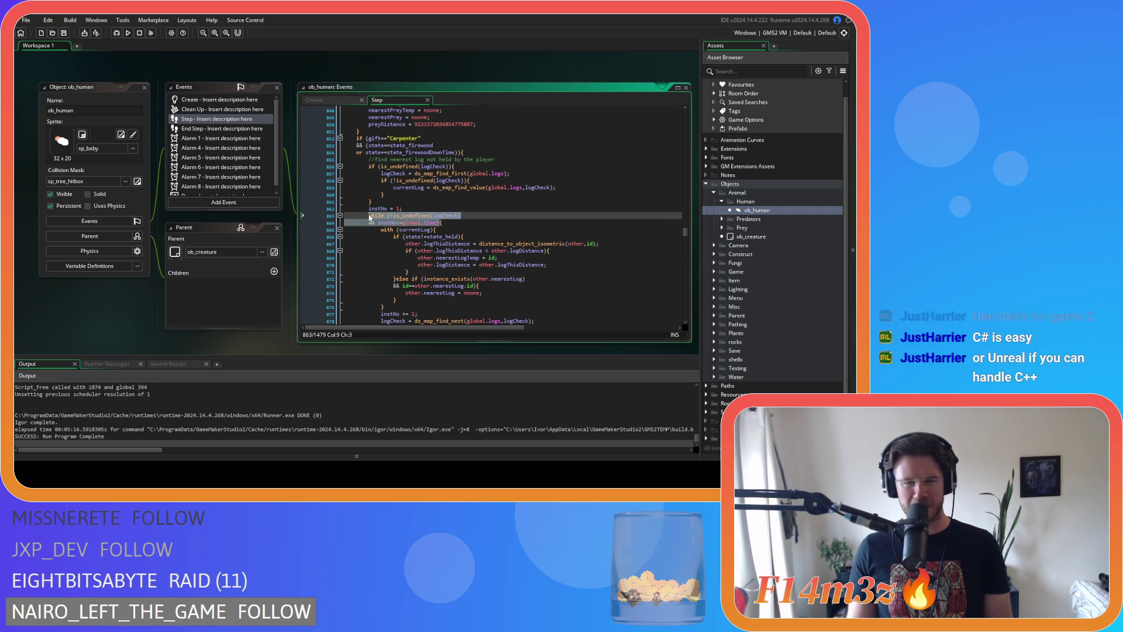
scroll(483, 225, "down", 3)
left_click(483, 223)
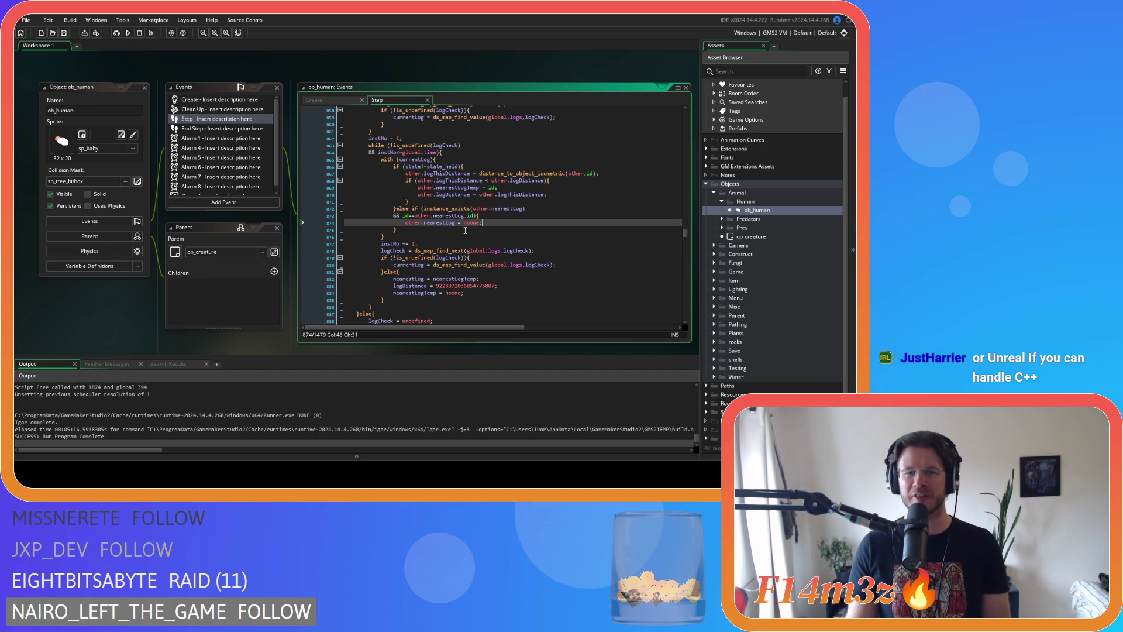
scroll(421, 258, "down", 4)
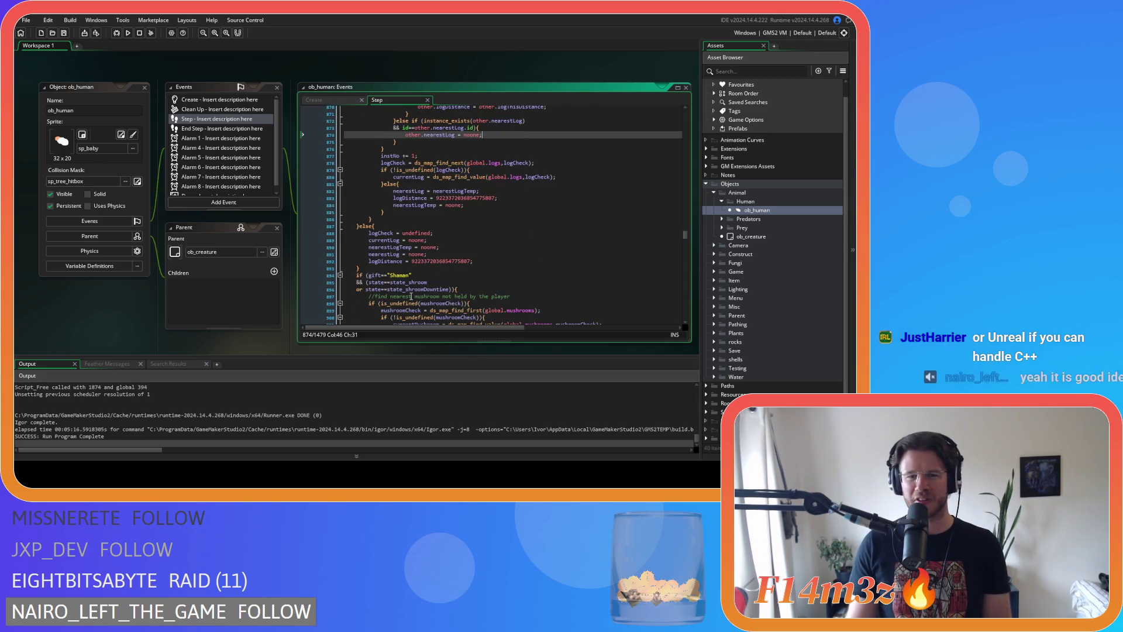
left_click(412, 275)
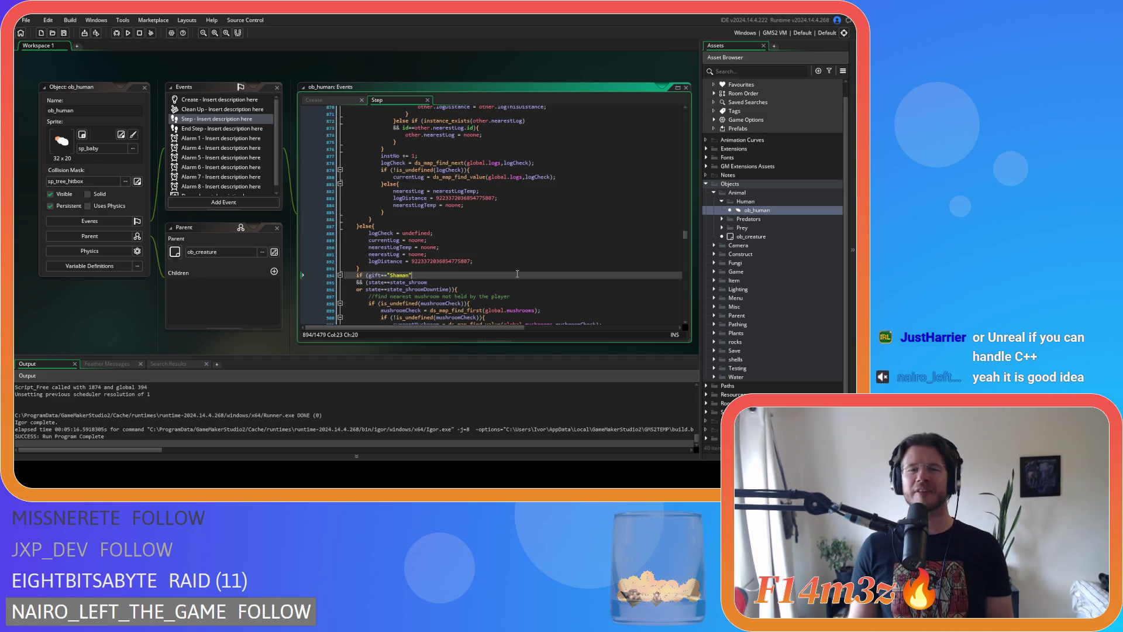
scroll(440, 279, "down", 7)
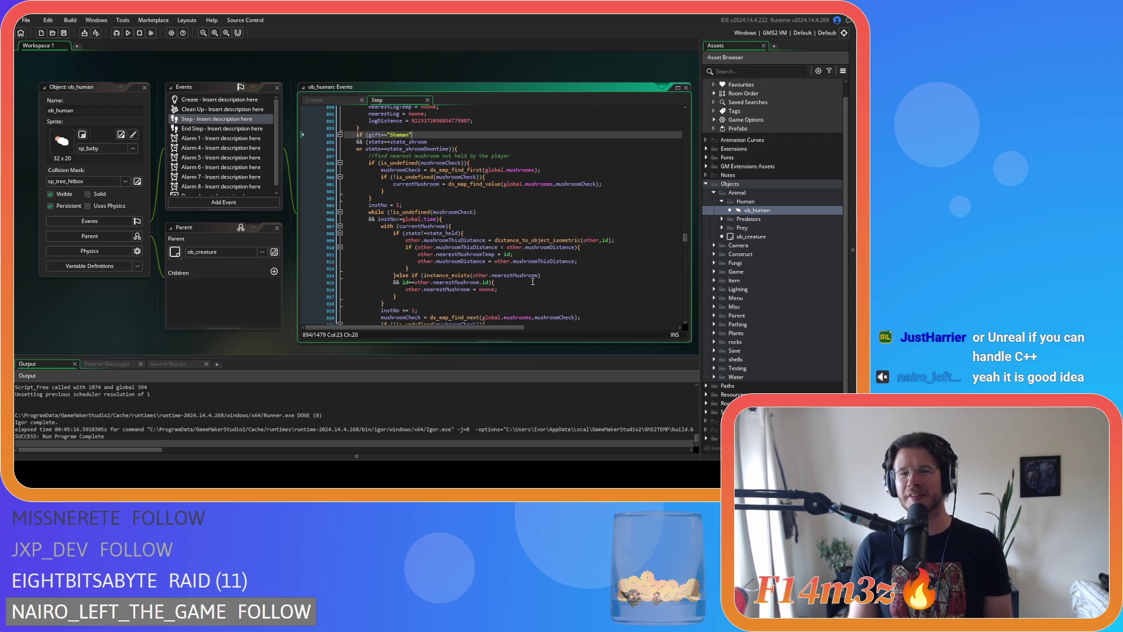
Examine the Shaman block's mushroomCheck undefined test and first-mushroom lookup
left_click(462, 163)
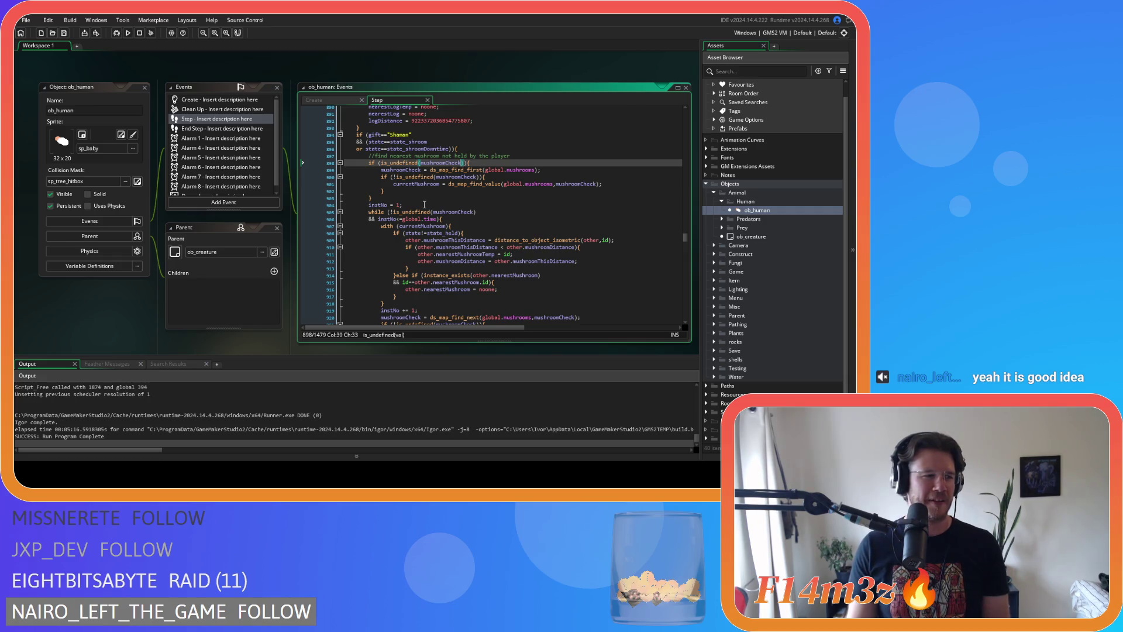
left_click(497, 191)
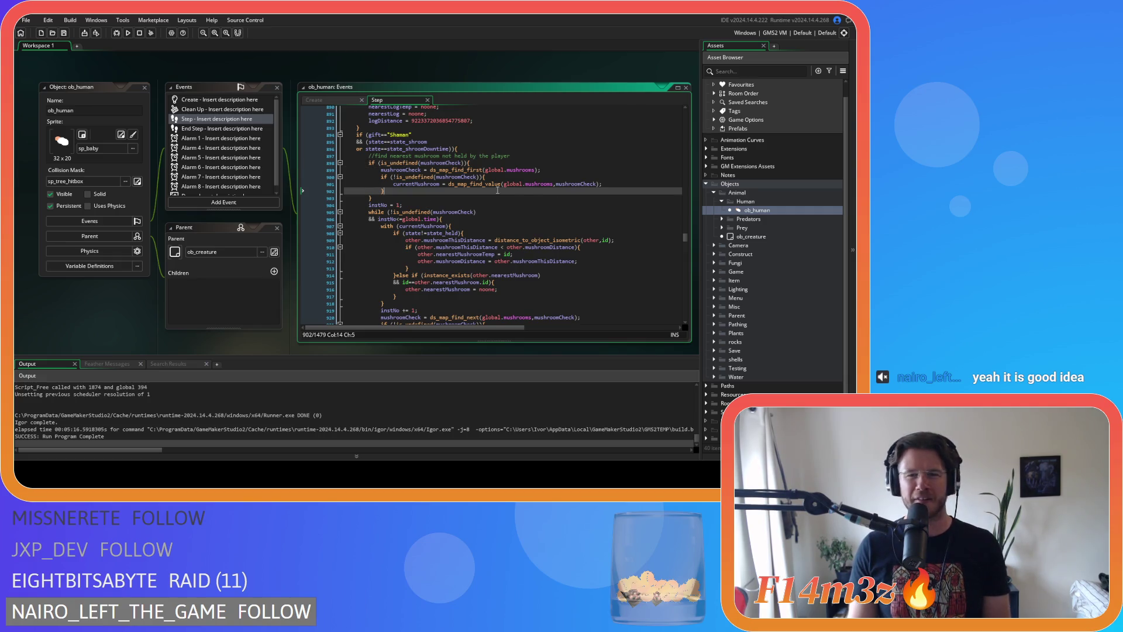
key("Up")
key("Up")
key("Up")
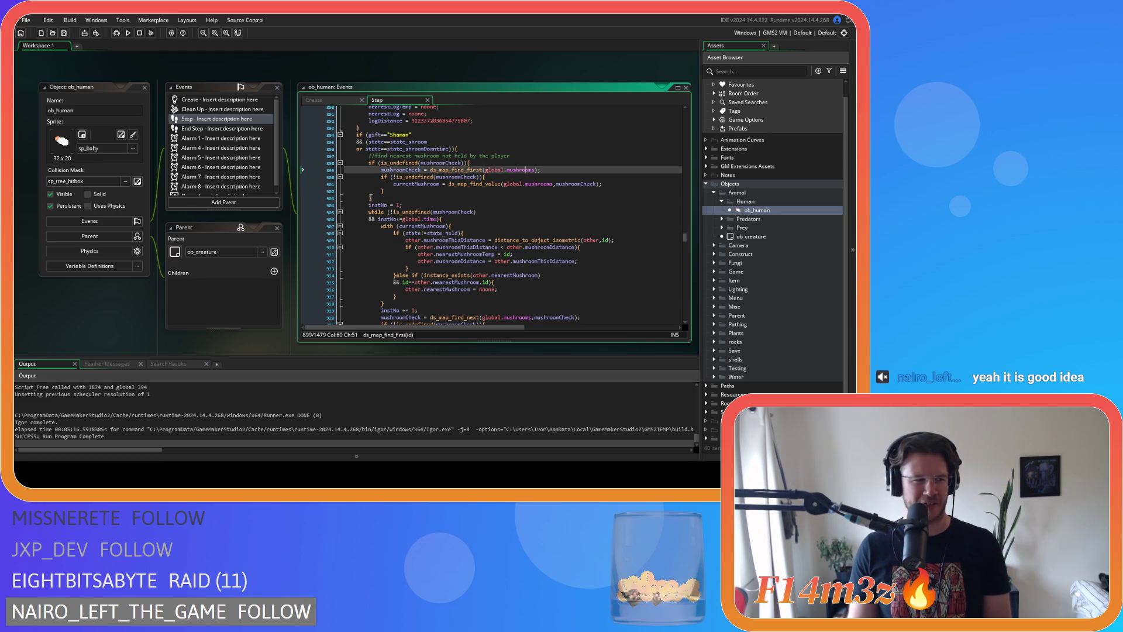
left_click(487, 190)
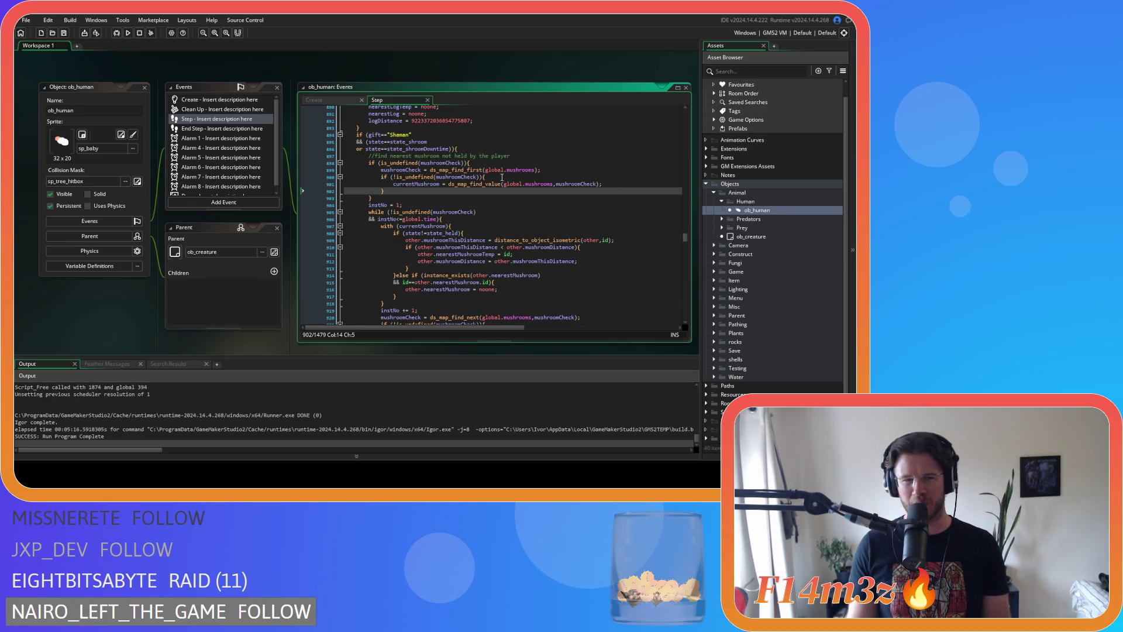
mouse_move(495, 181)
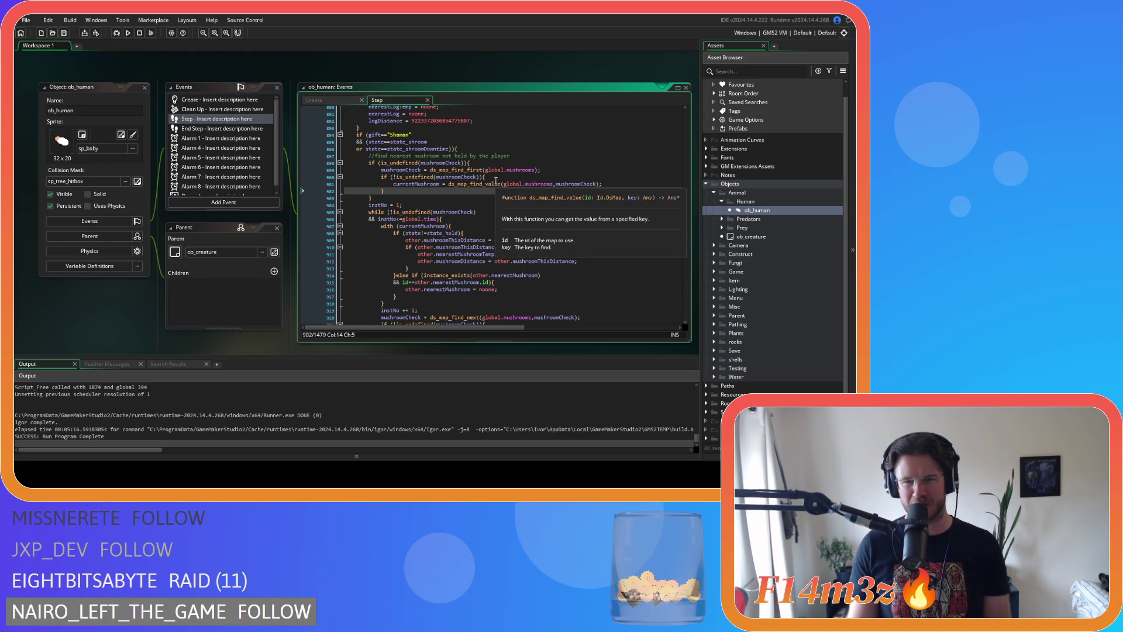
left_click(535, 184)
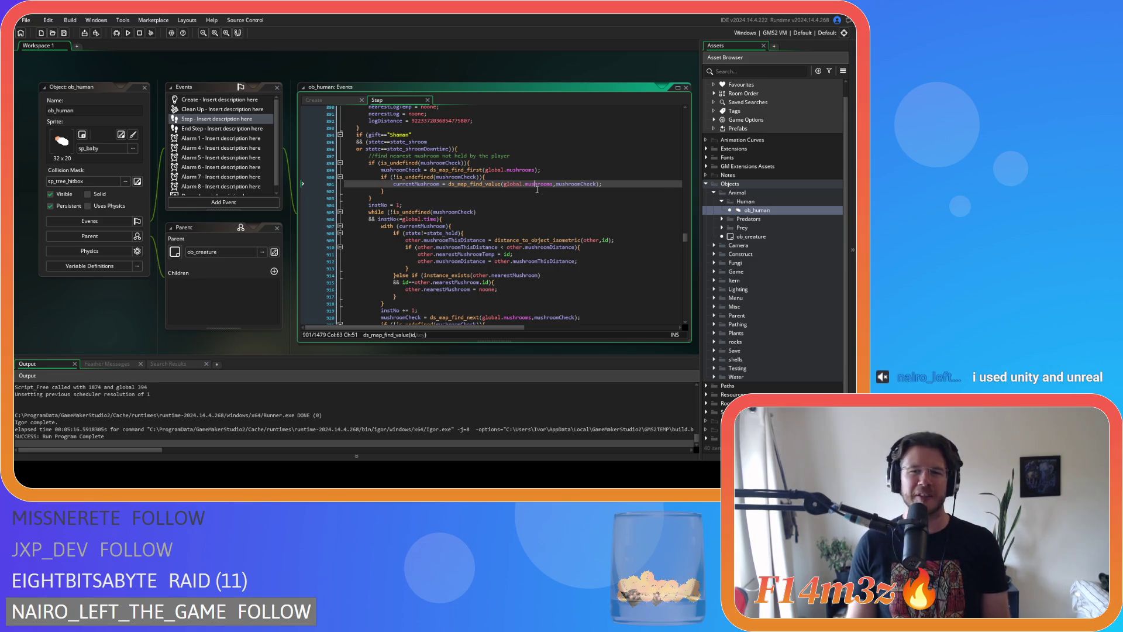
left_click(460, 197)
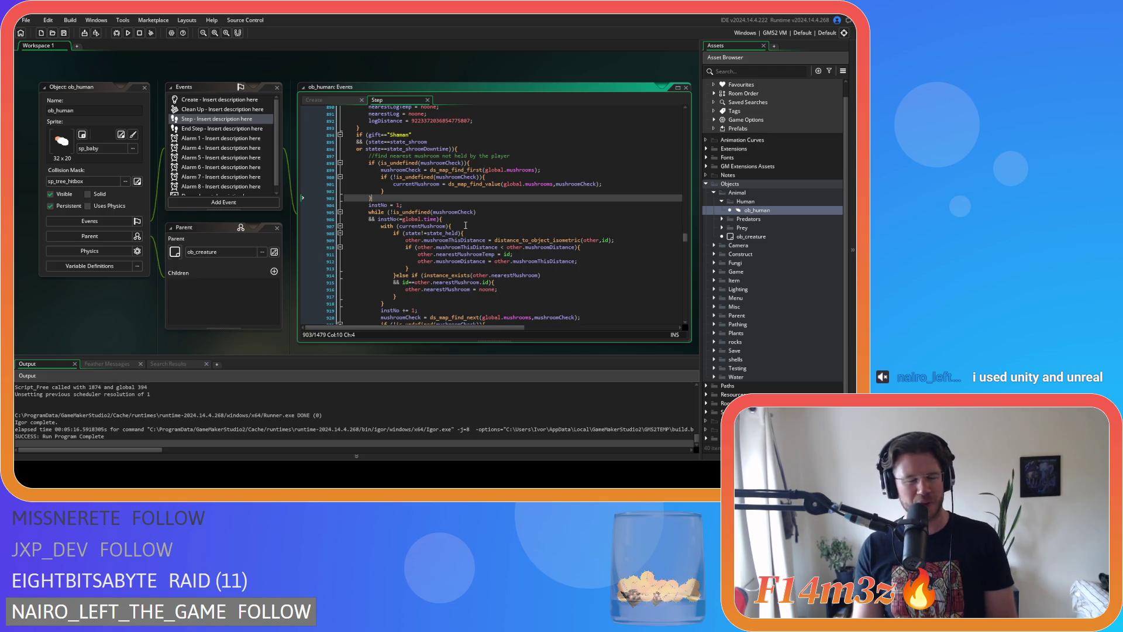
scroll(452, 218, "up", 12)
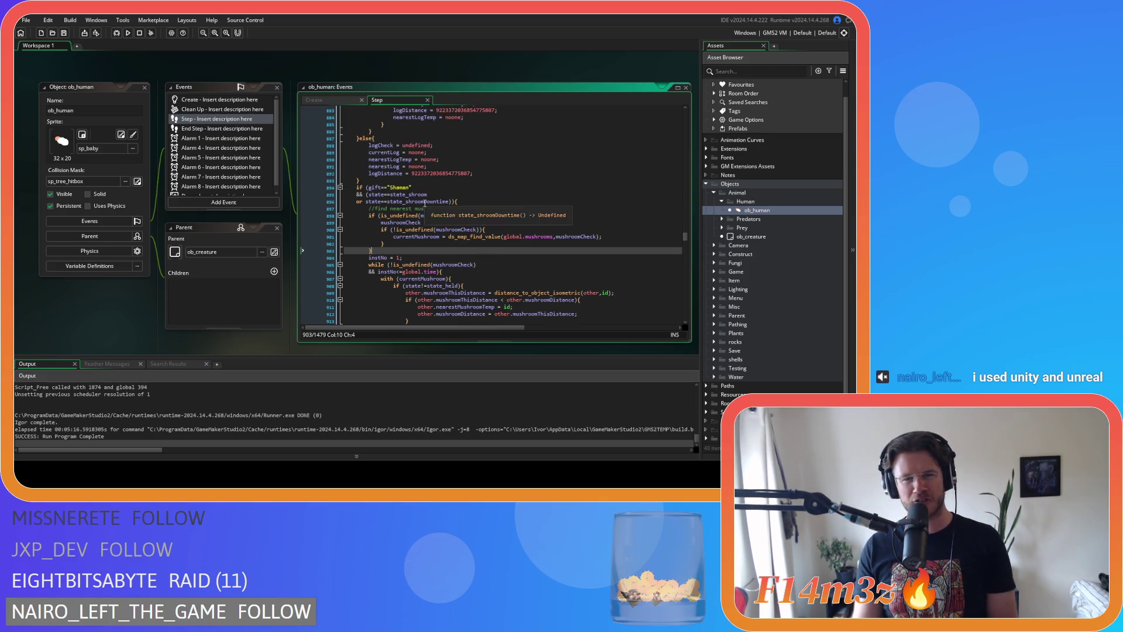
scroll(470, 279, "up", 11)
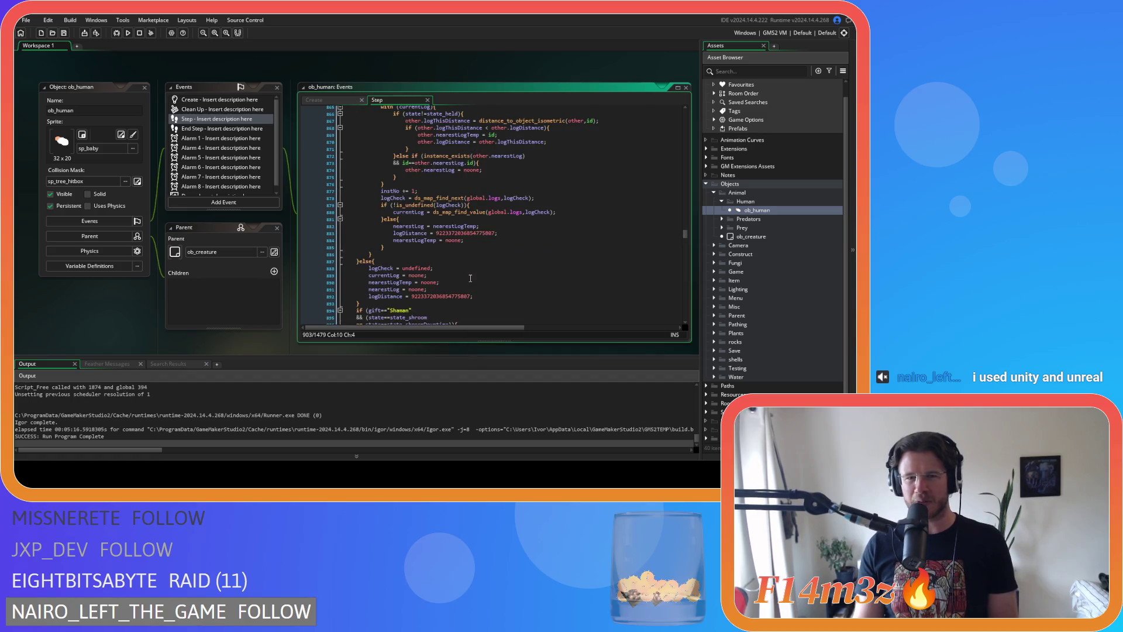
scroll(472, 269, "down", 13)
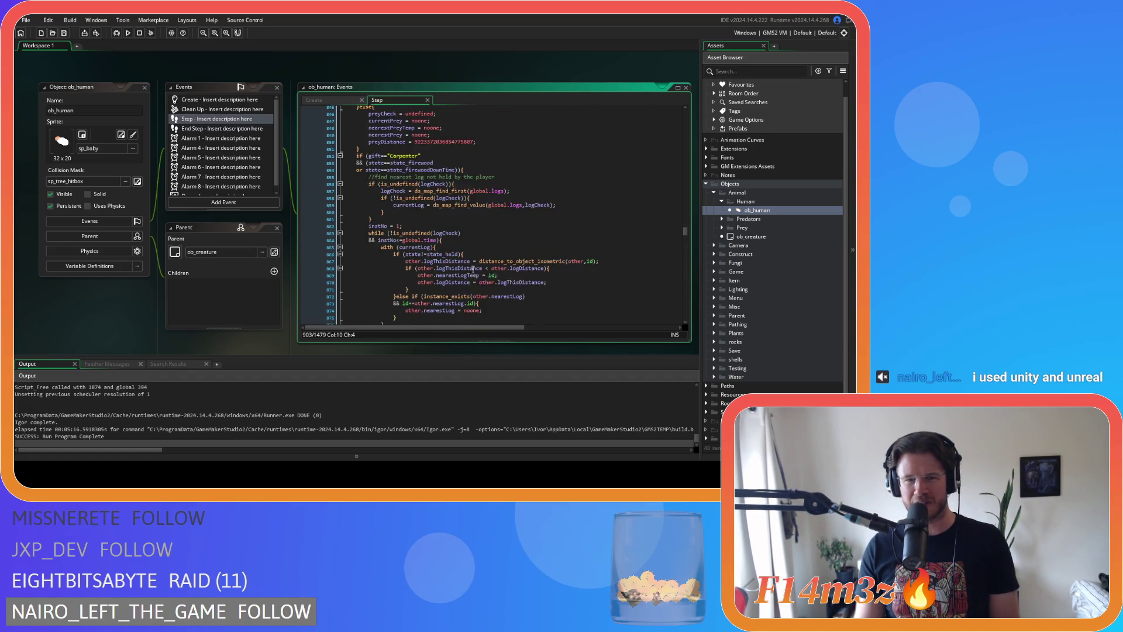
scroll(472, 269, "up", 7)
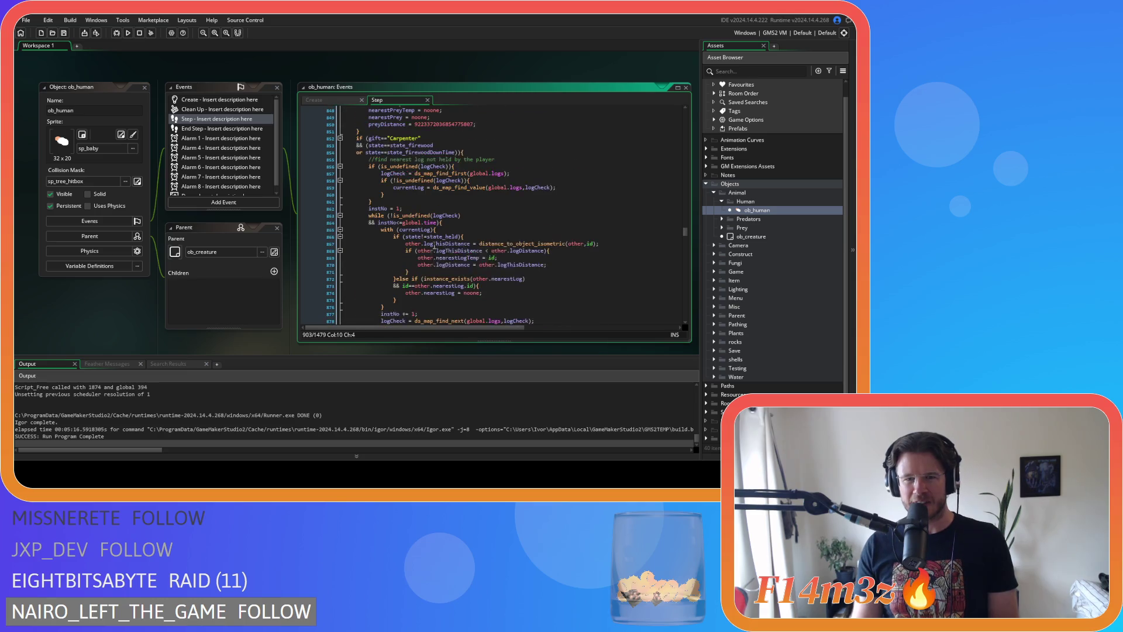
scroll(476, 262, "down", 1)
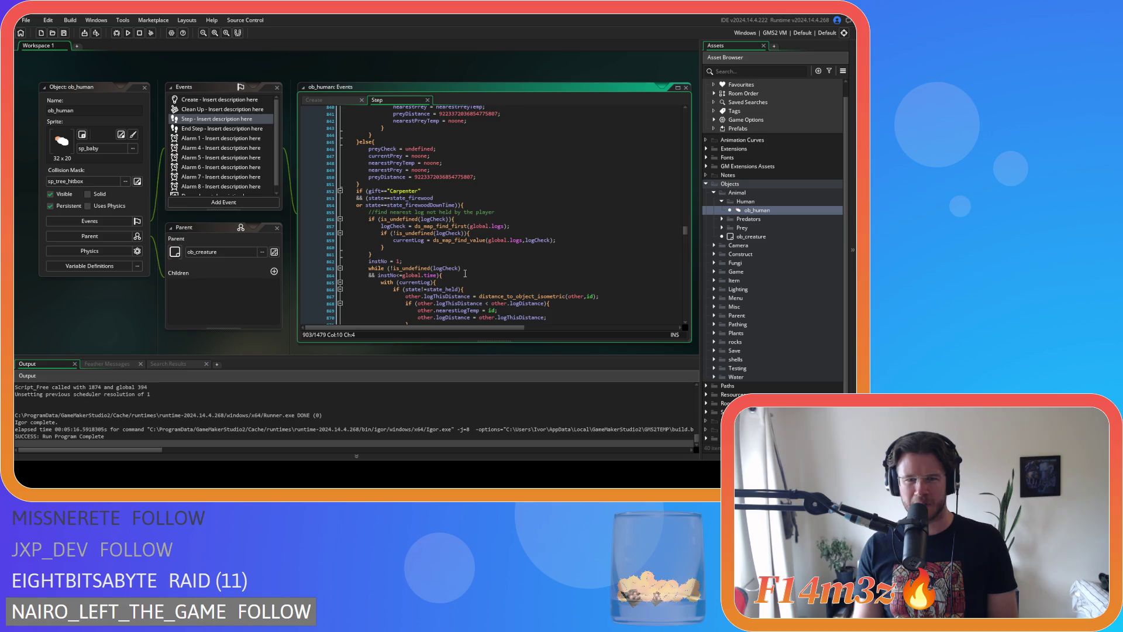
scroll(465, 275, "down", 3)
scroll(468, 275, "down", 7)
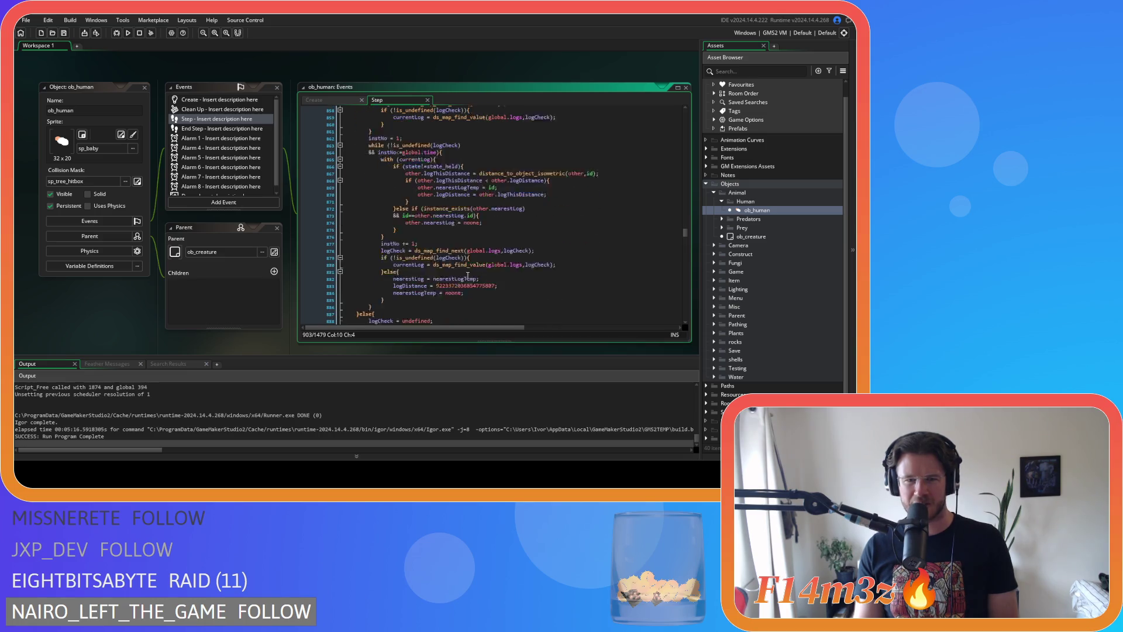
scroll(468, 275, "up", 10)
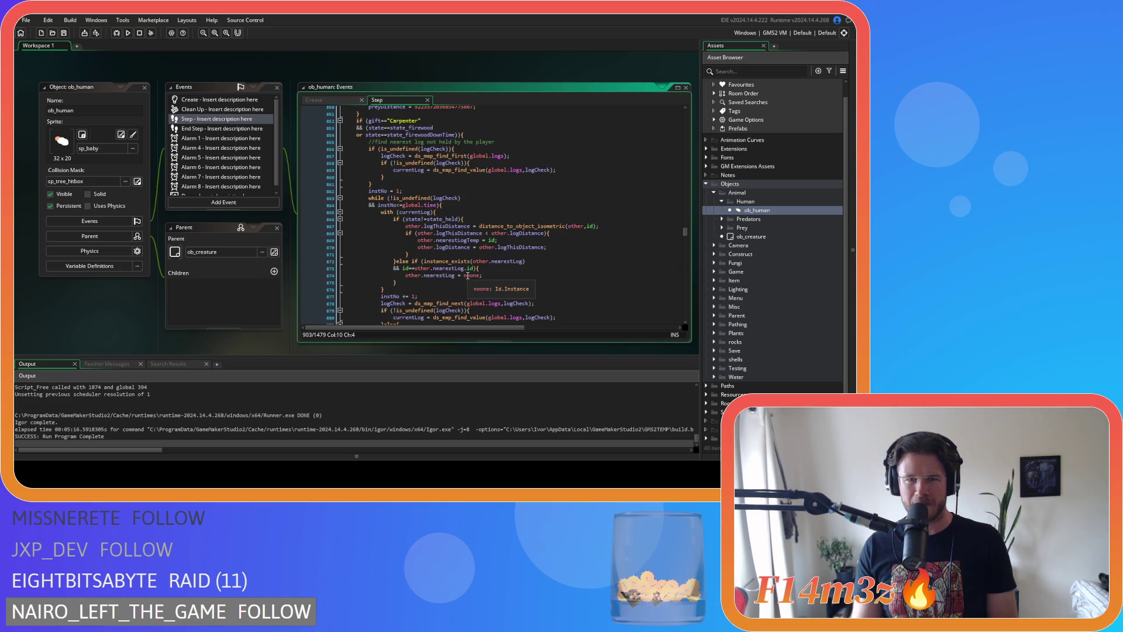
scroll(468, 275, "down", 3)
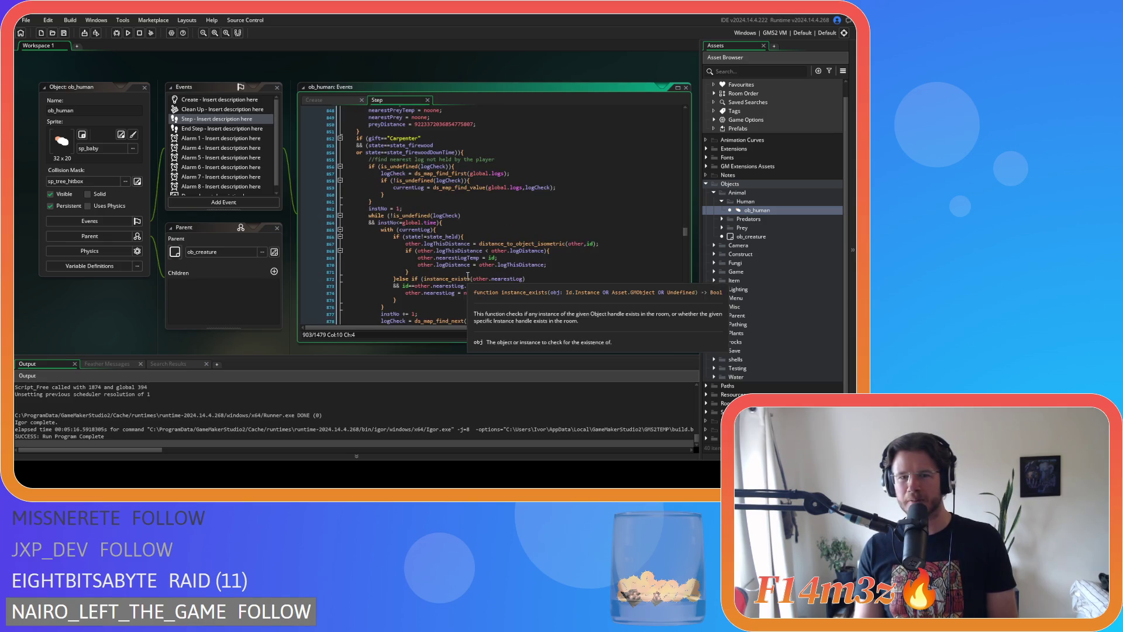
scroll(468, 275, "down", 10)
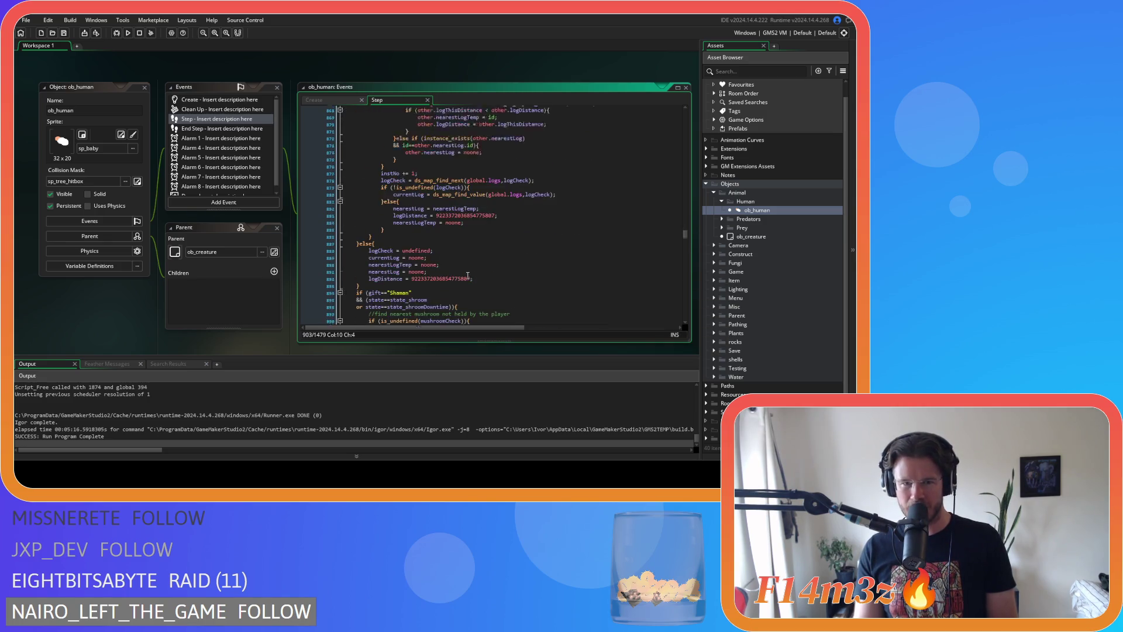
scroll(468, 275, "down", 3)
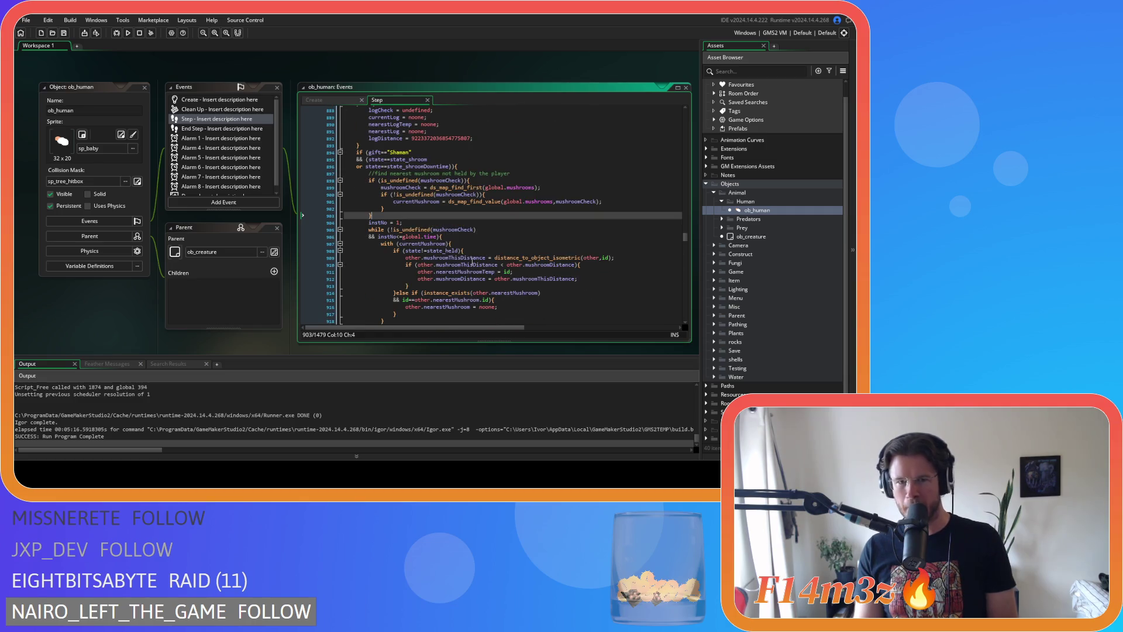
scroll(475, 239, "down", 8)
scroll(475, 240, "down", 6)
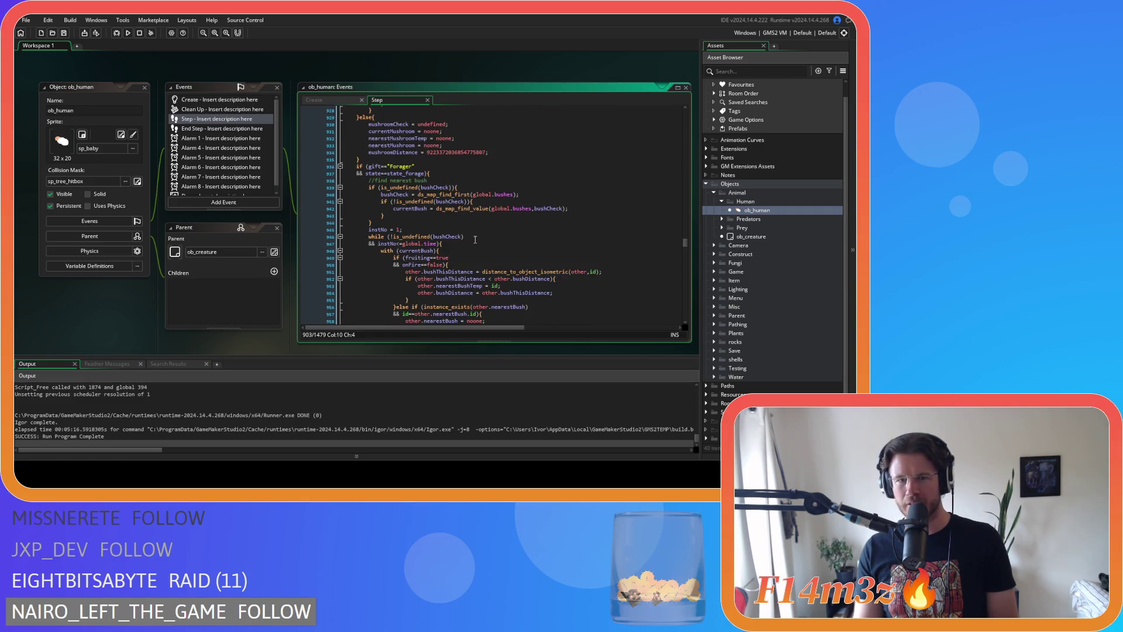
left_click(482, 209)
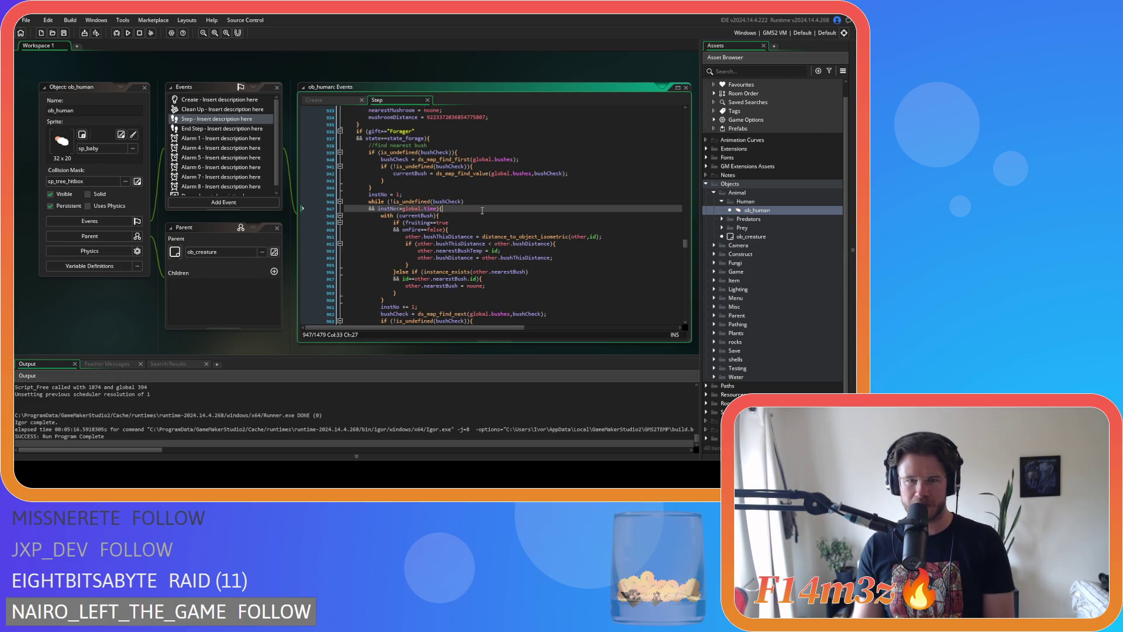
scroll(482, 210, "down", 4)
scroll(482, 210, "down", 7)
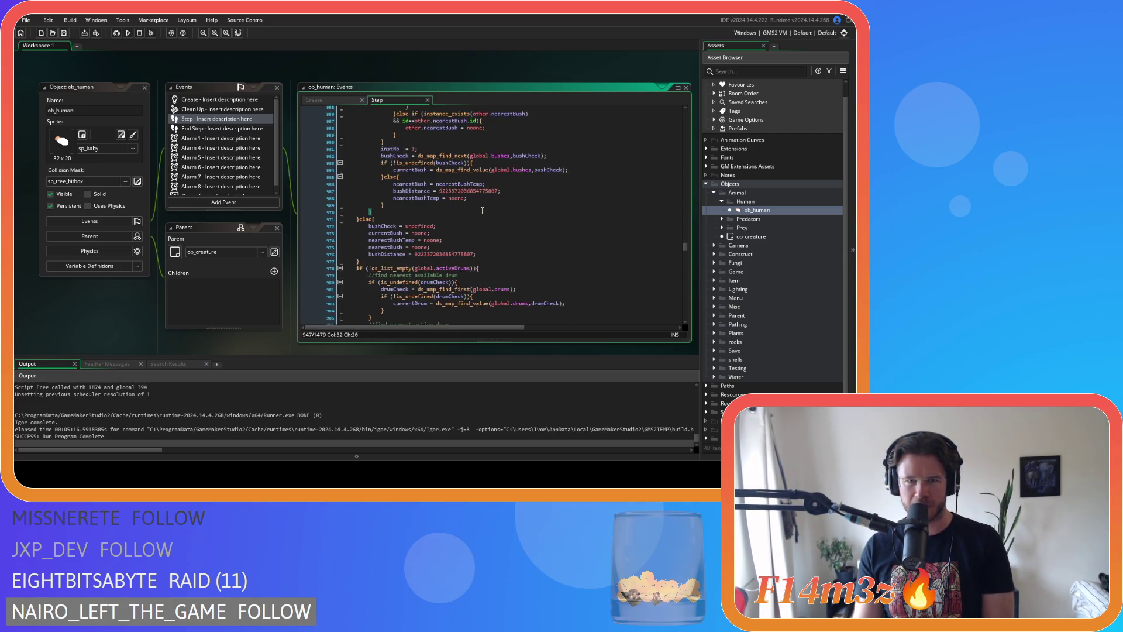
scroll(482, 211, "down", 4)
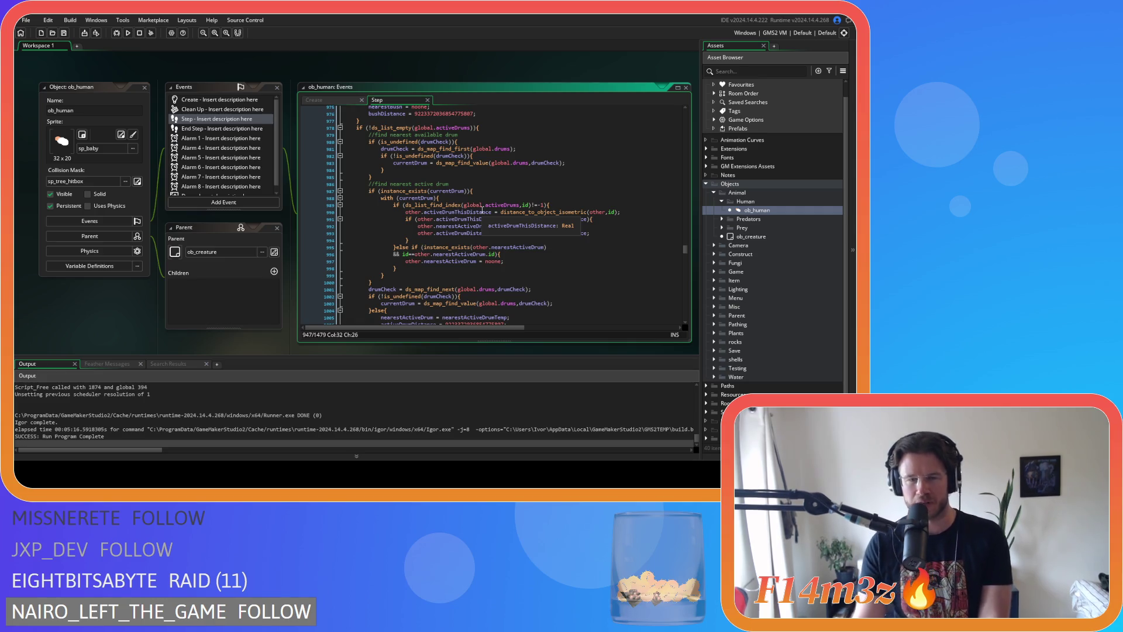
scroll(541, 222, "up", 15)
scroll(541, 222, "up", 20)
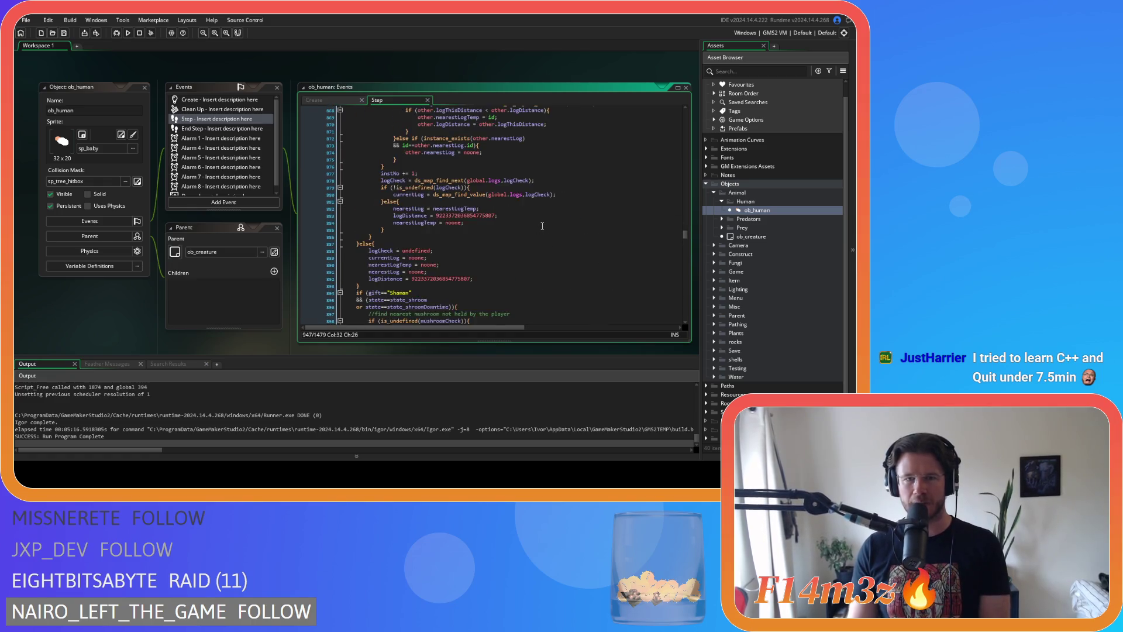
scroll(542, 236, "up", 15)
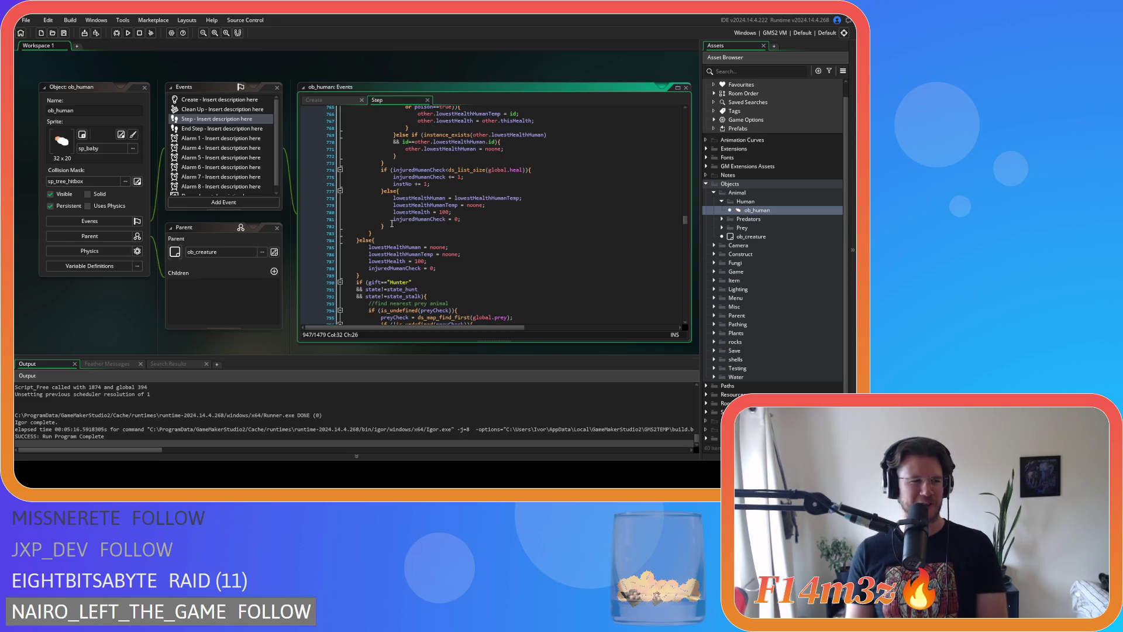
scroll(479, 276, "up", 10)
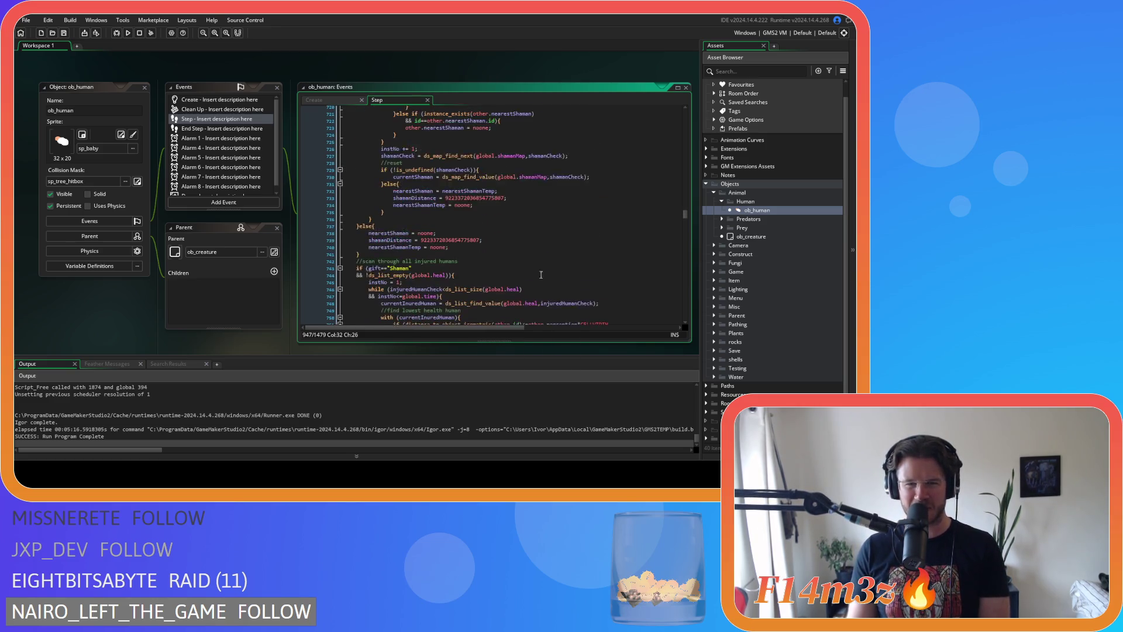
scroll(478, 276, "up", 10)
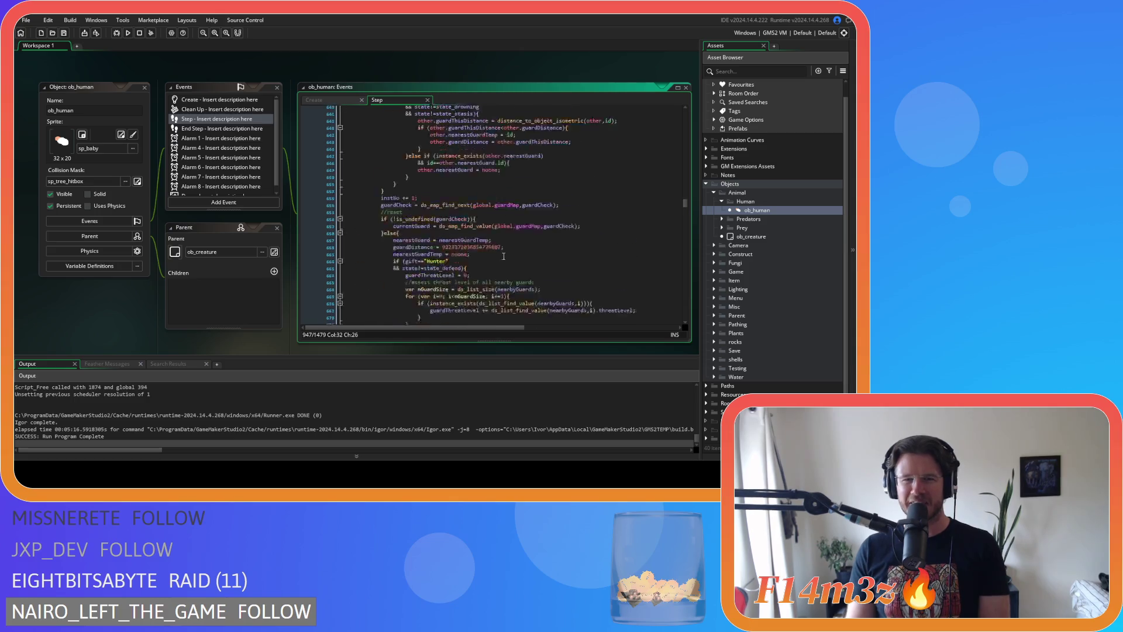
scroll(457, 221, "up", 9)
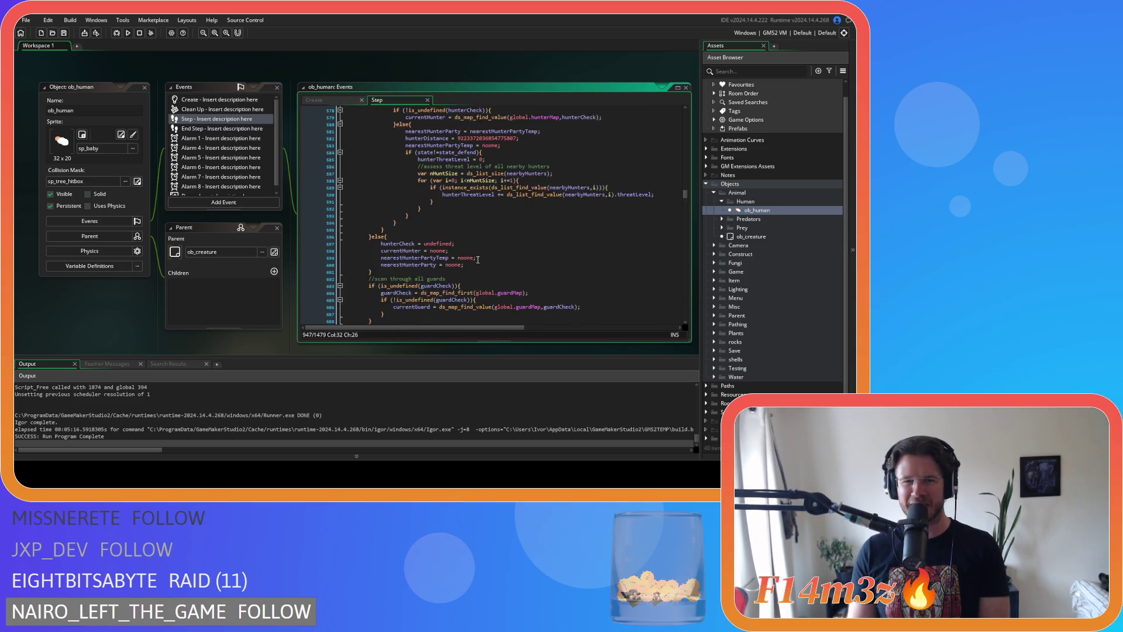
scroll(479, 260, "up", 7)
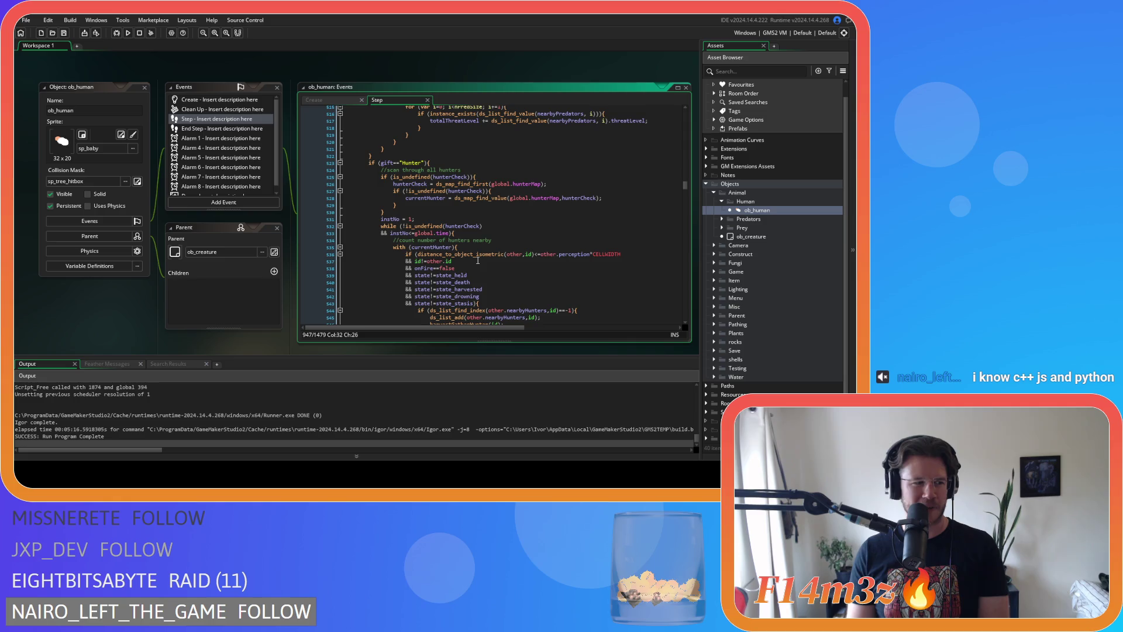
scroll(478, 261, "up", 7)
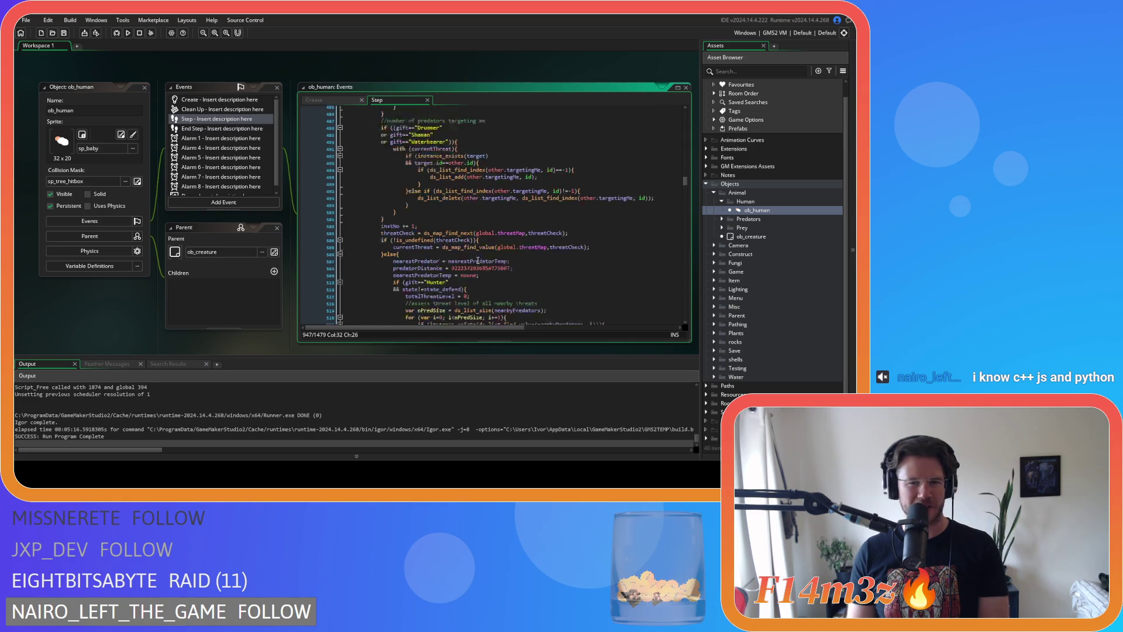
scroll(482, 197, "up", 9)
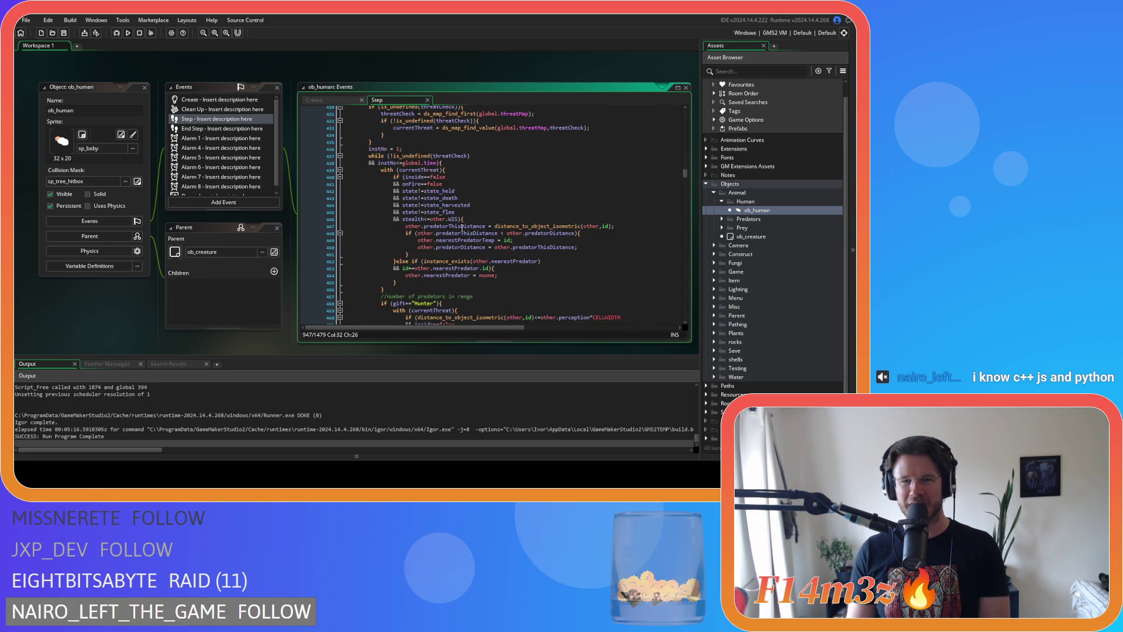
scroll(450, 243, "down", 5)
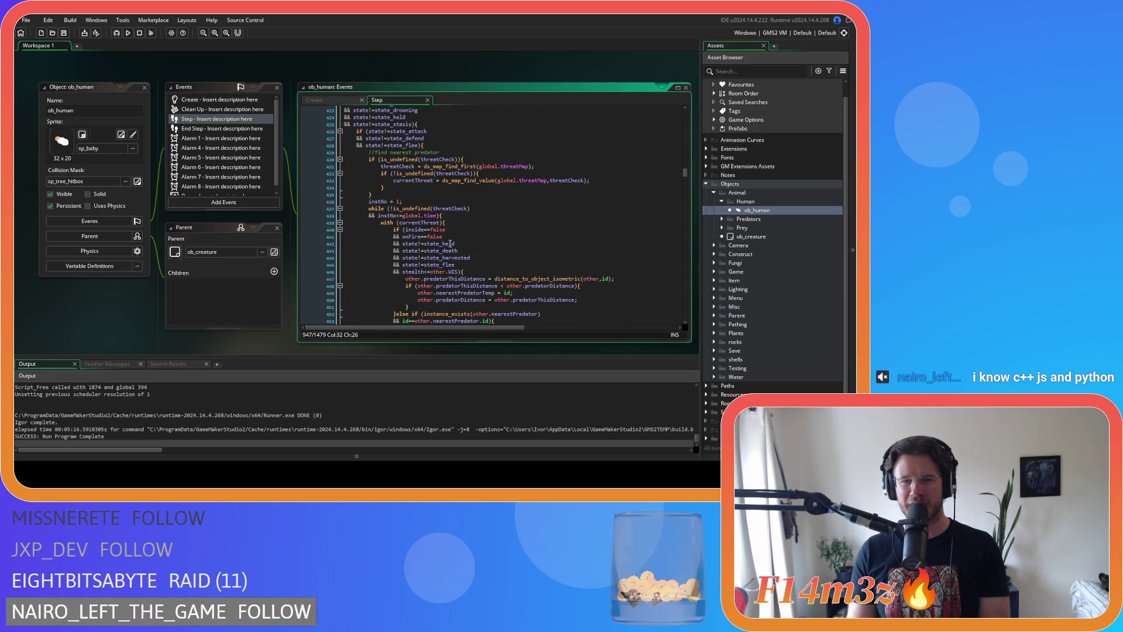
left_click(450, 243)
scroll(484, 256, "down", 3)
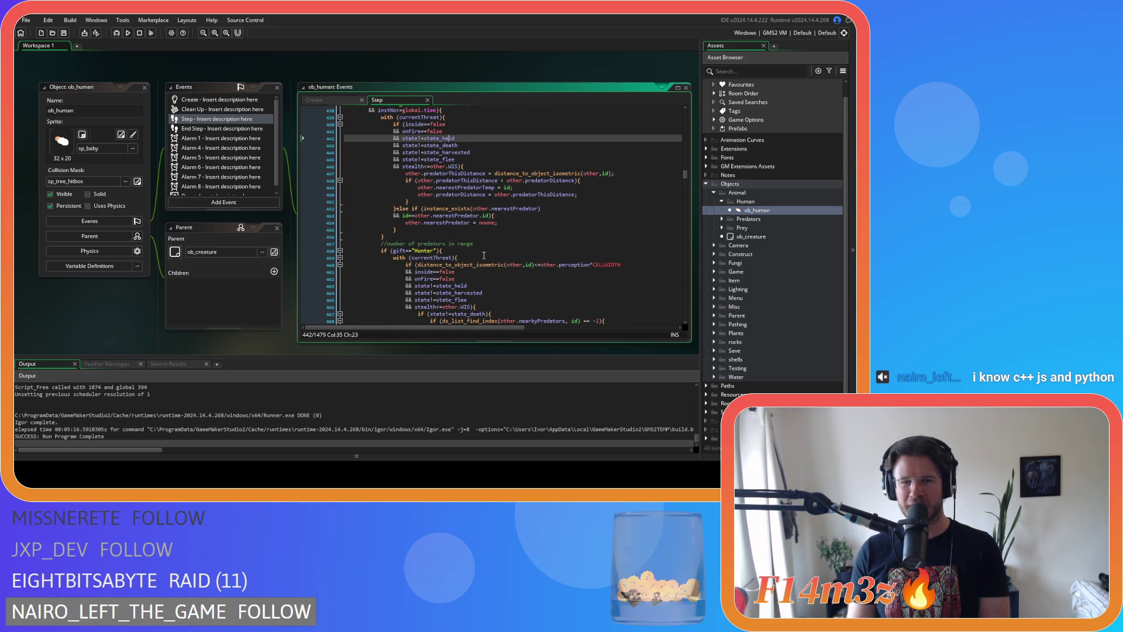
scroll(483, 255, "up", 1)
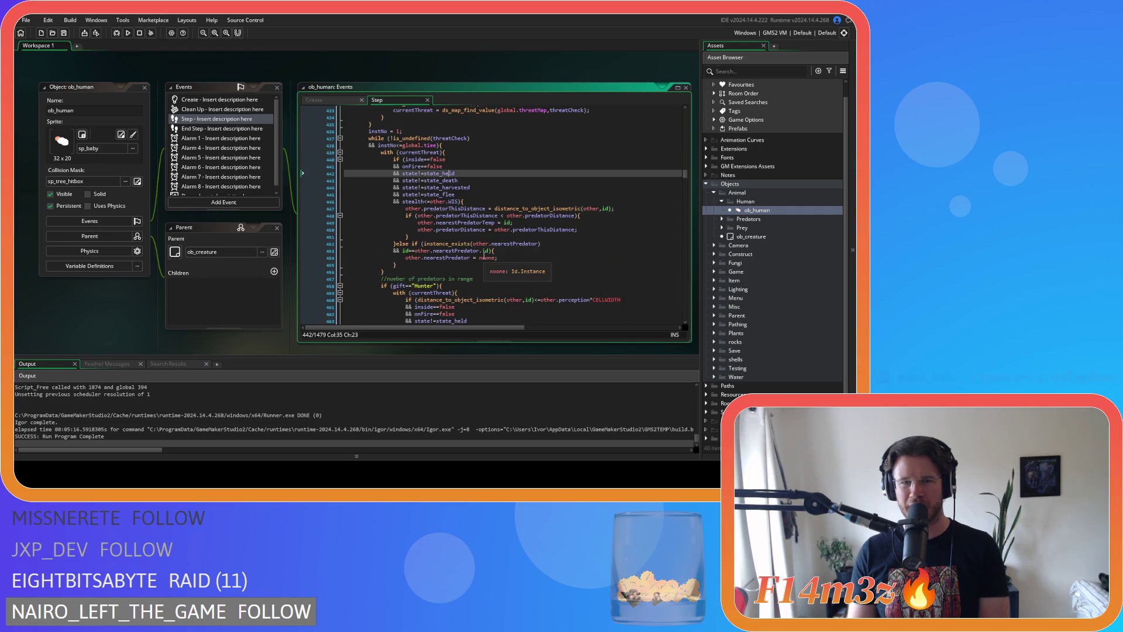
scroll(483, 256, "up", 2)
scroll(484, 255, "down", 2)
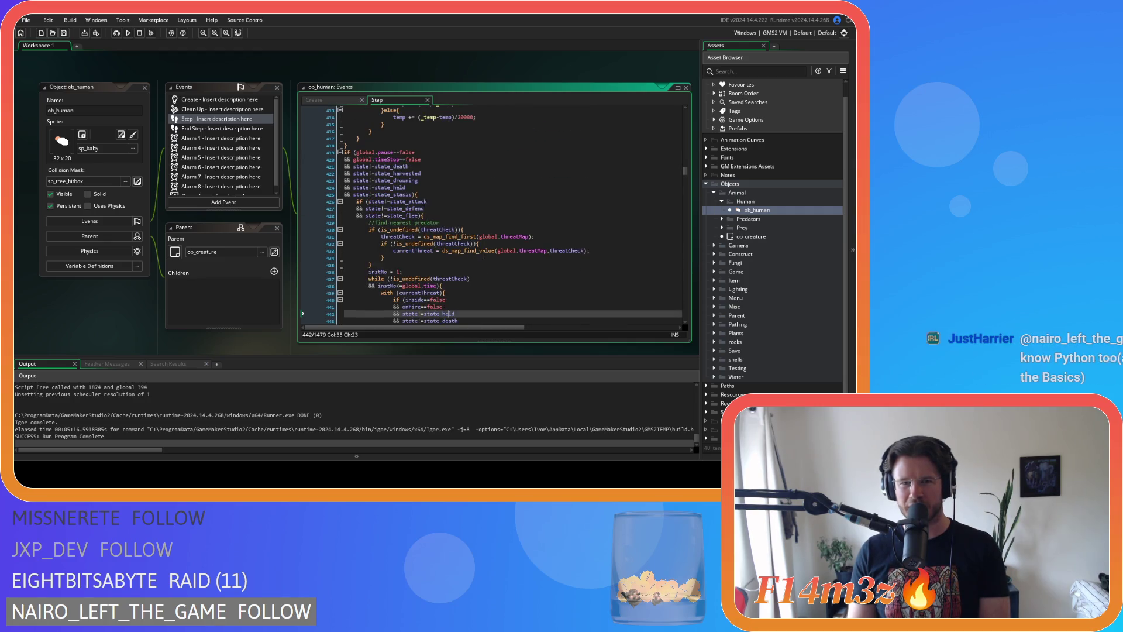
scroll(484, 256, "down", 3)
scroll(484, 256, "down", 15)
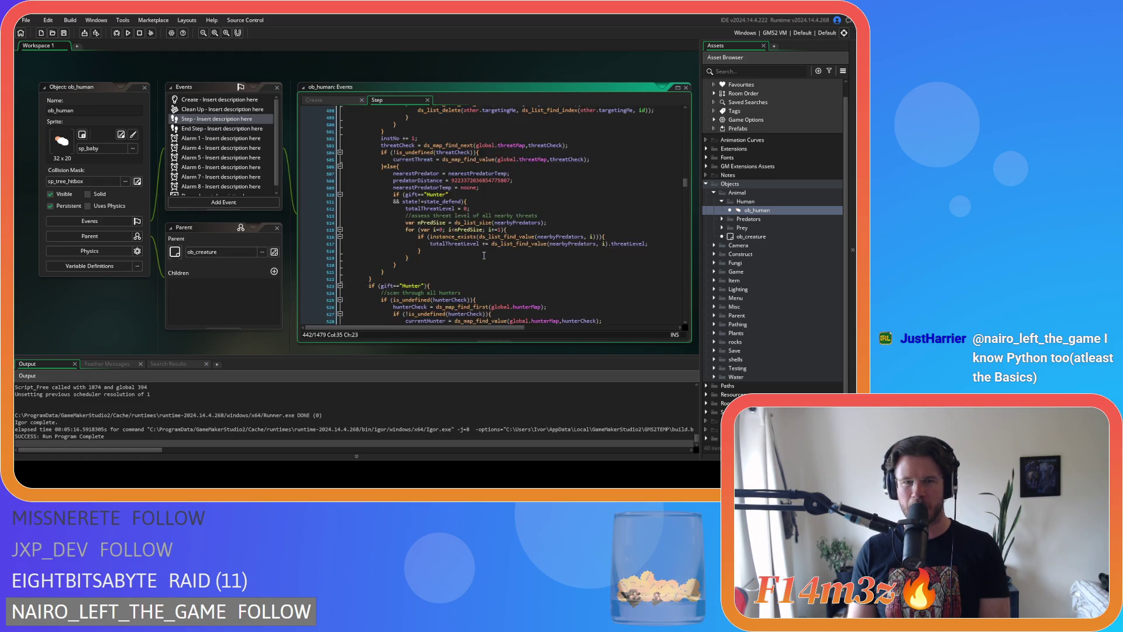
scroll(484, 255, "down", 16)
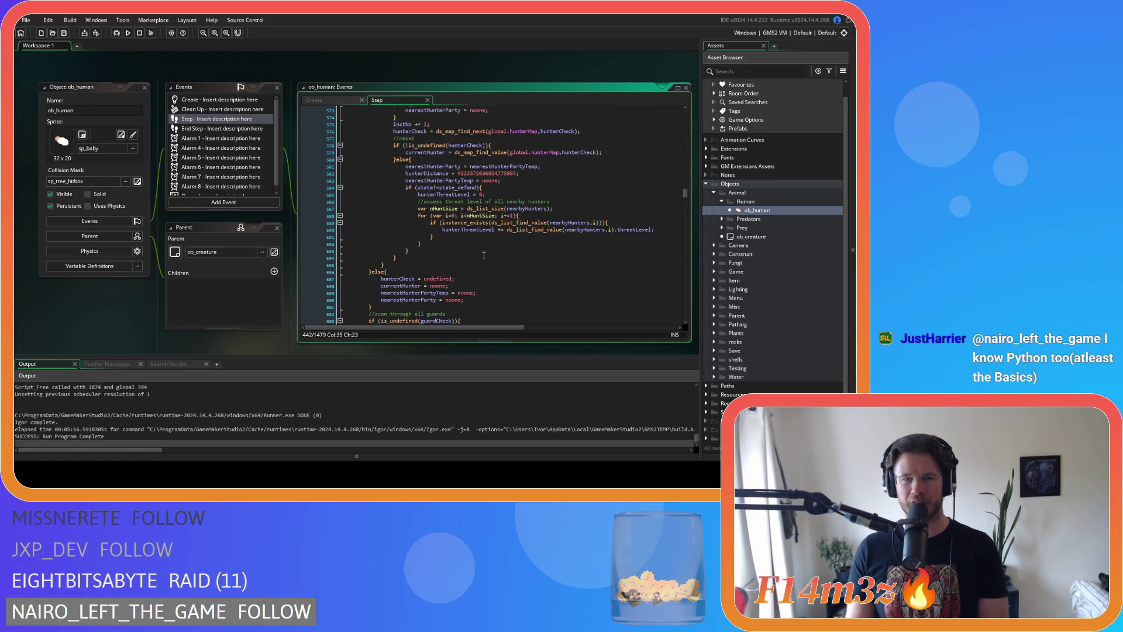
scroll(484, 256, "down", 13)
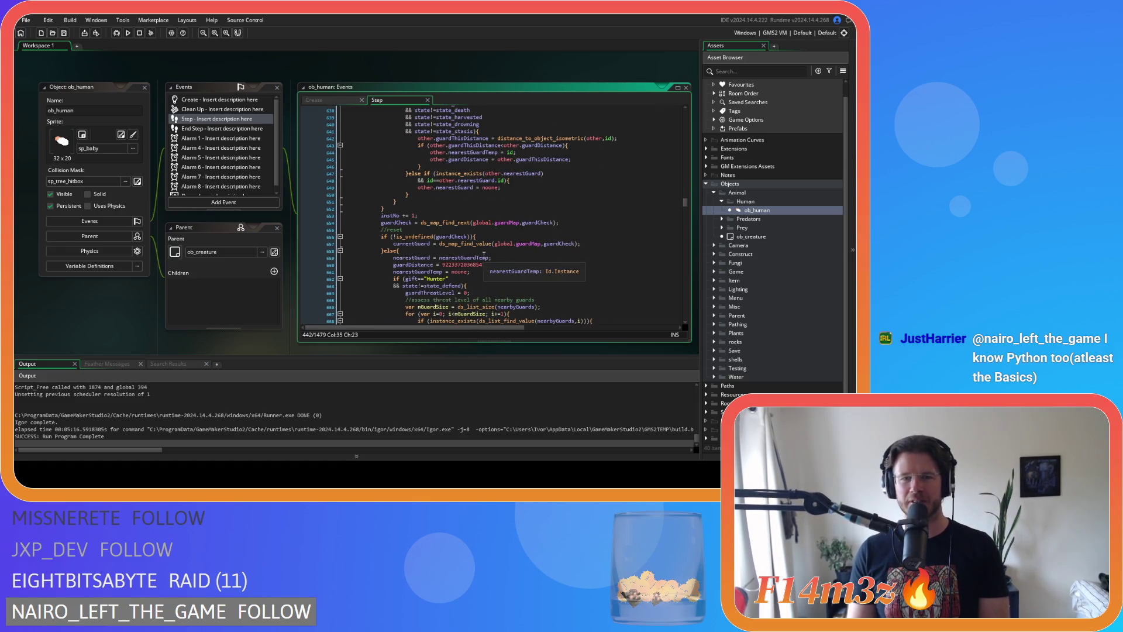
scroll(484, 255, "down", 14)
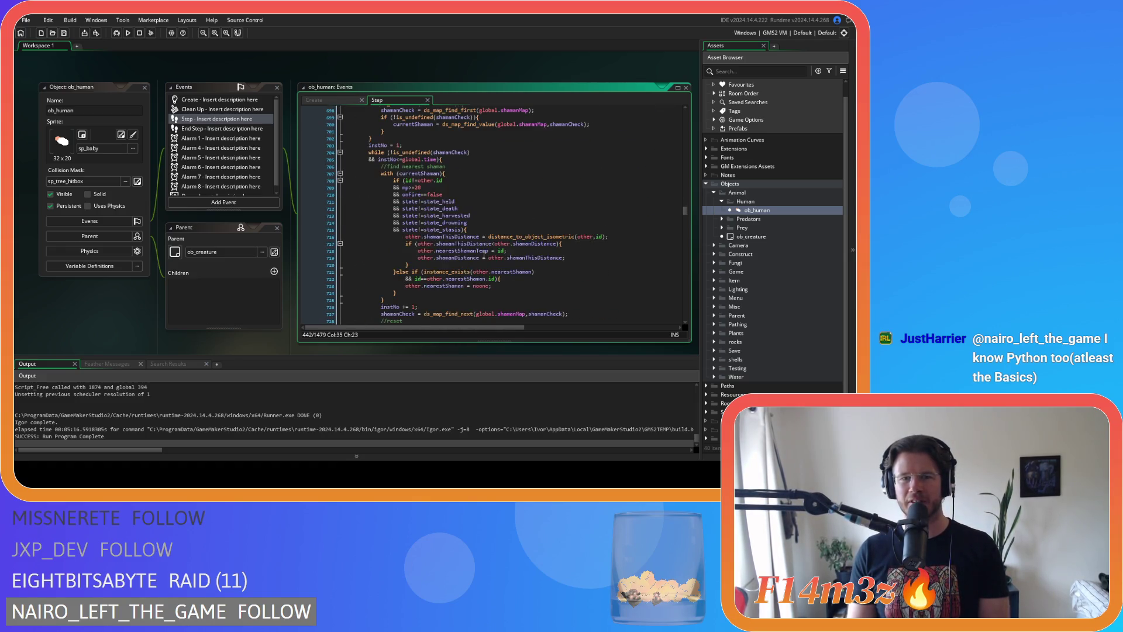
scroll(483, 255, "down", 6)
scroll(484, 255, "up", 6)
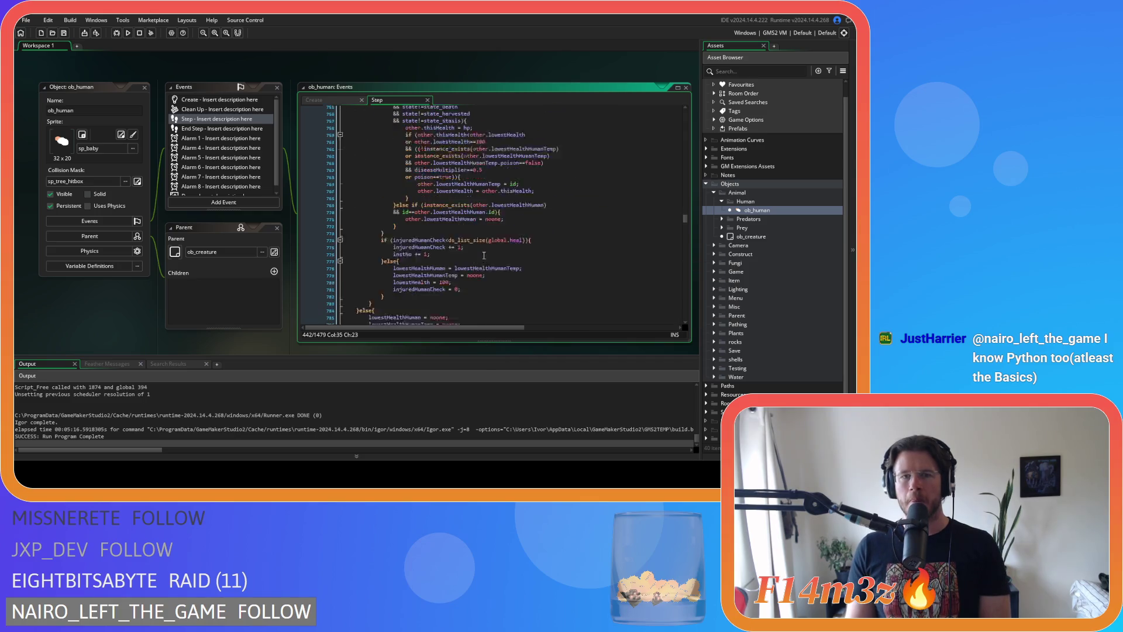
scroll(493, 234, "up", 1)
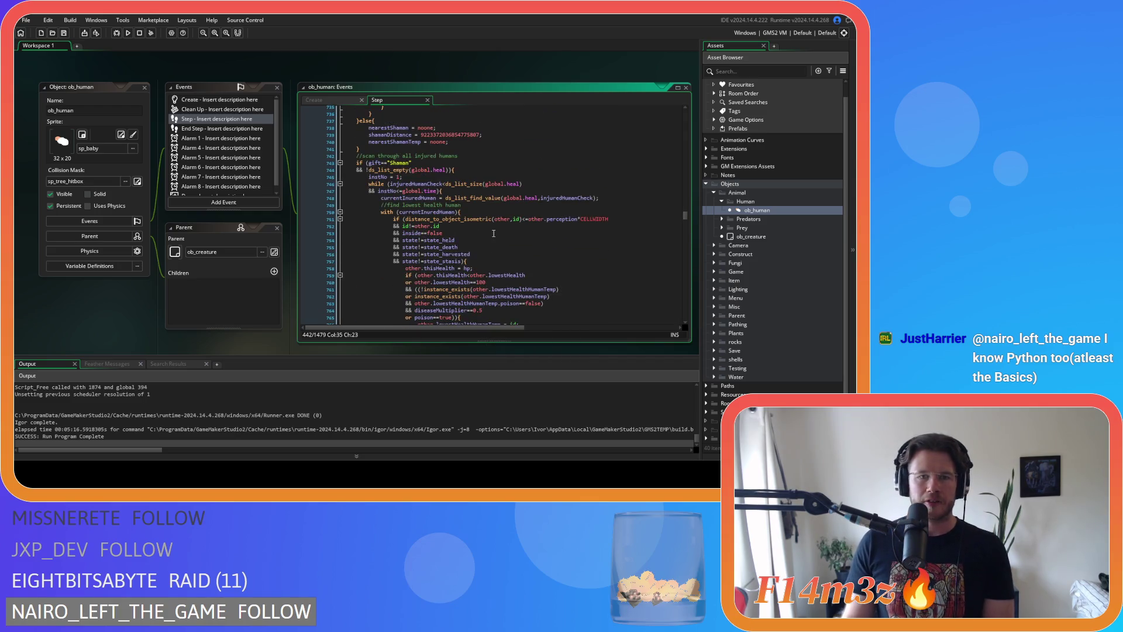
left_click_drag(440, 190, 369, 185)
right_click(391, 183)
left_click(451, 217)
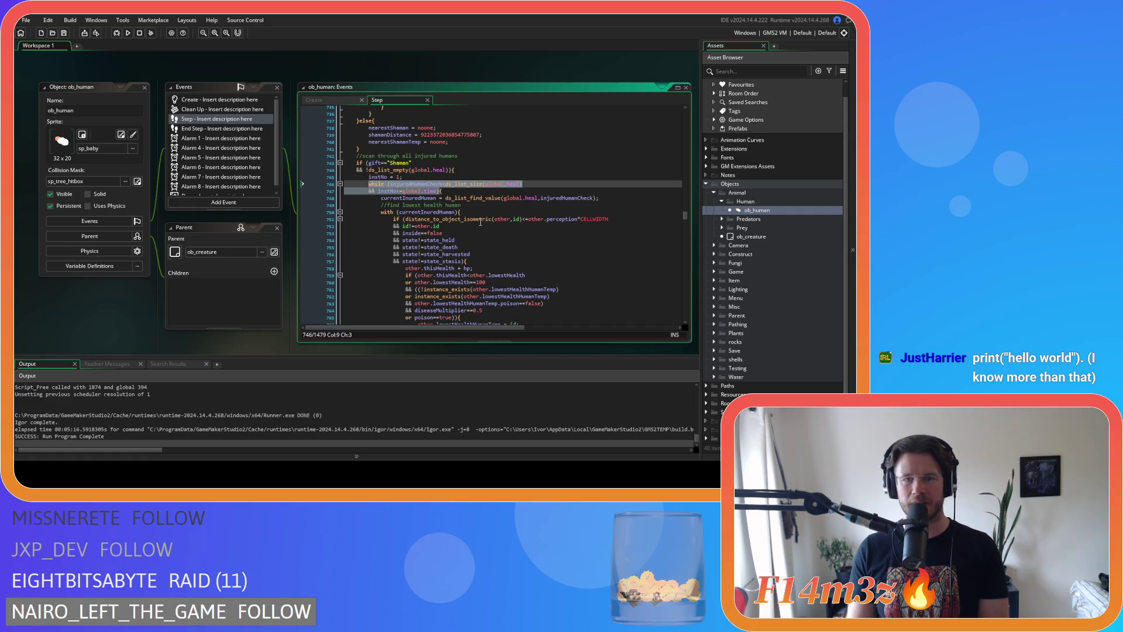
scroll(481, 222, "down", 20)
scroll(481, 213, "down", 20)
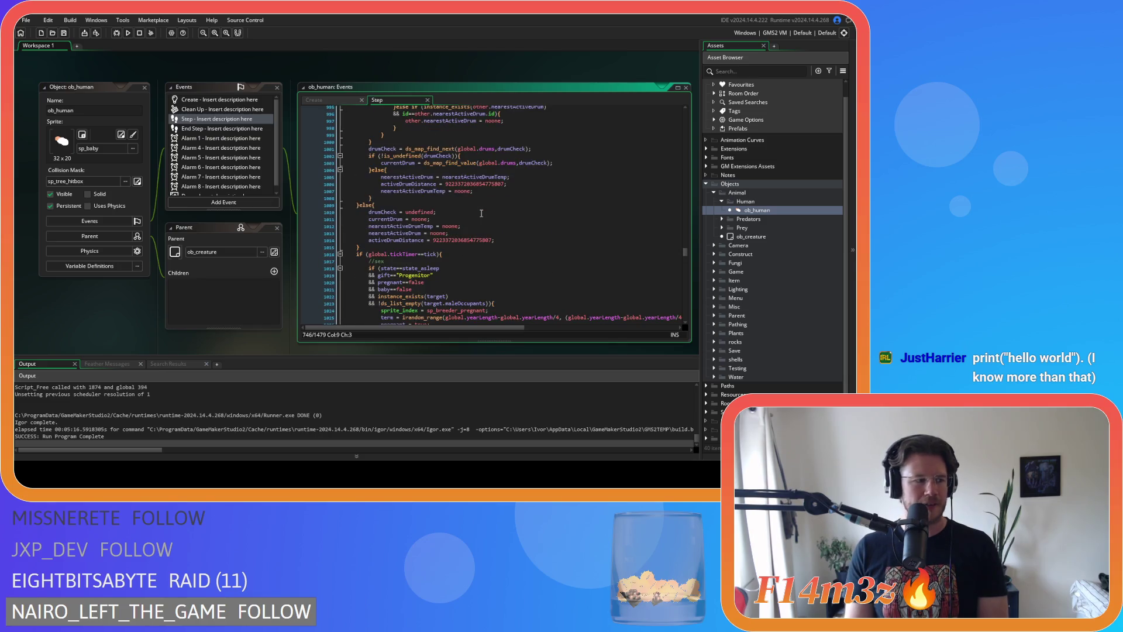
scroll(481, 213, "down", 1)
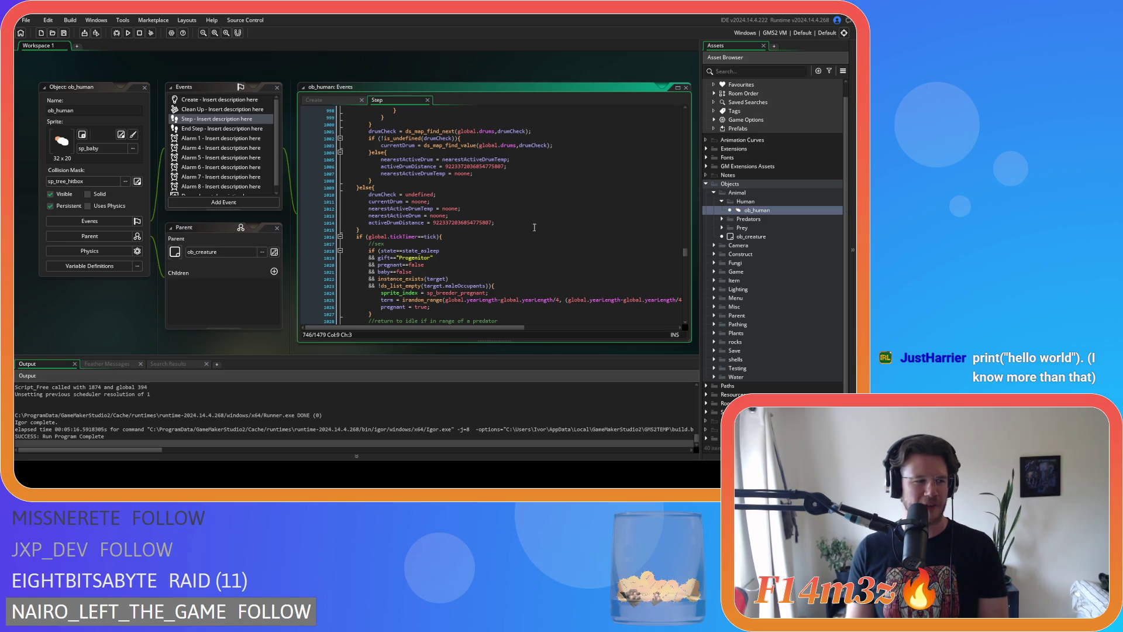
scroll(463, 203, "down", 12)
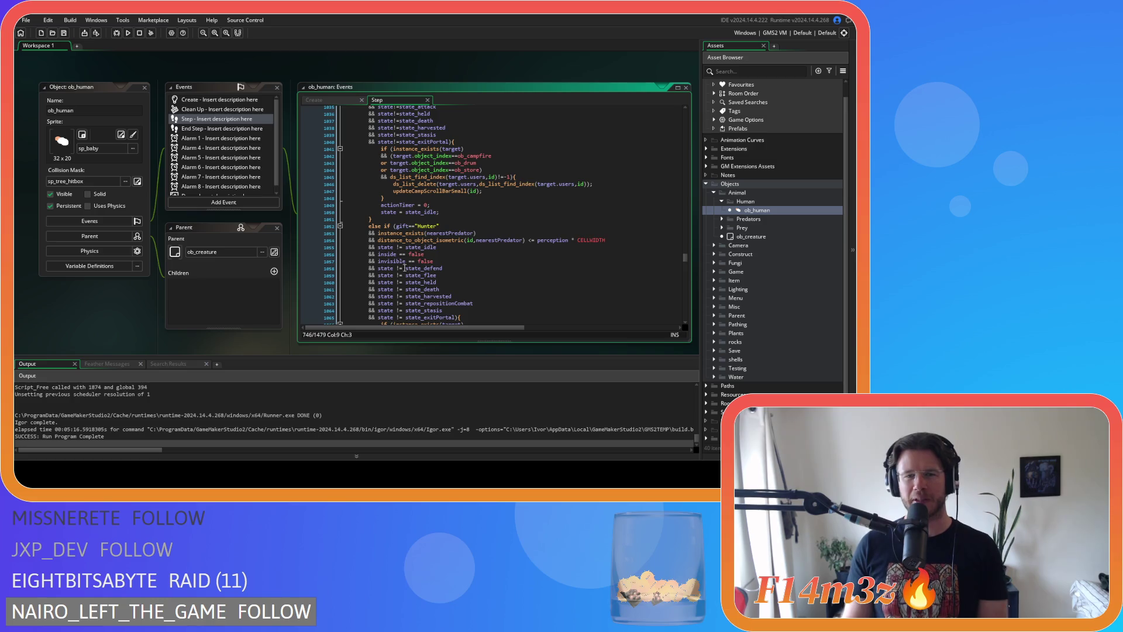
scroll(515, 230, "down", 4)
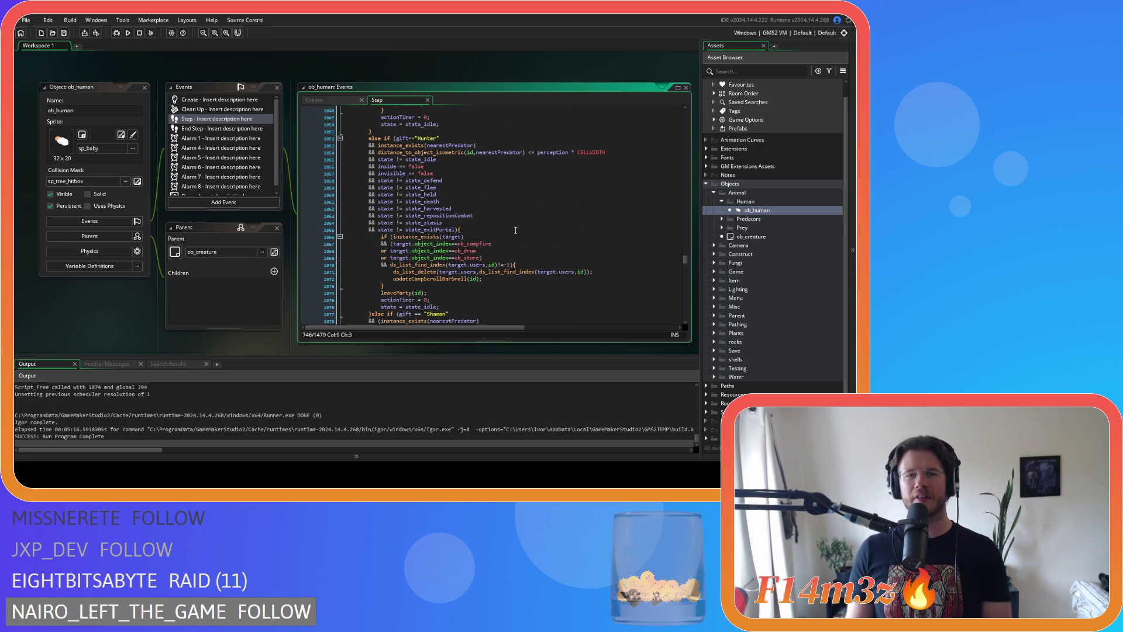
scroll(515, 230, "down", 5)
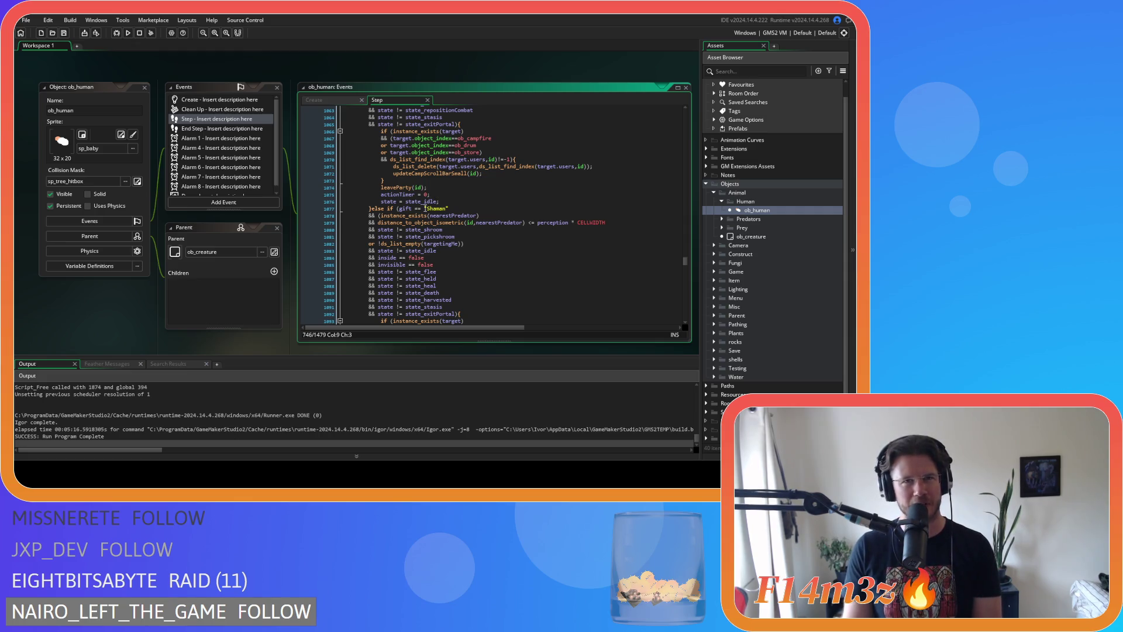
scroll(418, 211, "down", 2)
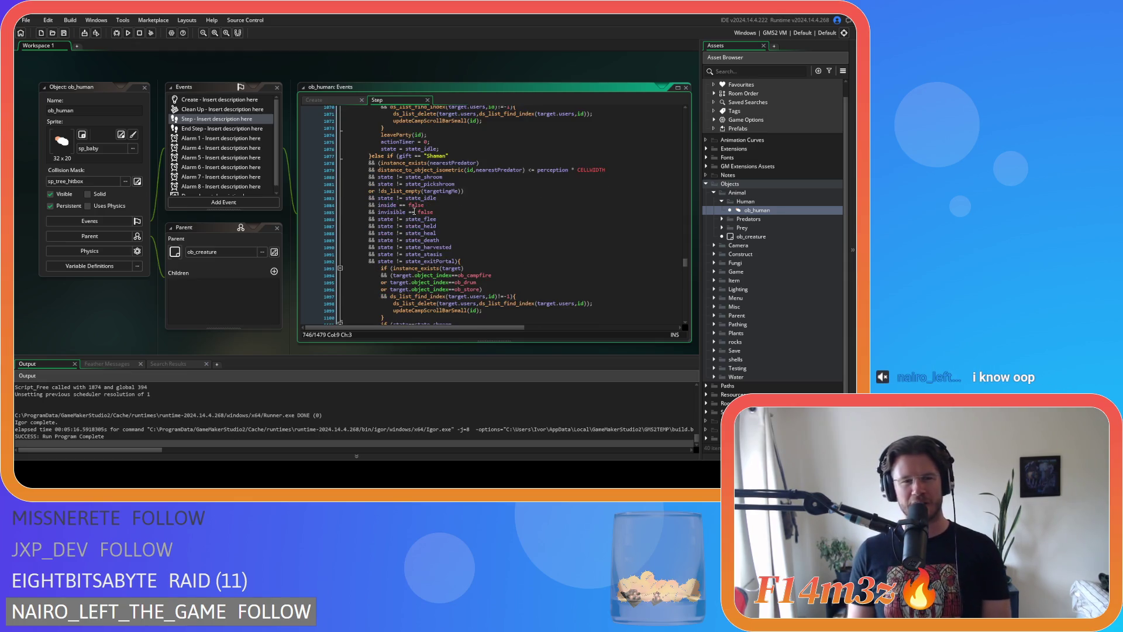
scroll(423, 236, "down", 10)
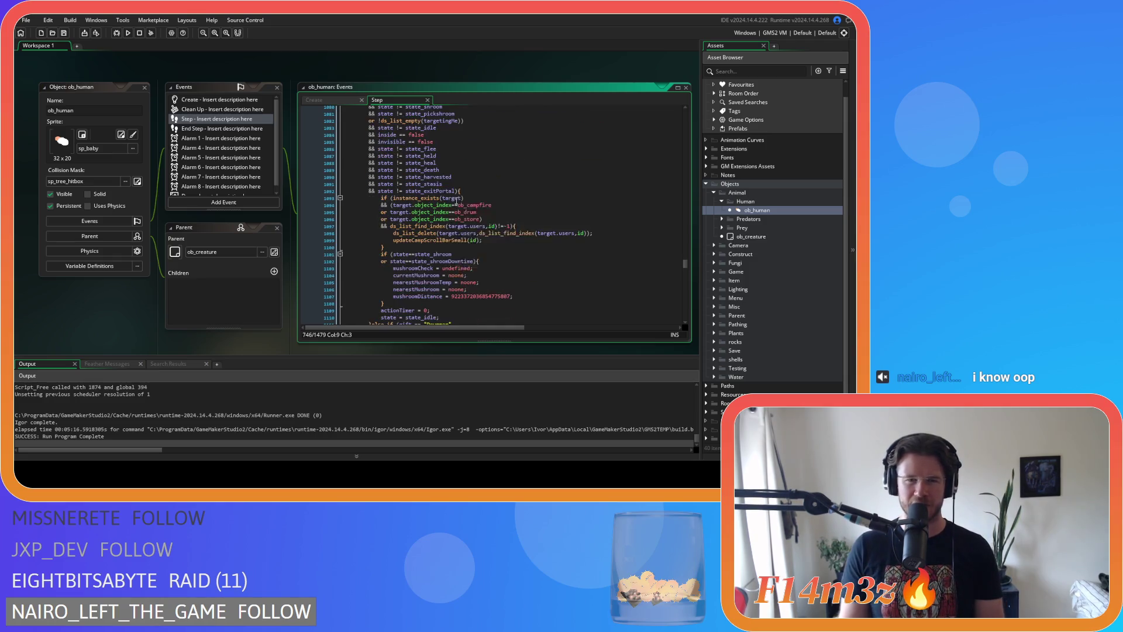
scroll(474, 176, "down", 10)
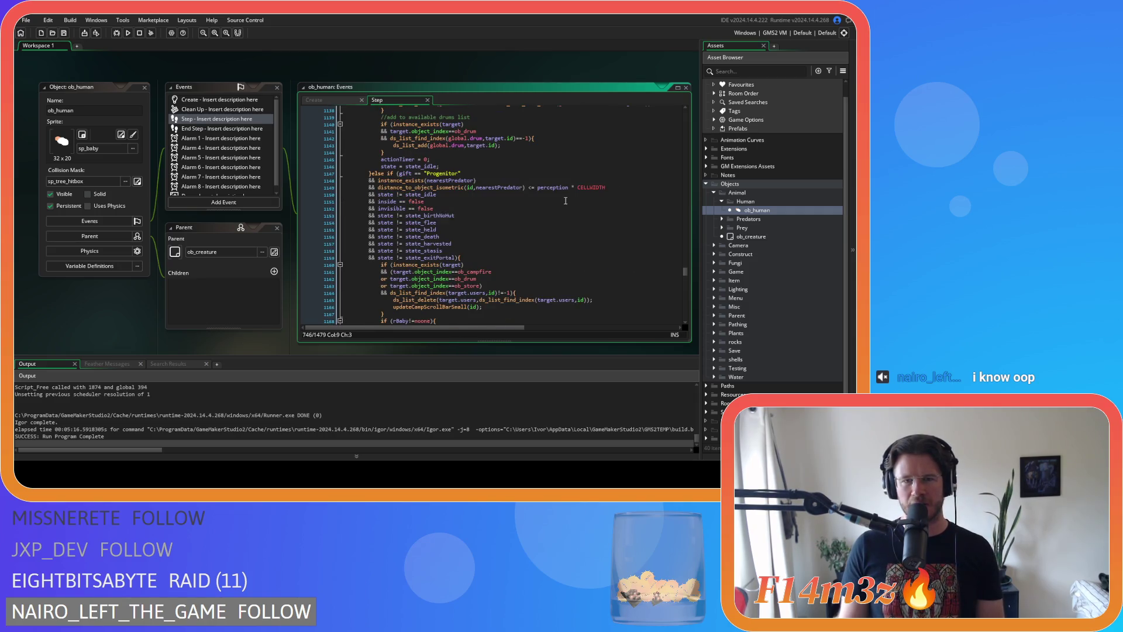
Remove the spaces around <= and * in line 1149's distance check, then save
left_click(523, 188)
key("BackSpace")
key("Right")
key("Right")
key("Delete")
left_click(562, 188)
key("Delete")
key("Right")
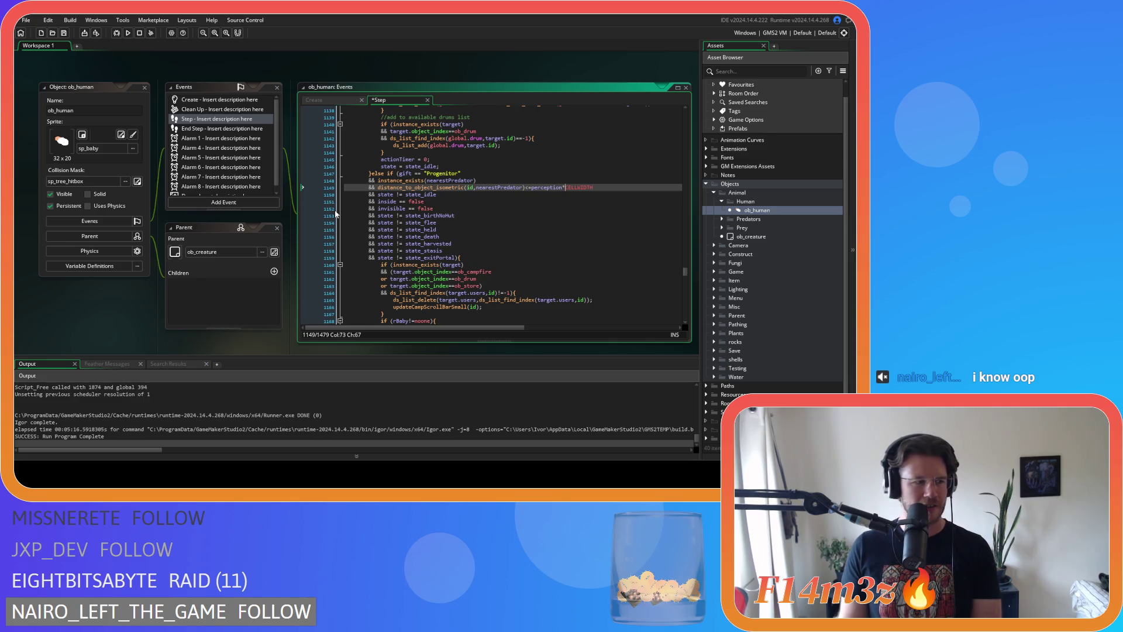
key("ctrl+s")
Compact lines 1150–1152 to state!=state_idle, inside==false and an unspaced invisible check
left_click(492, 202)
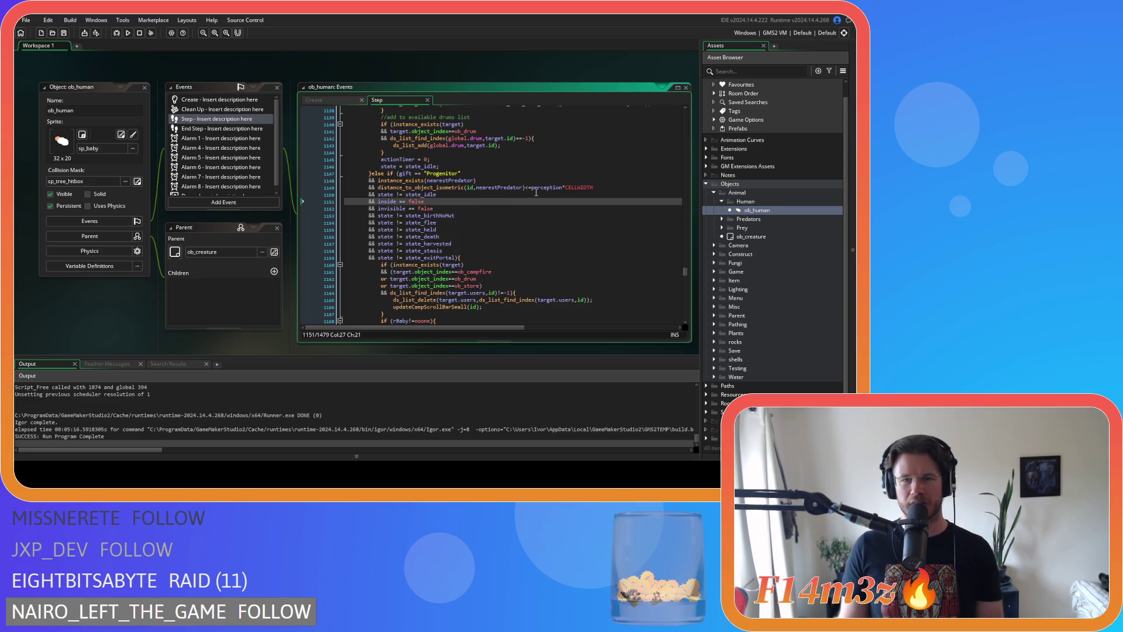
left_click(391, 194)
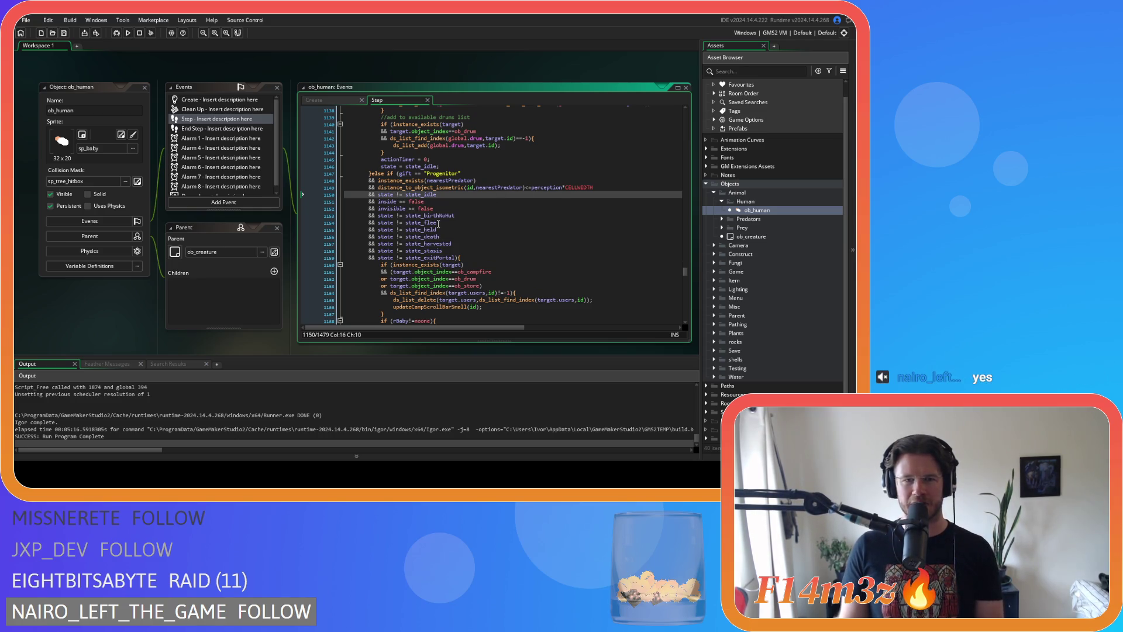
key("Right")
key("Delete")
key("Right")
key("Right")
key("Delete")
key("Down")
key("Delete")
left_click(406, 208)
key("Delete")
left_click(395, 215)
key("Delete")
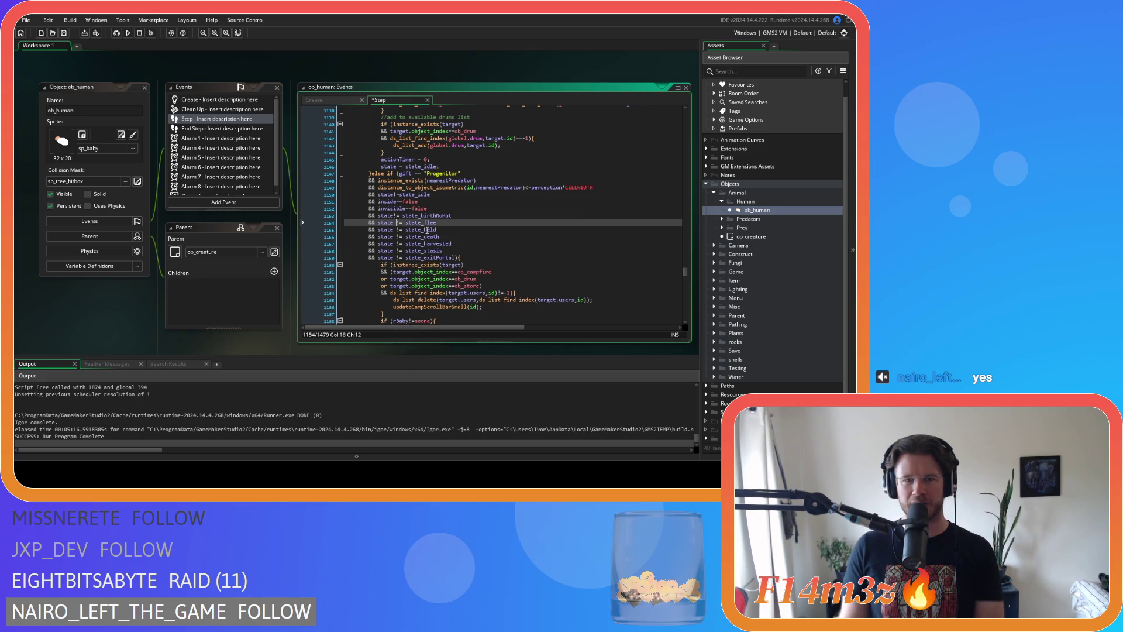
Remove the spaces around != in the state checks on lines 1153–1157
left_click(403, 216)
key("Delete")
left_click(395, 223)
key("Delete")
left_click(403, 222)
key("Delete")
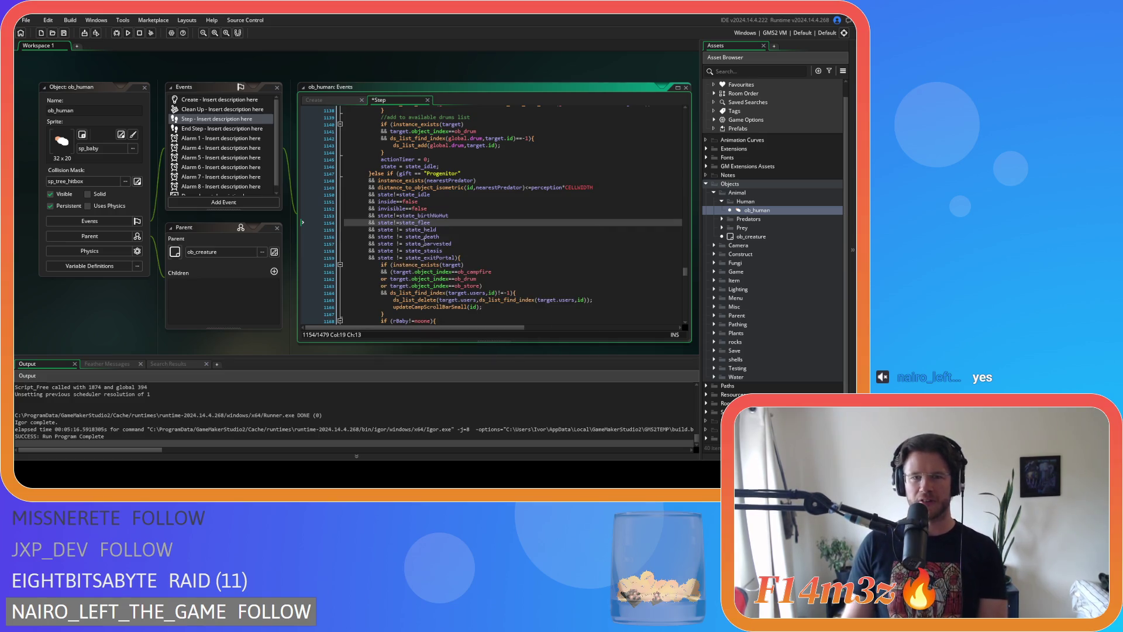
left_click(396, 230)
key("Delete")
key("Delete")
left_click(395, 236)
key("Delete")
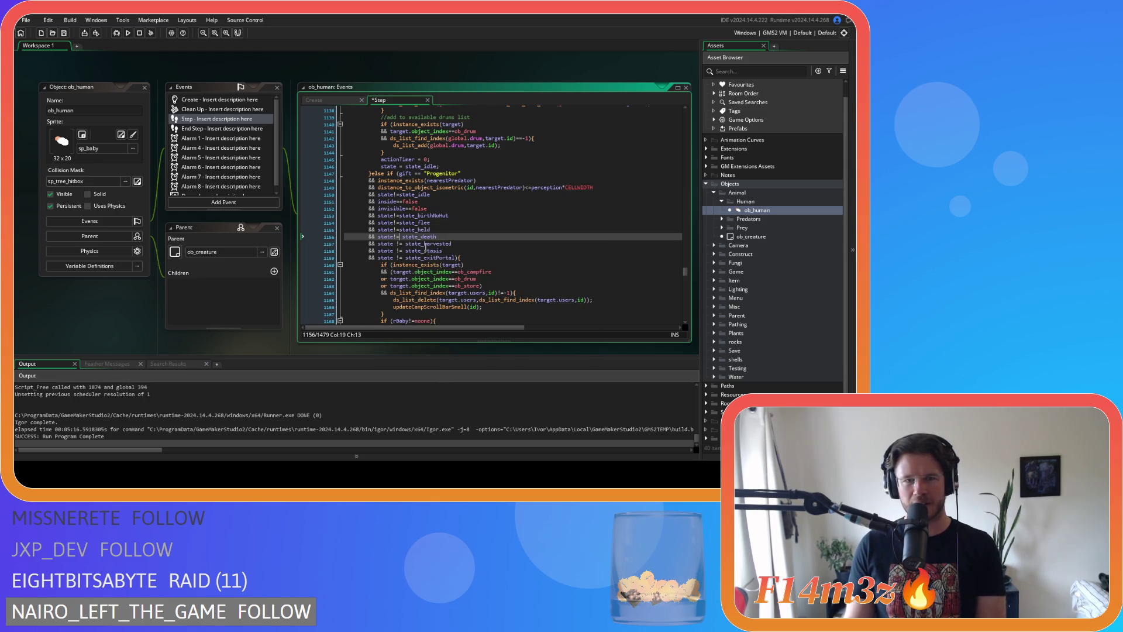
left_click(397, 244)
left_click(403, 237)
key("Delete")
key("Down")
Compact the state_stasis and state_exitPortal != checks on lines 1158–1159 and save
left_click(394, 250)
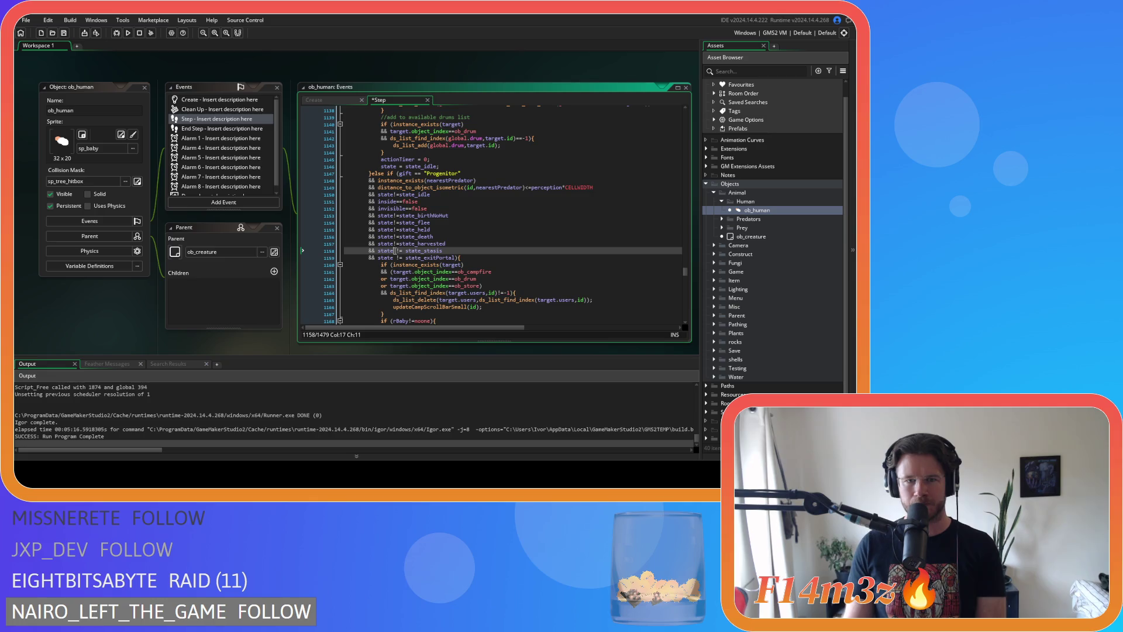
key("Delete")
key("Down")
key("Left")
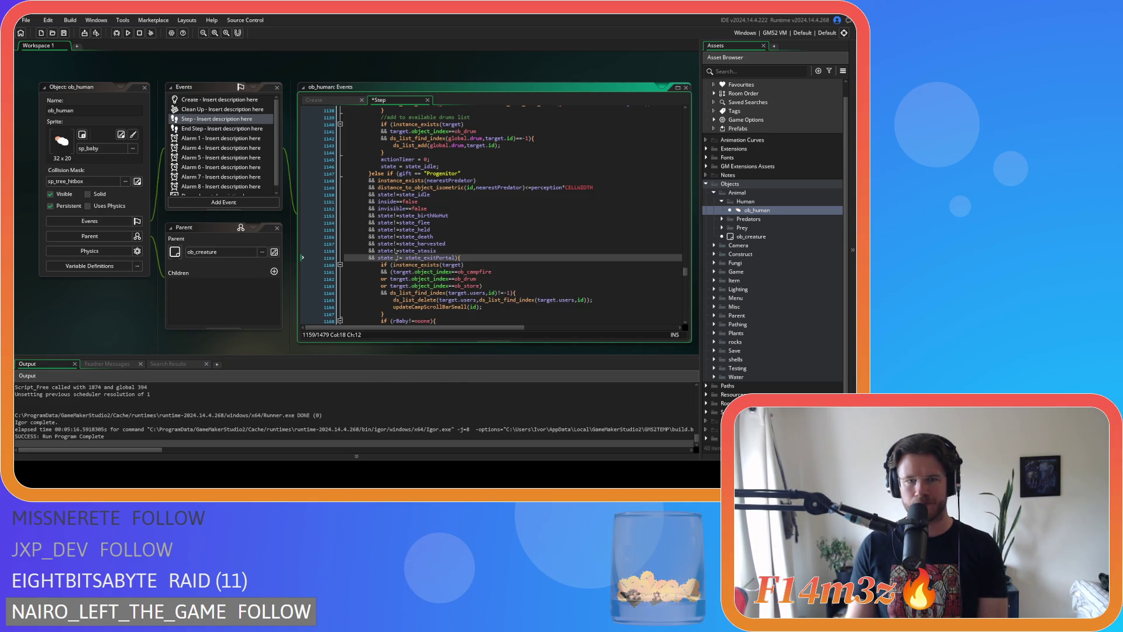
key("Delete")
key("Right")
key("Delete")
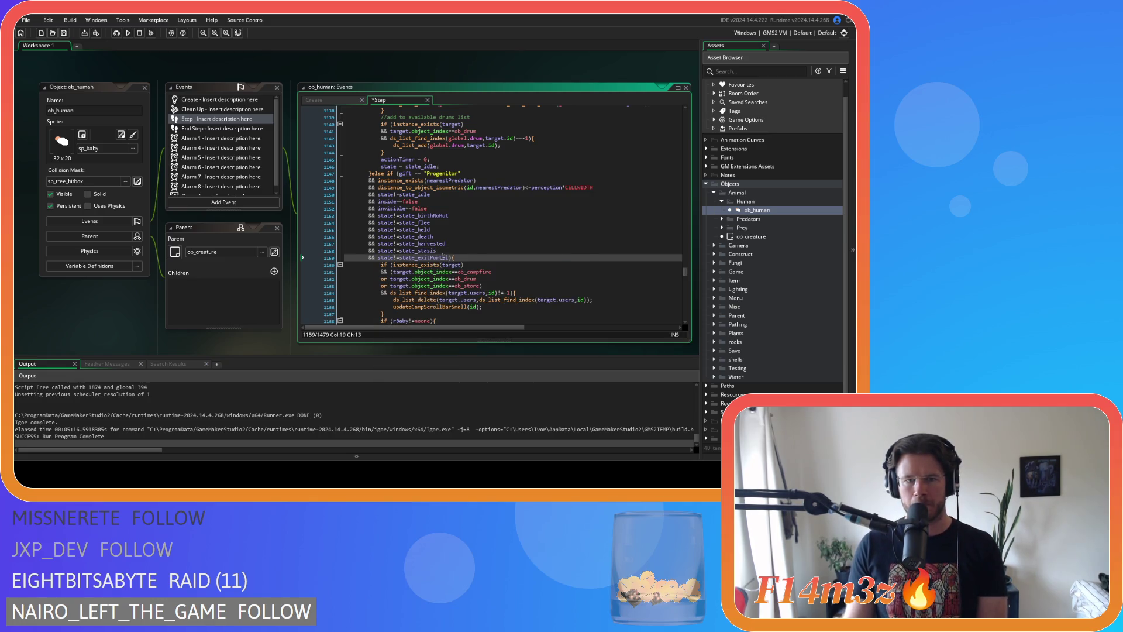
left_click(498, 244)
key("ctrl+s")
scroll(515, 224, "down", 7)
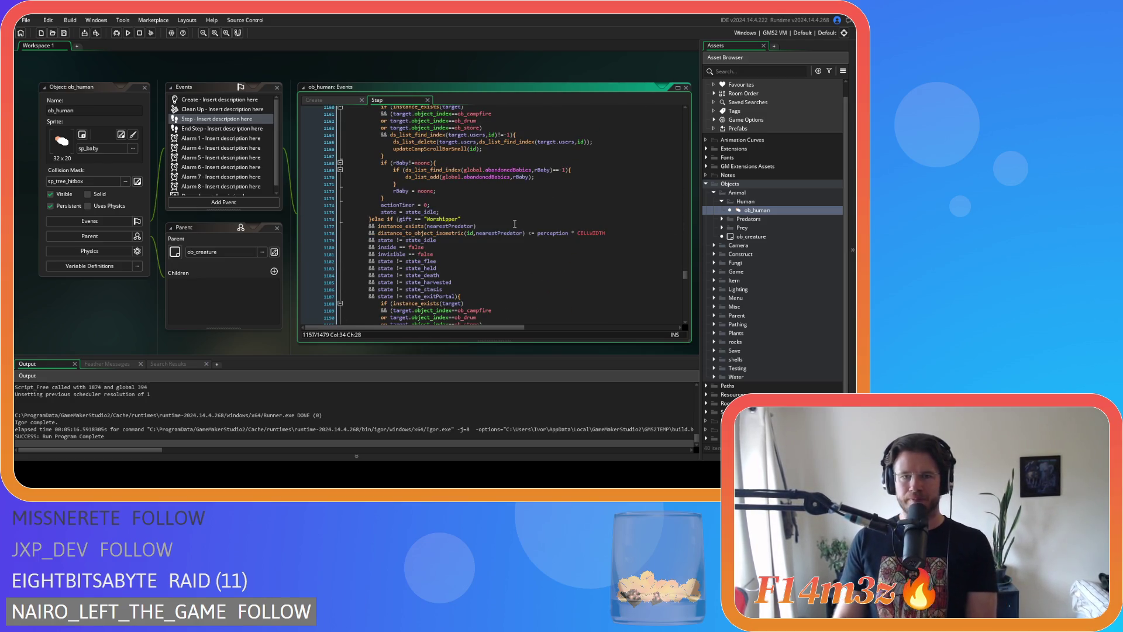
Compact the Worshipper gift check, state!=state_idle, inside== and invisible== lines
left_click(413, 218)
key("Delete")
key("Right")
key("Right")
key("Delete")
left_click(393, 240)
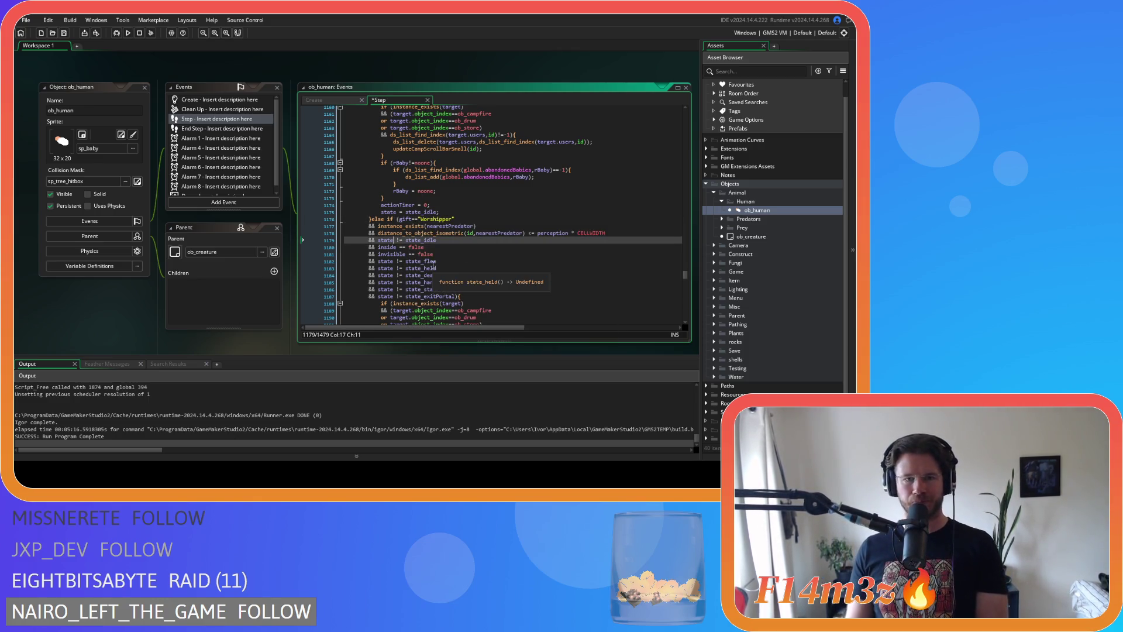
key("Delete")
key("Right")
key("Right")
key("Delete")
key("Down")
key("BackSpace")
key("Delete")
left_click(404, 255)
key("Delete")
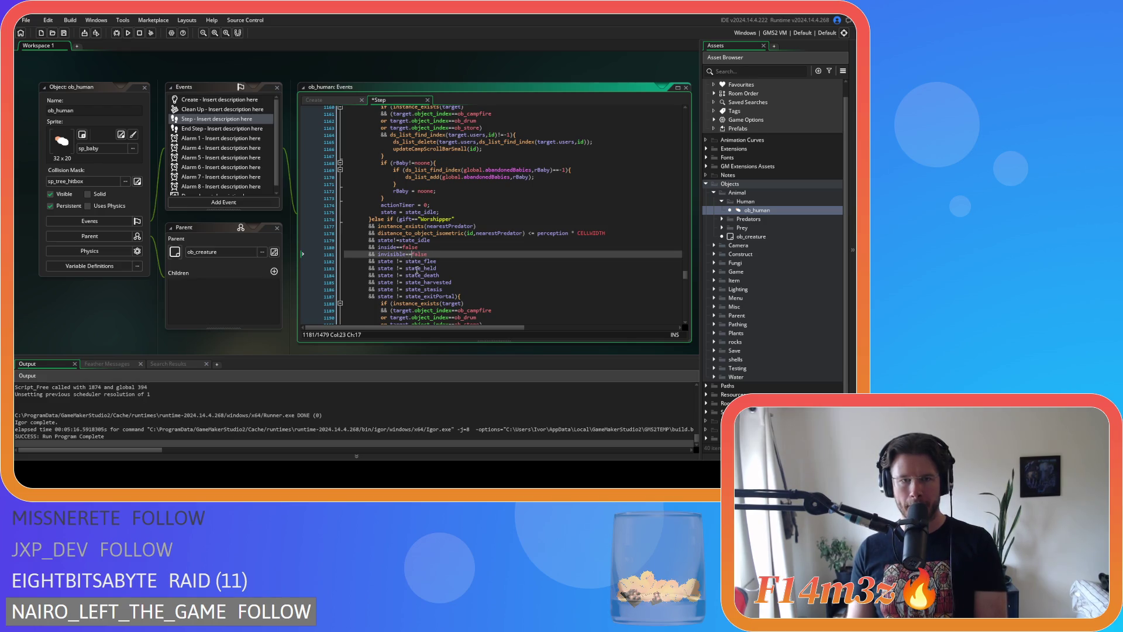
Tighten the state_flee, state_held and state_death checks to unspaced != form
left_click(393, 262)
key("Delete")
key("Right")
key("Right")
key("Delete")
left_click(394, 268)
key("Delete")
key("Right")
key("Right")
key("Delete")
left_click(394, 275)
key("Delete")
key("Right")
key("Right")
key("Delete")
Tighten the state_harvested, state_stasis and state_exitPortal checks to unspaced != form
left_click(394, 282)
key("Delete")
key("Right")
key("Right")
key("Delete")
left_click(395, 289)
key("Delete")
key("Right")
key("Delete")
left_click(393, 296)
key("Delete")
key("Right")
key("Right")
key("Delete")
key("Right")
key("Right")
scroll(422, 285, "down", 3)
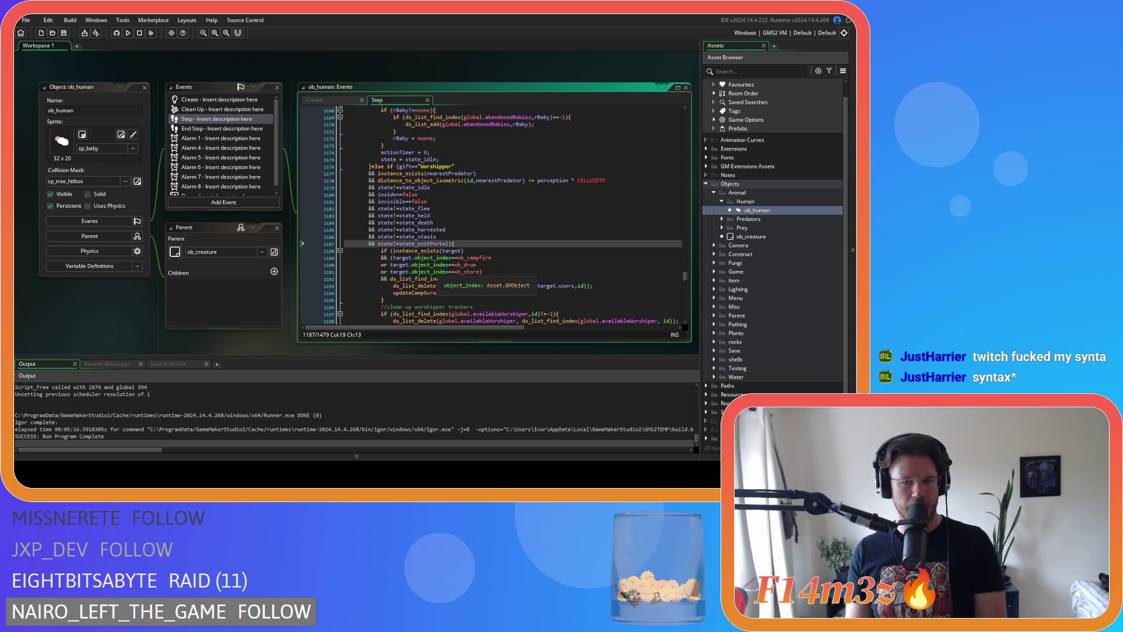
Remove the spaces around <= in the distance check on line 1178
left_click(464, 242)
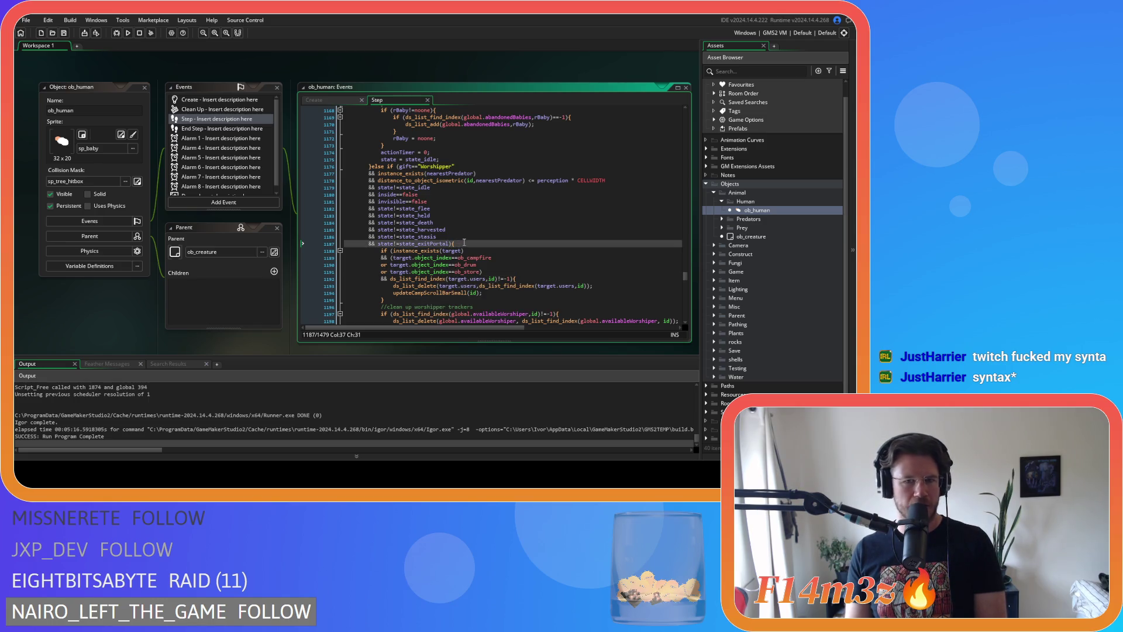
key("Down")
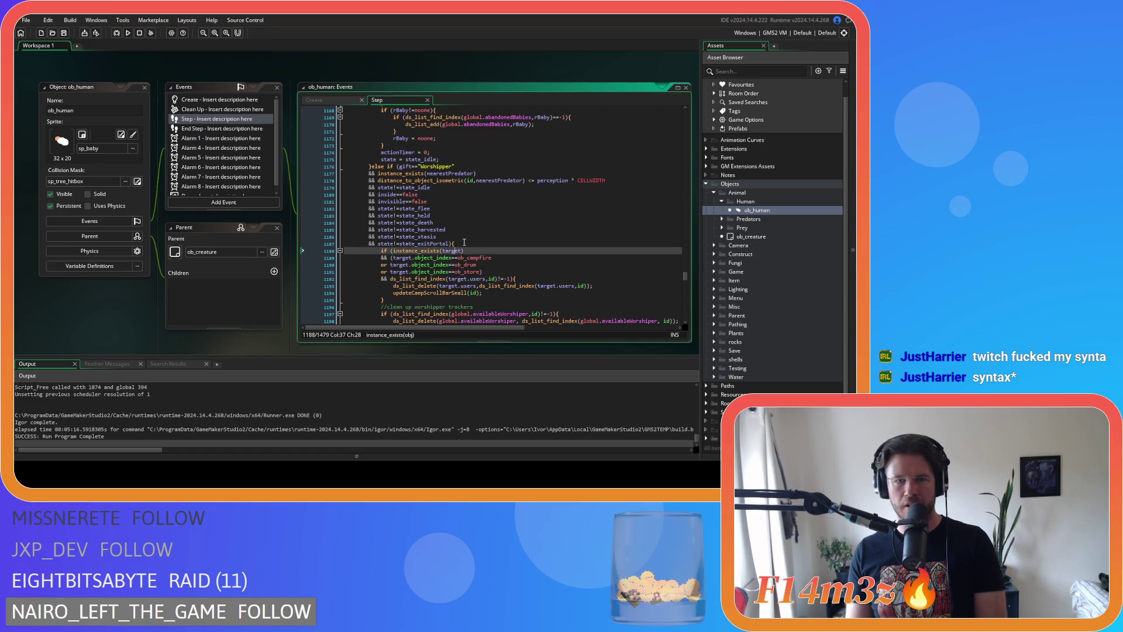
scroll(464, 243, "down", 3)
scroll(464, 242, "up", 3)
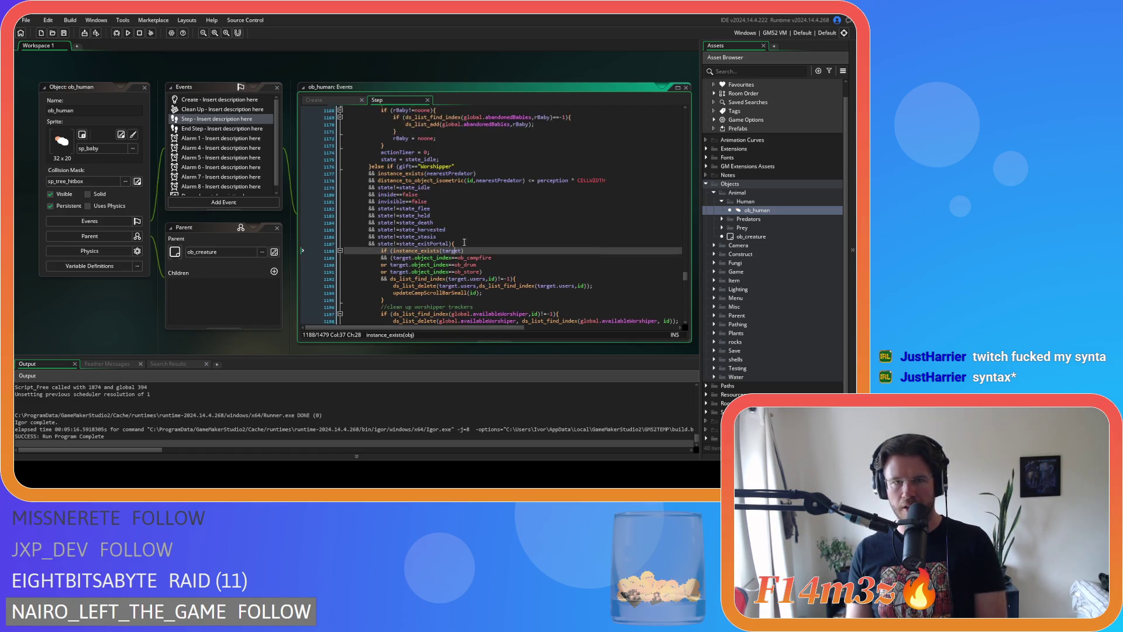
left_click(524, 198)
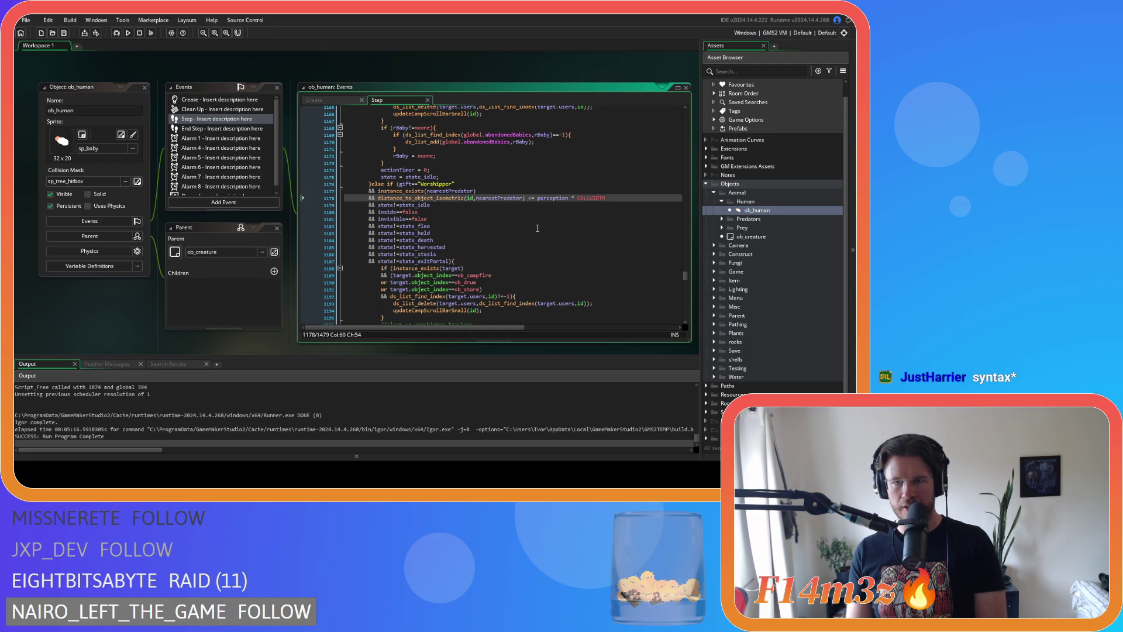
key("Delete")
key("Right")
key("Right")
key("Delete")
scroll(538, 228, "up", 3)
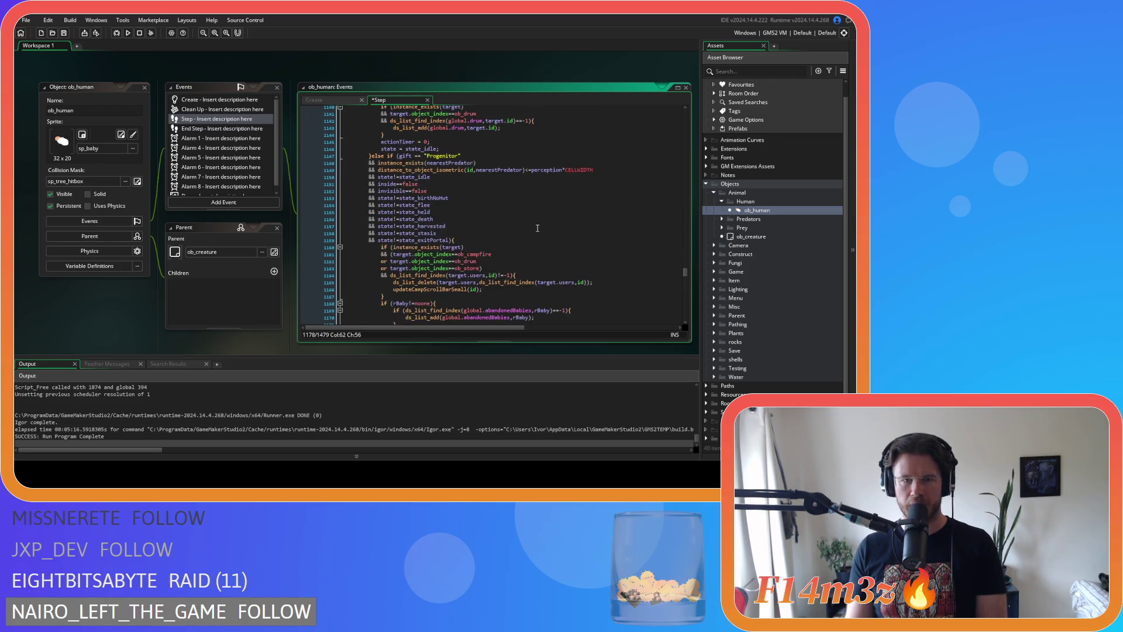
scroll(535, 234, "up", 15)
scroll(535, 234, "up", 20)
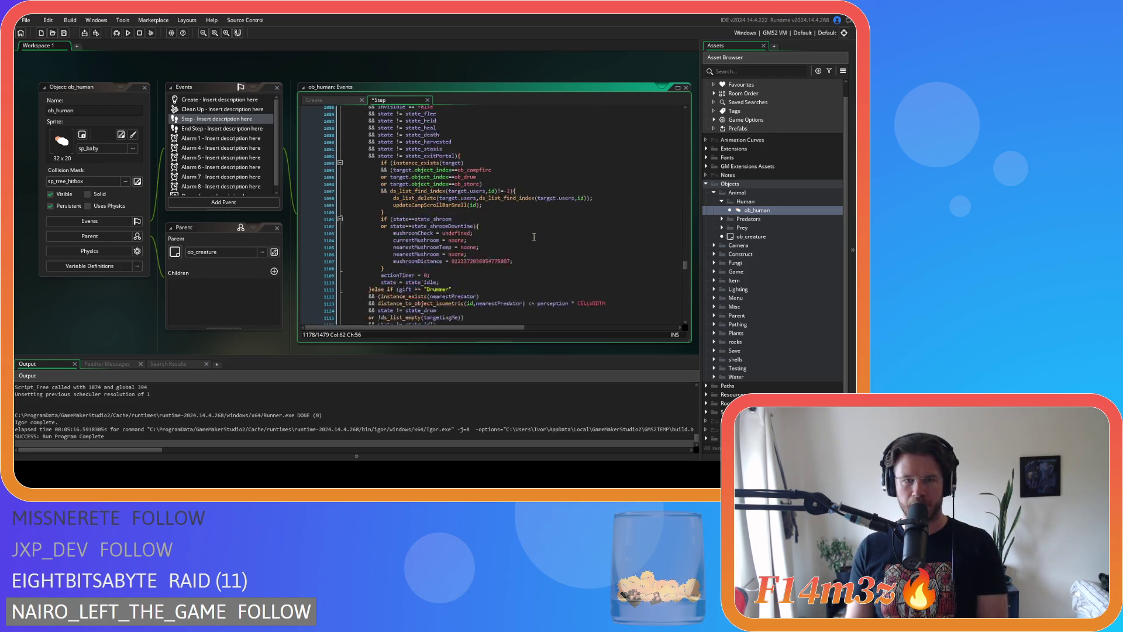
scroll(534, 237, "up", 15)
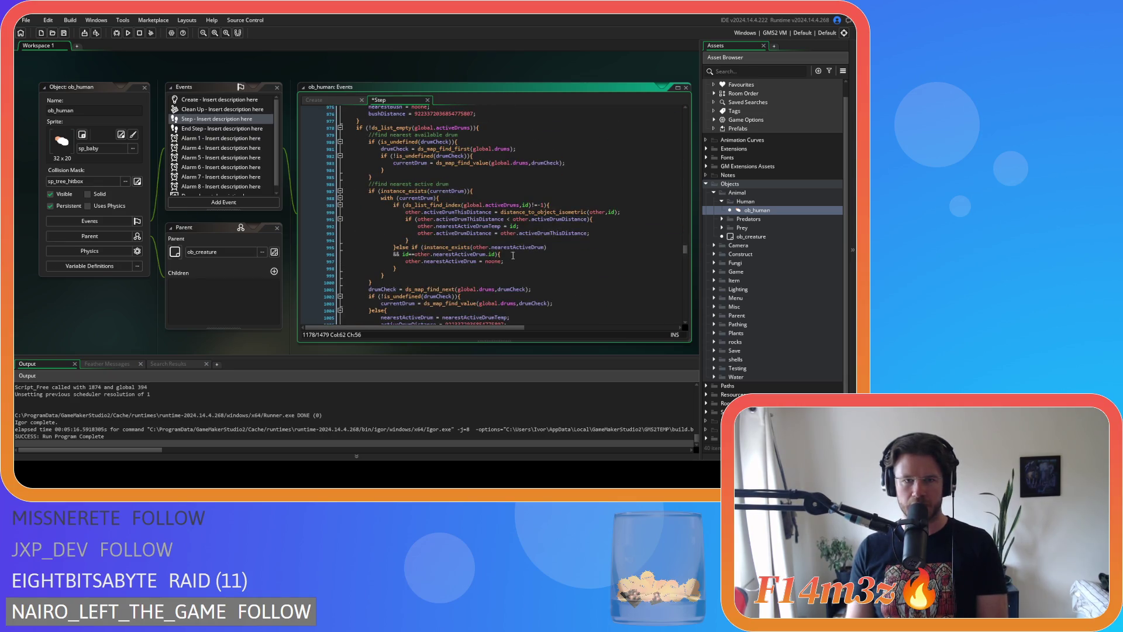
scroll(513, 256, "up", 2)
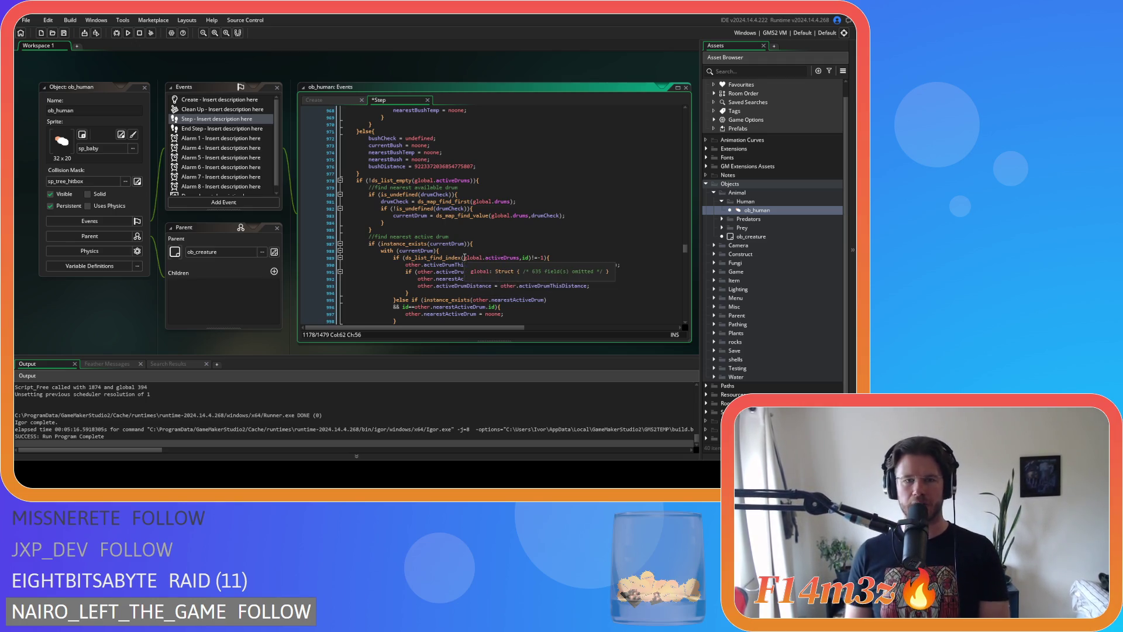
scroll(527, 243, "down", 2)
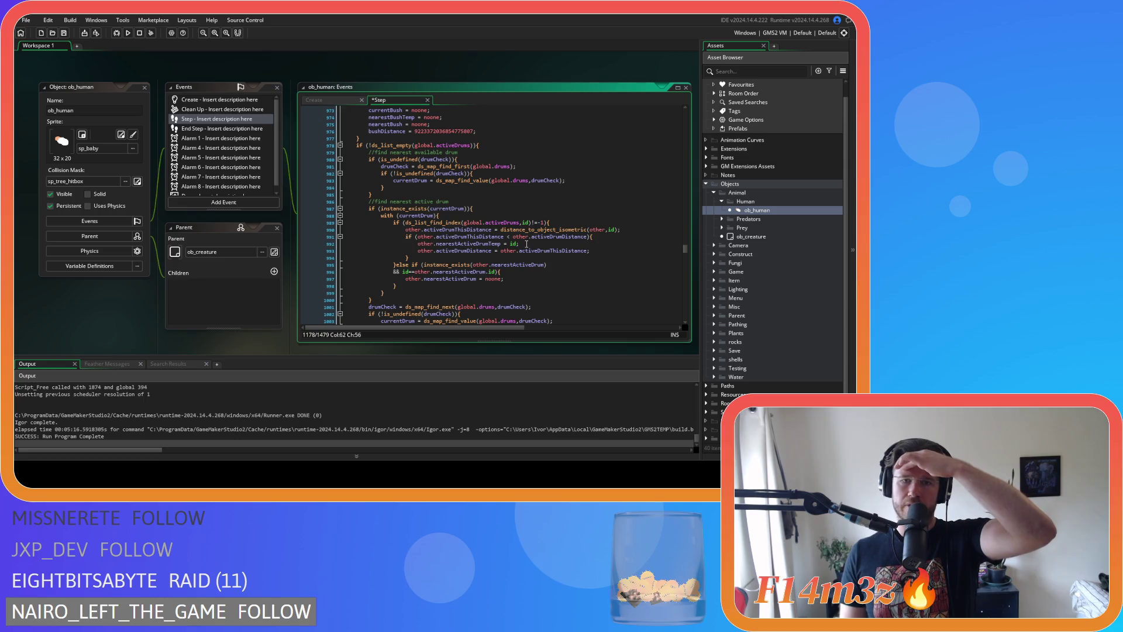
scroll(526, 244, "up", 7)
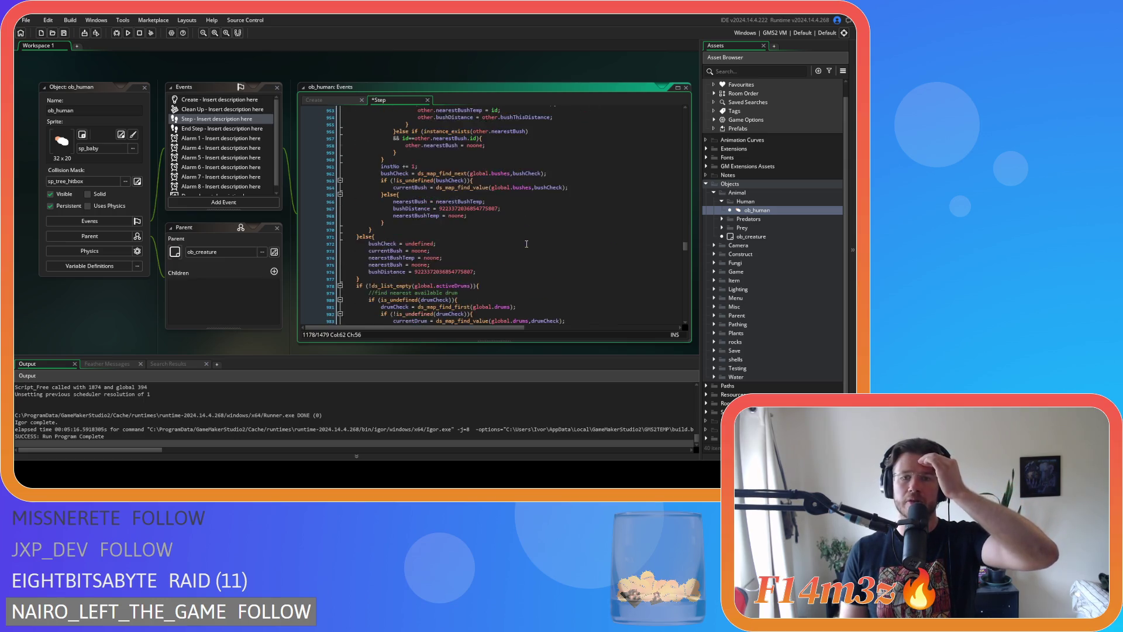
scroll(526, 244, "up", 1)
scroll(526, 244, "up", 3)
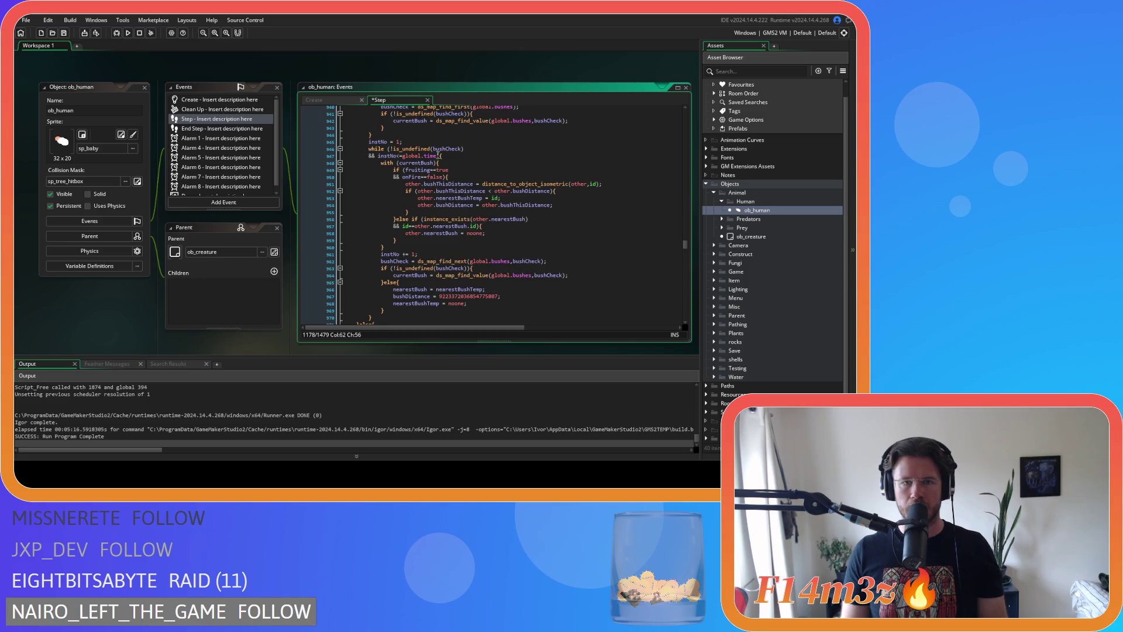
left_click_drag(439, 155, 369, 149)
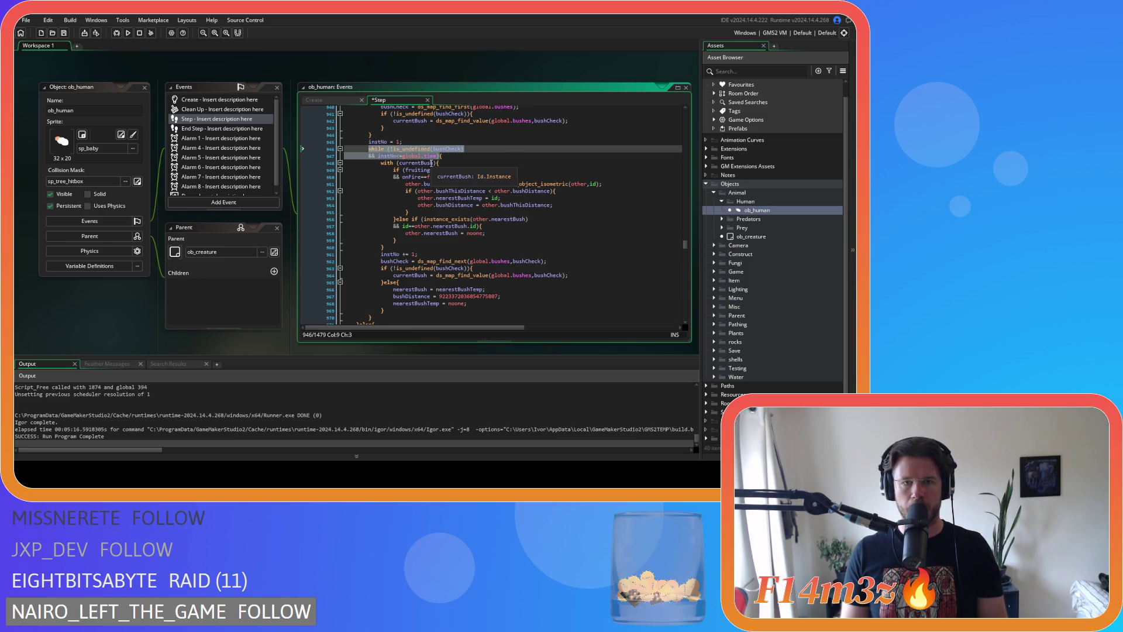
scroll(433, 164, "down", 9)
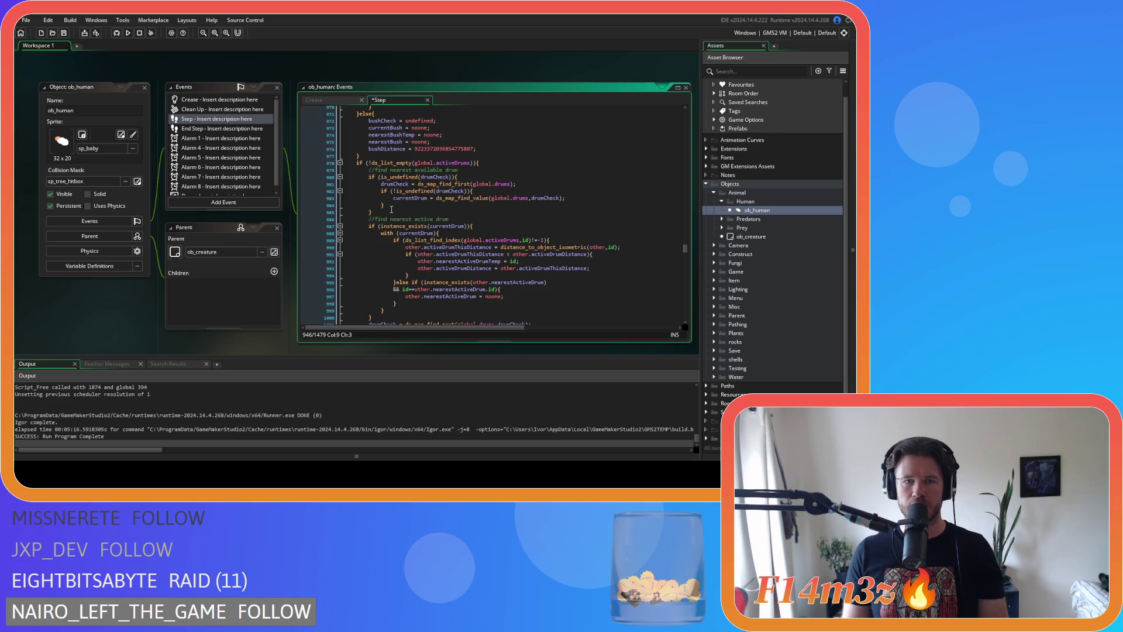
scroll(391, 208, "down", 2)
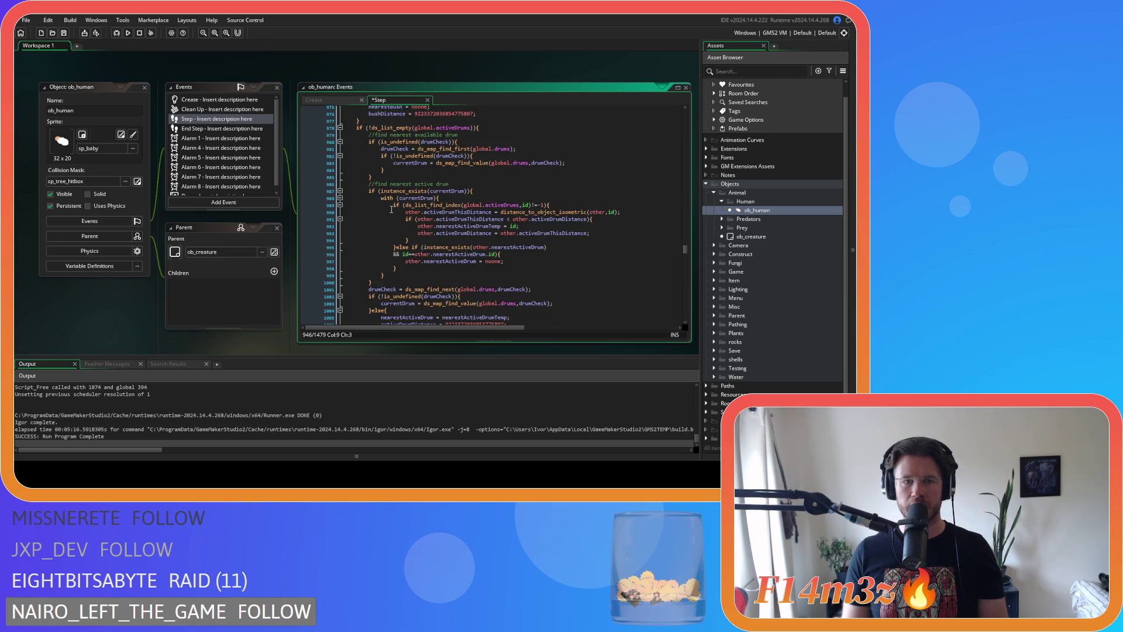
scroll(391, 208, "down", 4)
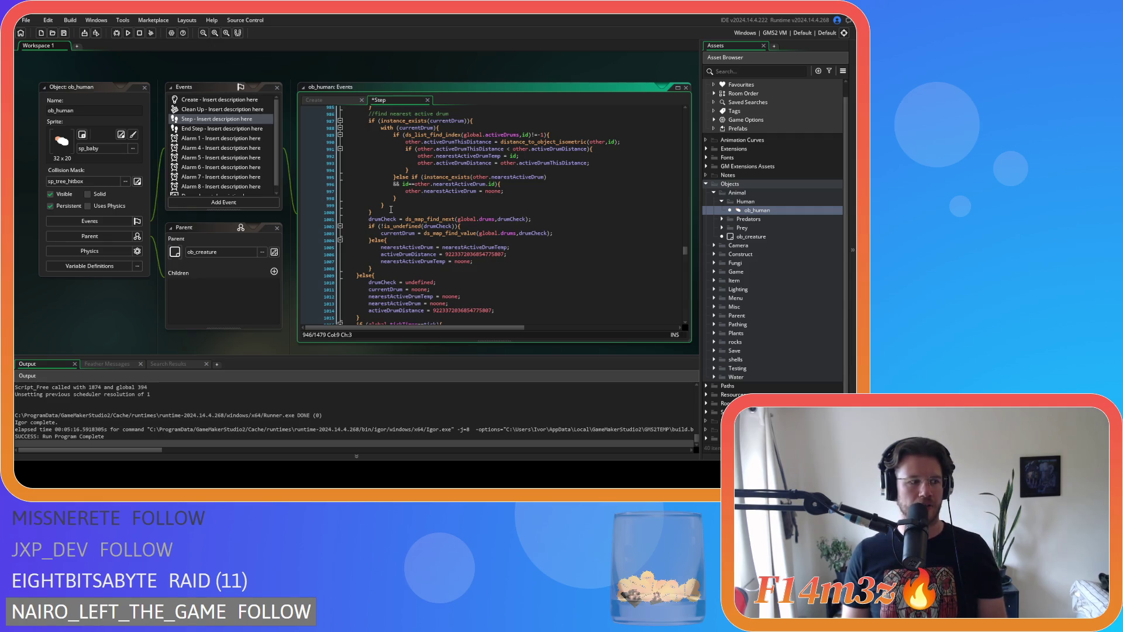
left_click(494, 232)
scroll(419, 256, "up", 4)
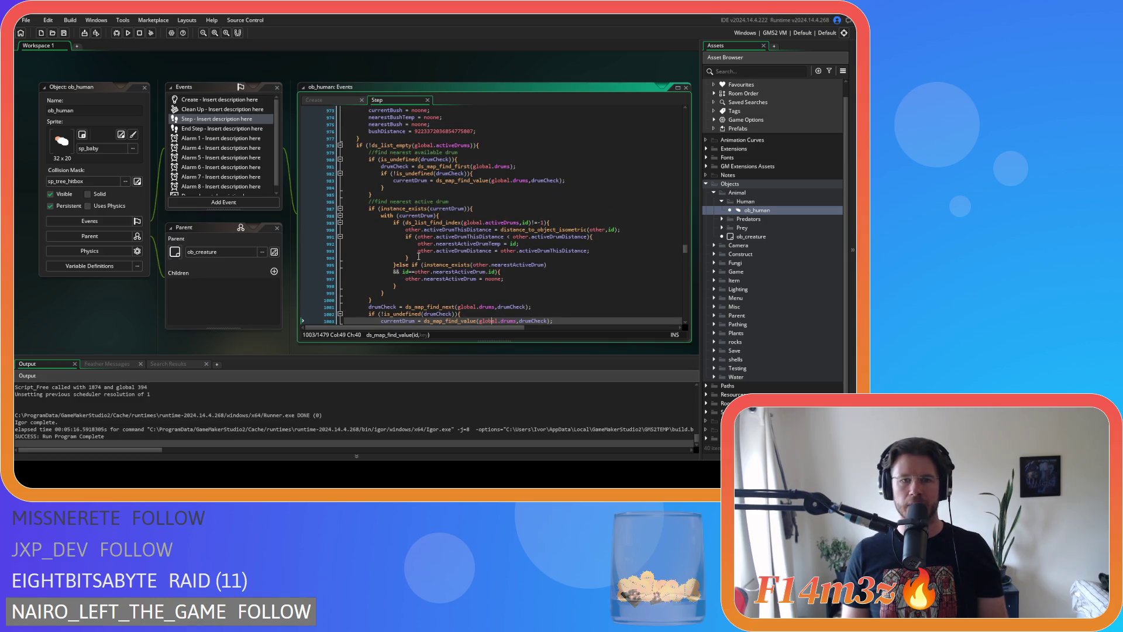
scroll(418, 256, "down", 5)
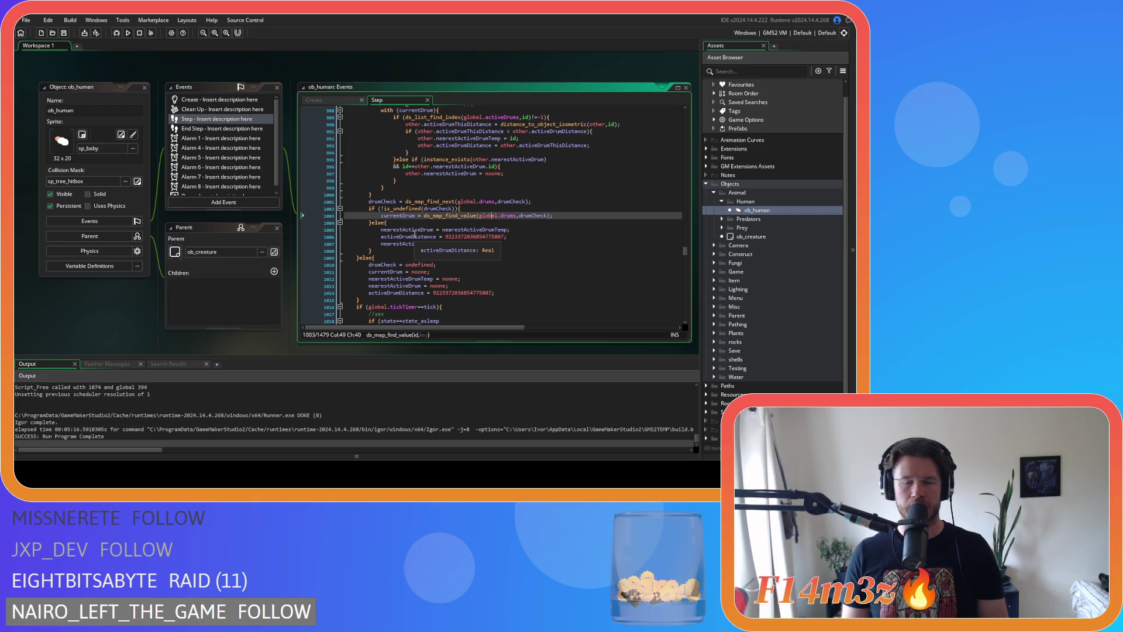
scroll(417, 234, "up", 3)
scroll(422, 231, "up", 1)
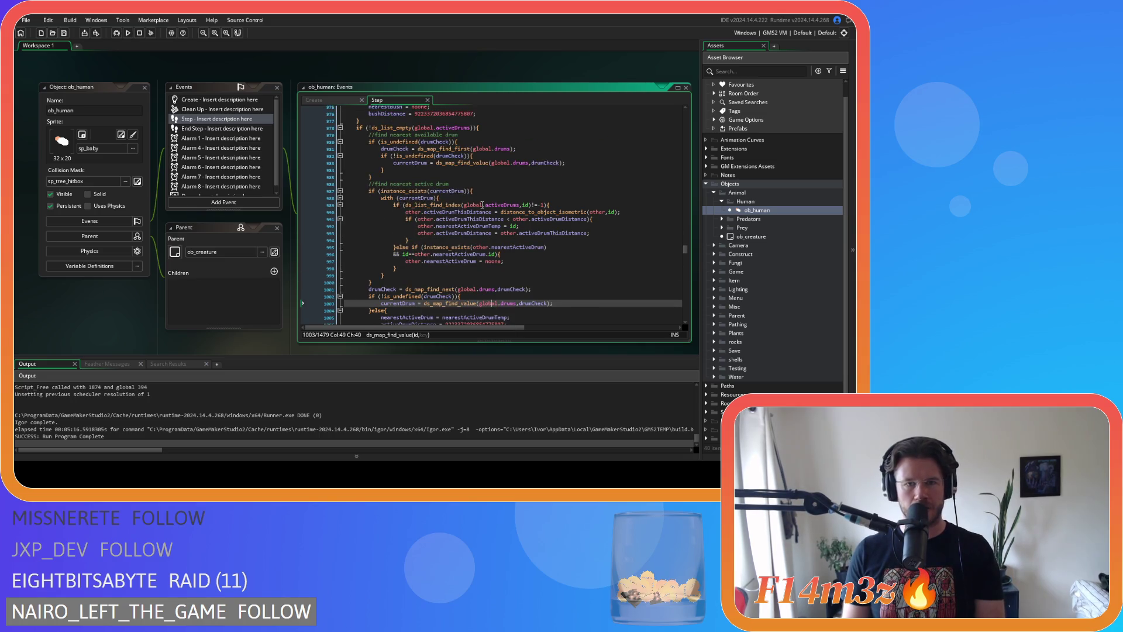
left_click(502, 191)
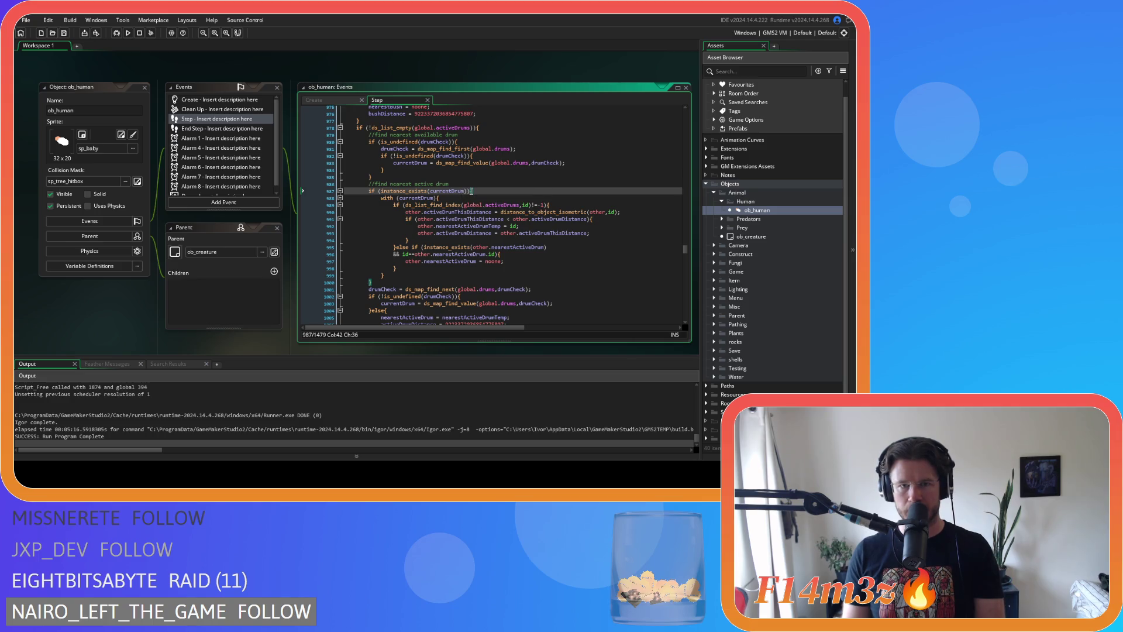
scroll(402, 253, "down", 3)
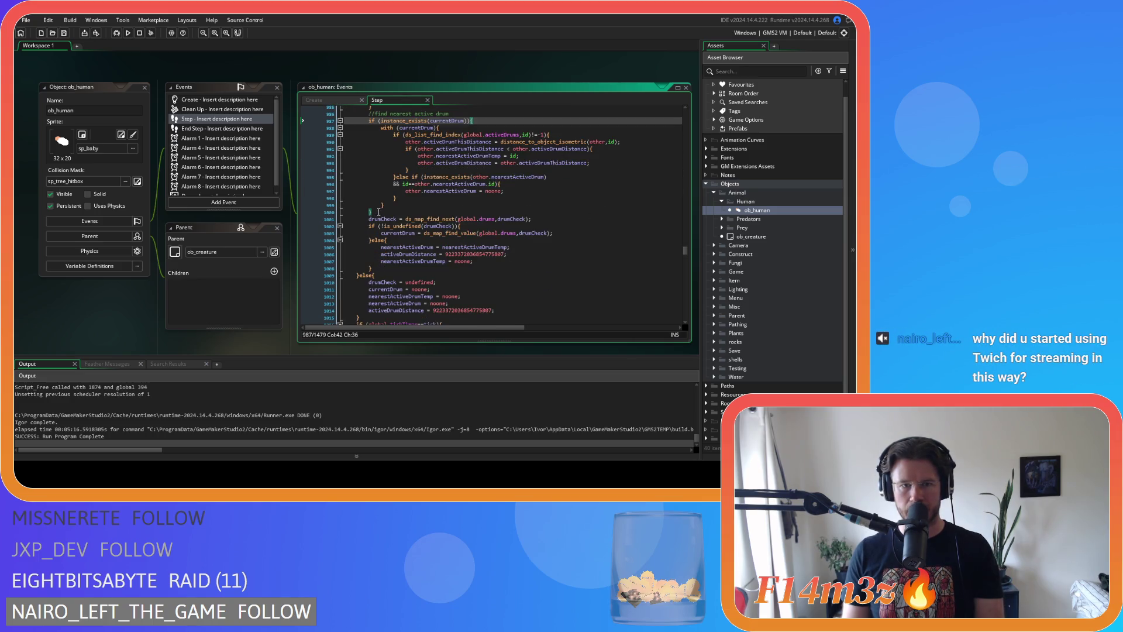
Move the with block's closing brace below the drum stepping lines and indent those lines
left_click(378, 212)
key("BackSpace")
key("BackSpace")
key("BackSpace")
left_click(383, 261)
key("Return")
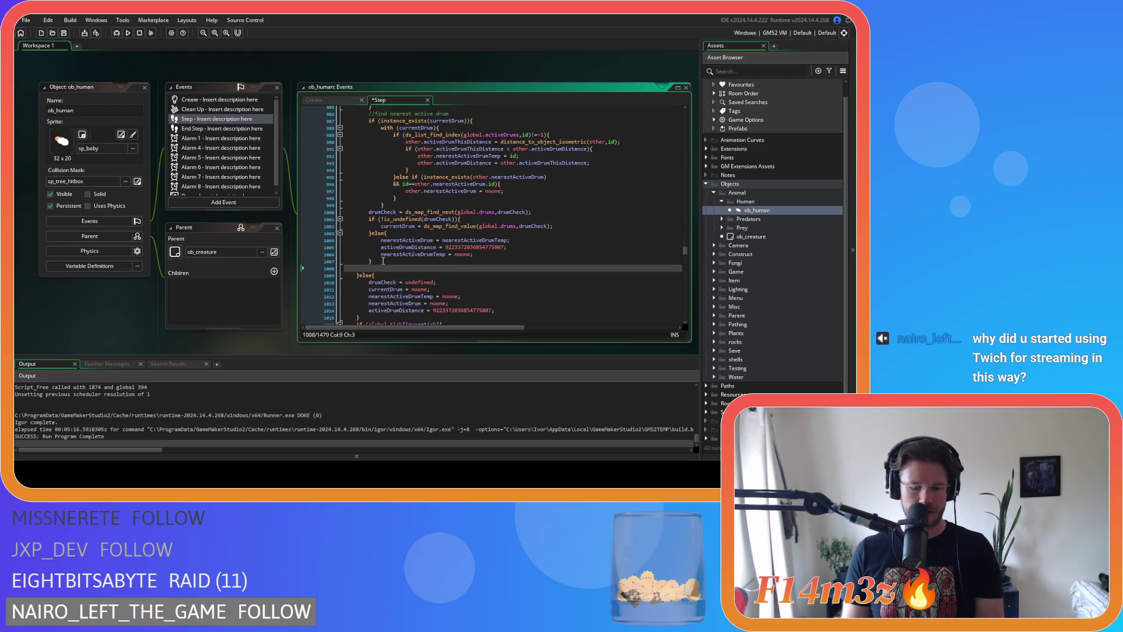
type("}")
mouse_move(383, 261)
left_mouse_down()
mouse_move(313, 230)
mouse_move(300, 212)
left_mouse_up()
key("Tab")
Replace the active-drum if line with the pasted while header, adding a blank line above it
scroll(401, 218, "up", 2)
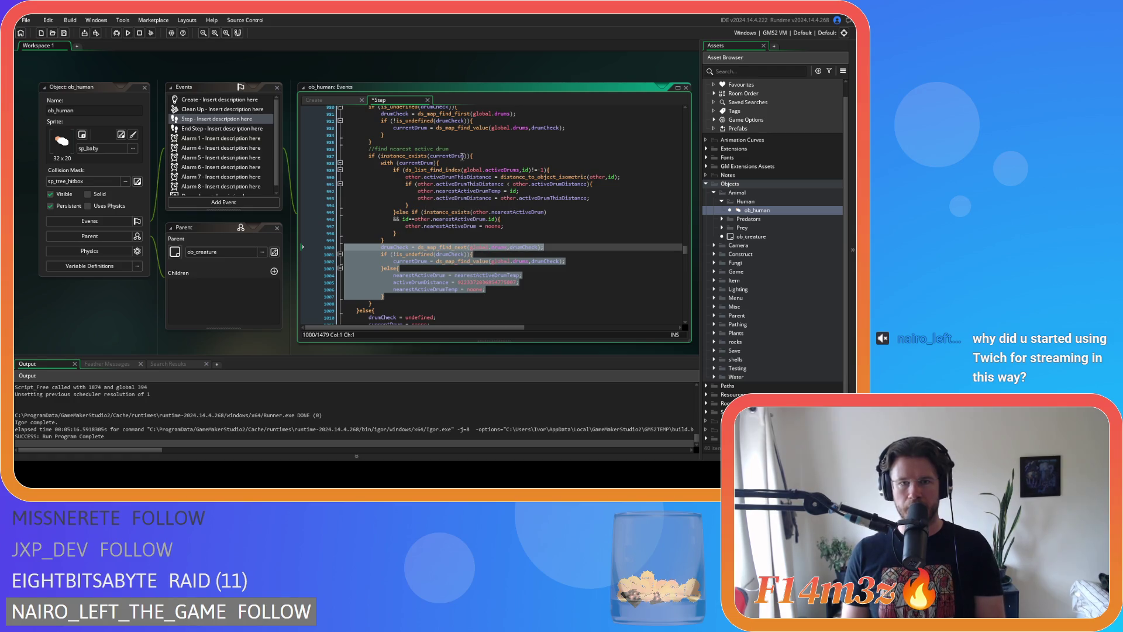
left_click_drag(471, 155, 368, 156)
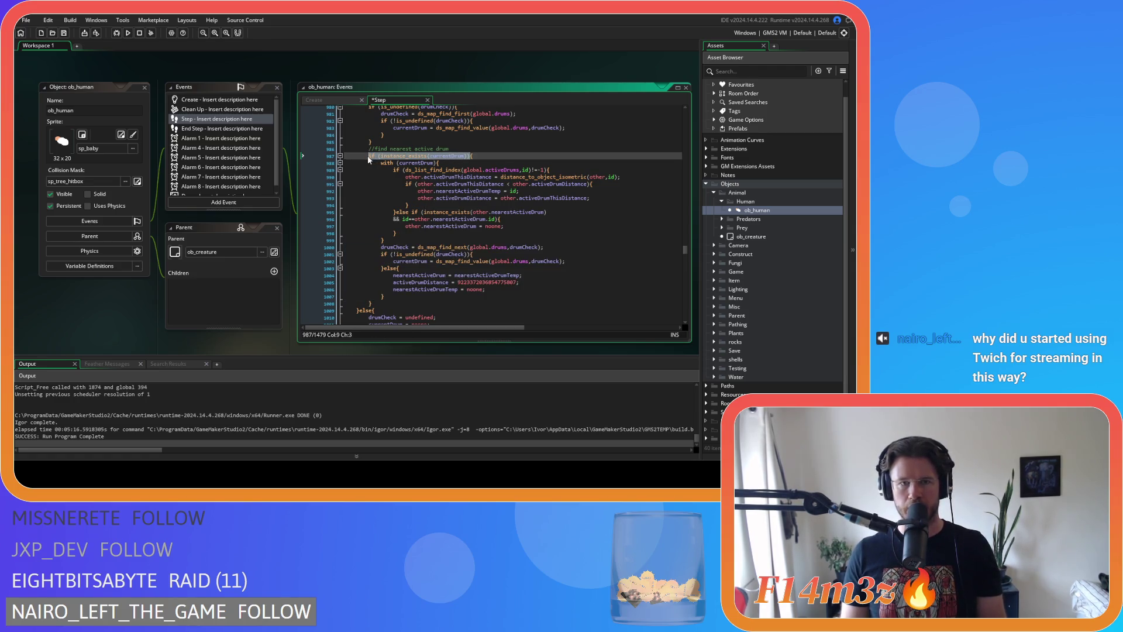
key("ctrl+v")
left_click(457, 148)
key("Return")
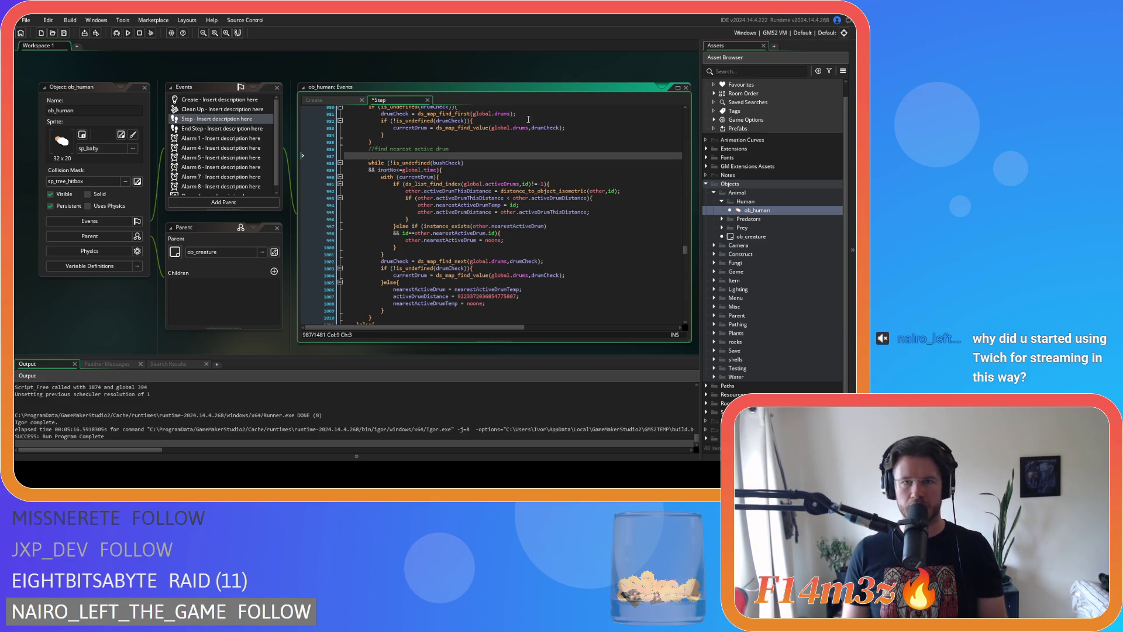
Swap bushCheck for drumCheck in the new while loop's condition
left_click(540, 128)
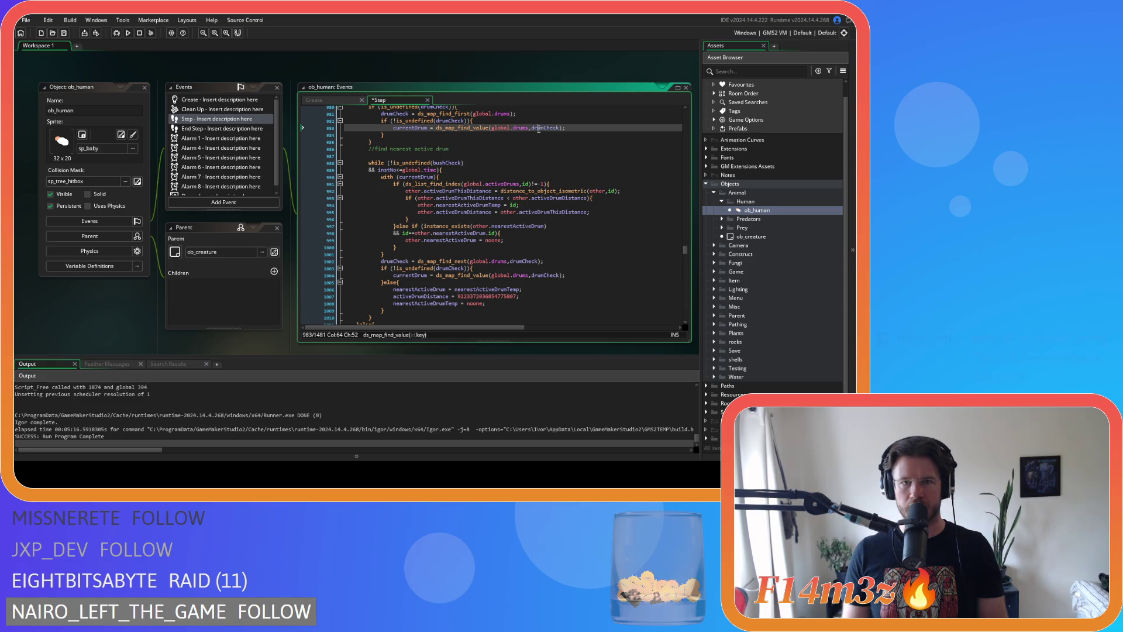
double_click(539, 129)
left_click(453, 164)
scroll(518, 206, "up", 10)
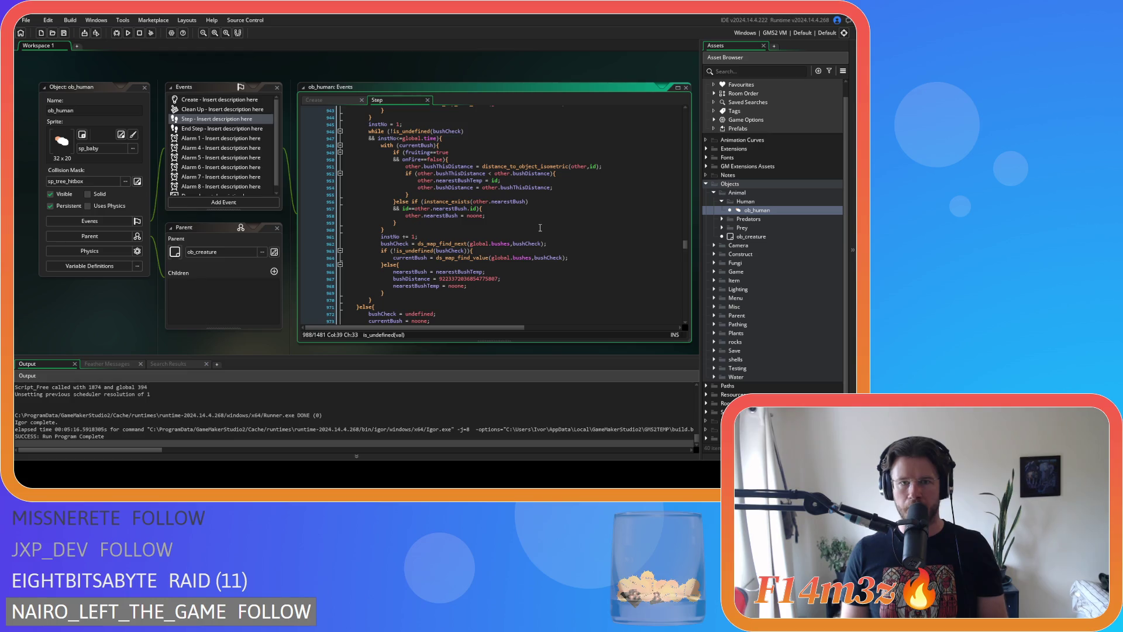
scroll(541, 231, "down", 3)
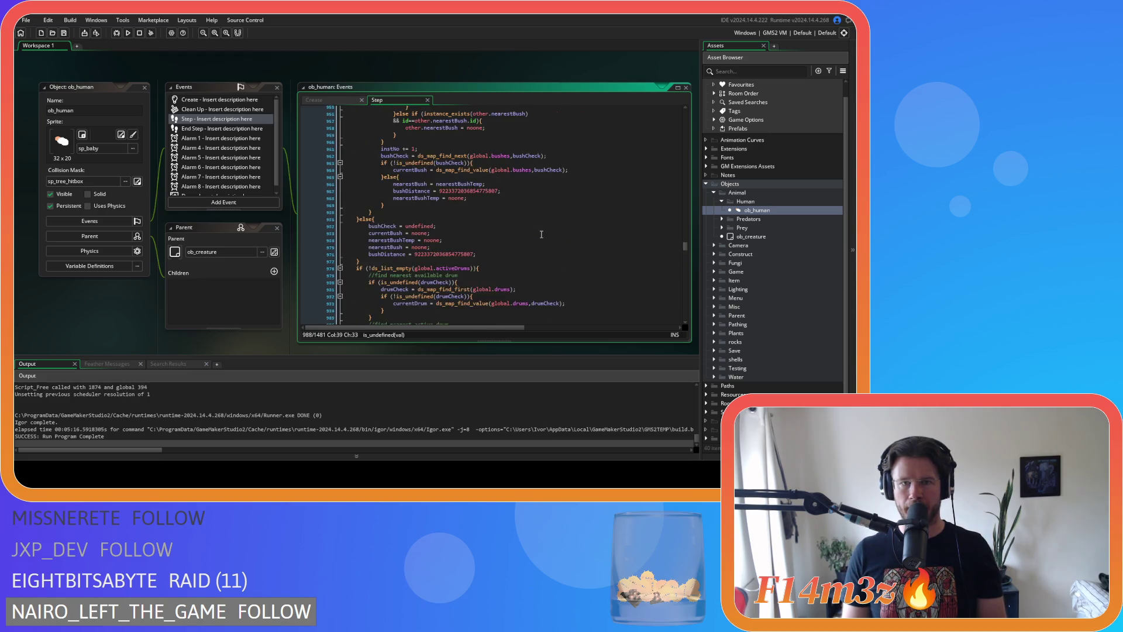
scroll(541, 234, "down", 5)
Add the instNo counter initialisation above the loop and an increment after the with block, then save
double_click(386, 223)
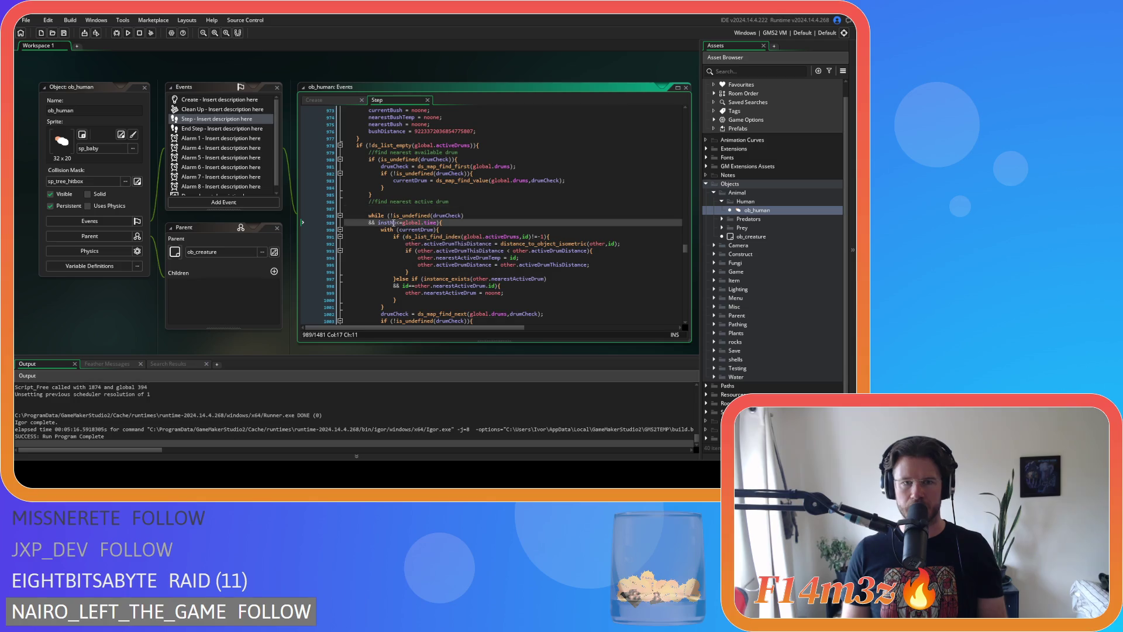
left_click(369, 209)
type("instNo = 1;")
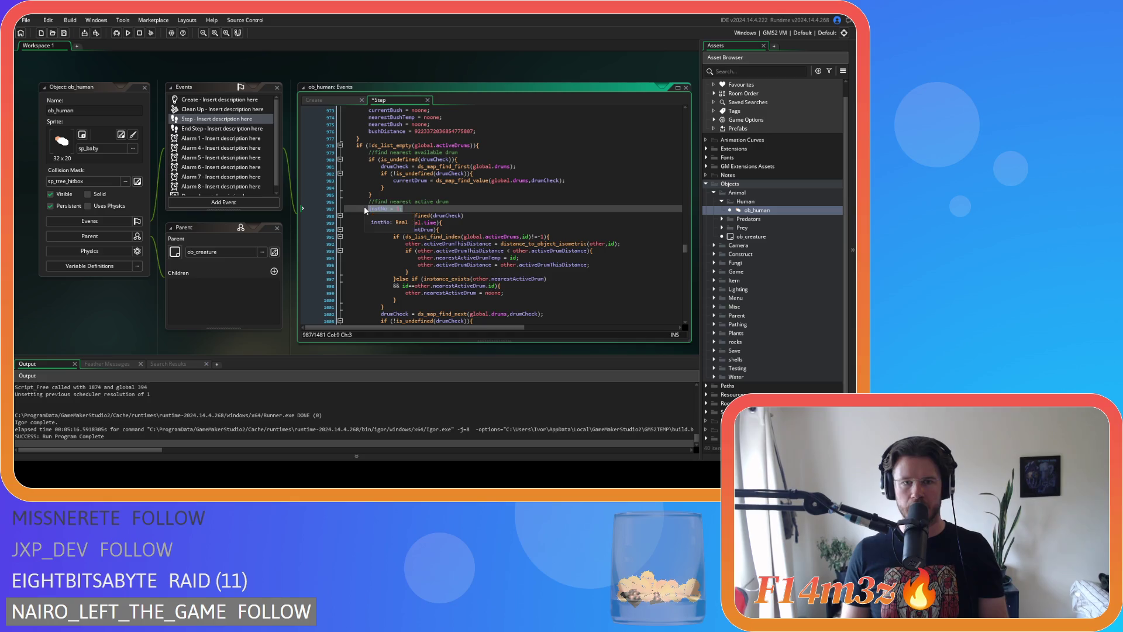
scroll(408, 220, "down", 4)
left_click(409, 219)
key("Return")
key("ctrl+v")
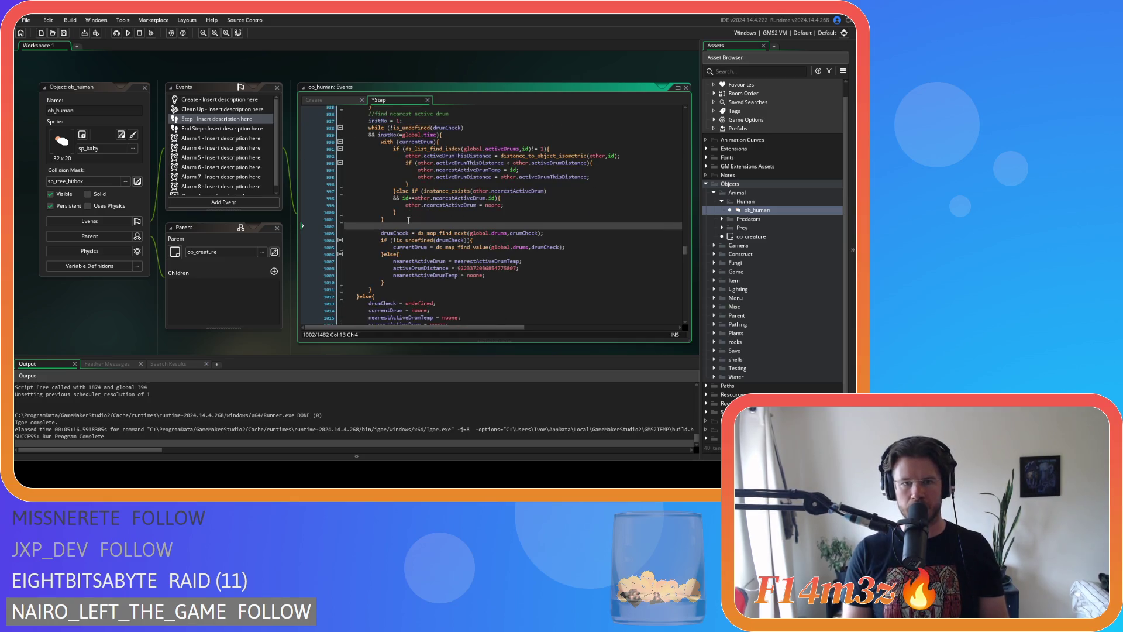
key("ctrl+s")
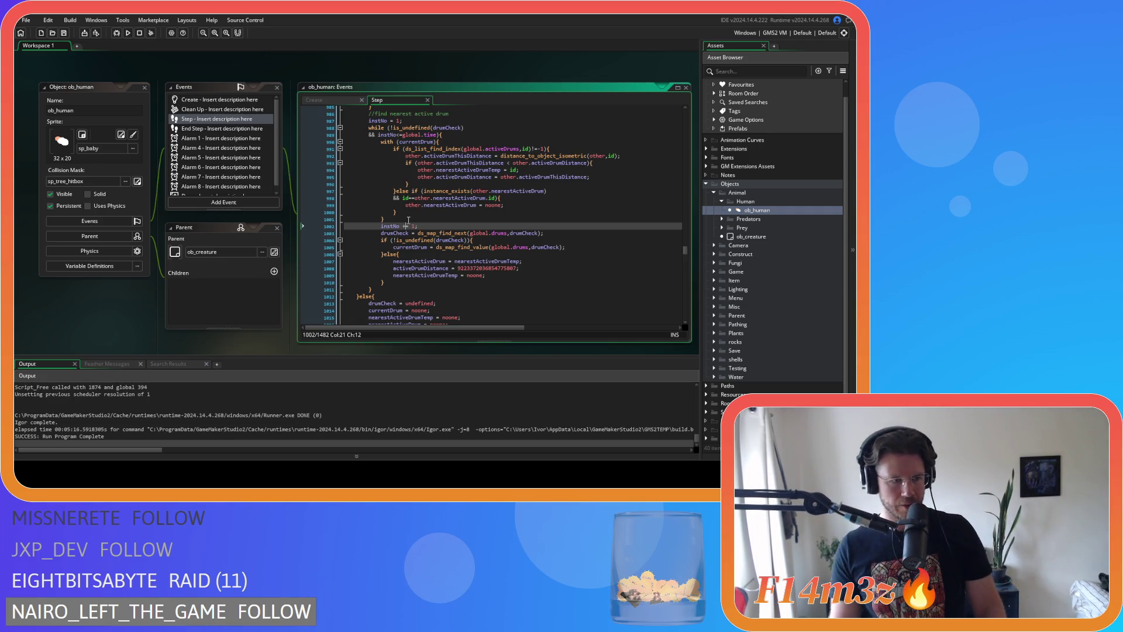
left_click(408, 219)
left_click(454, 227)
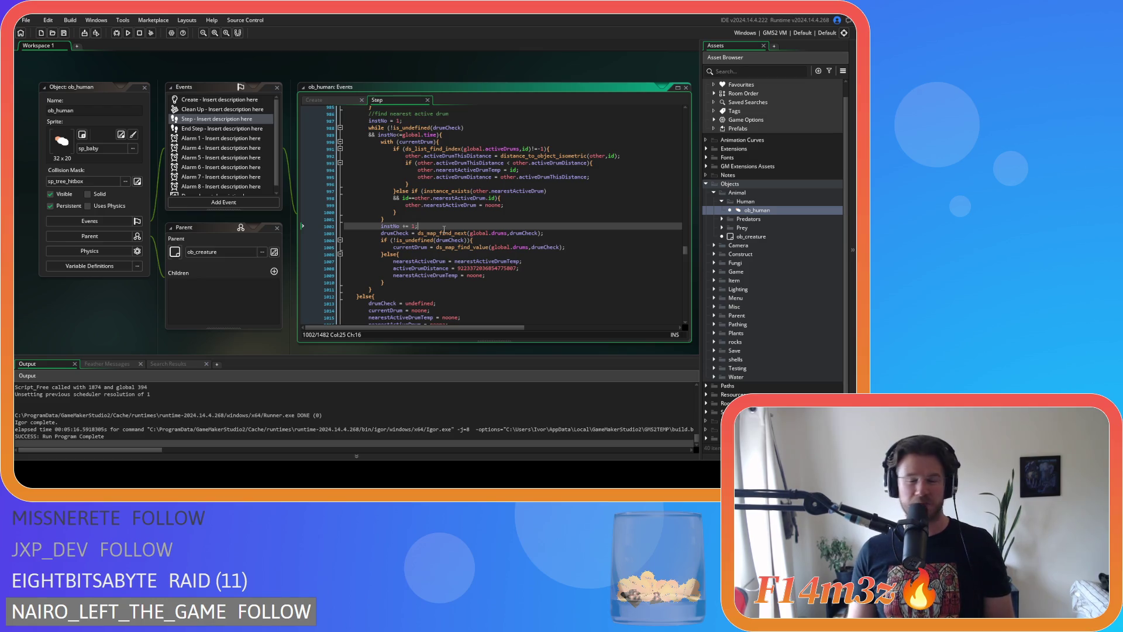
left_click(465, 239)
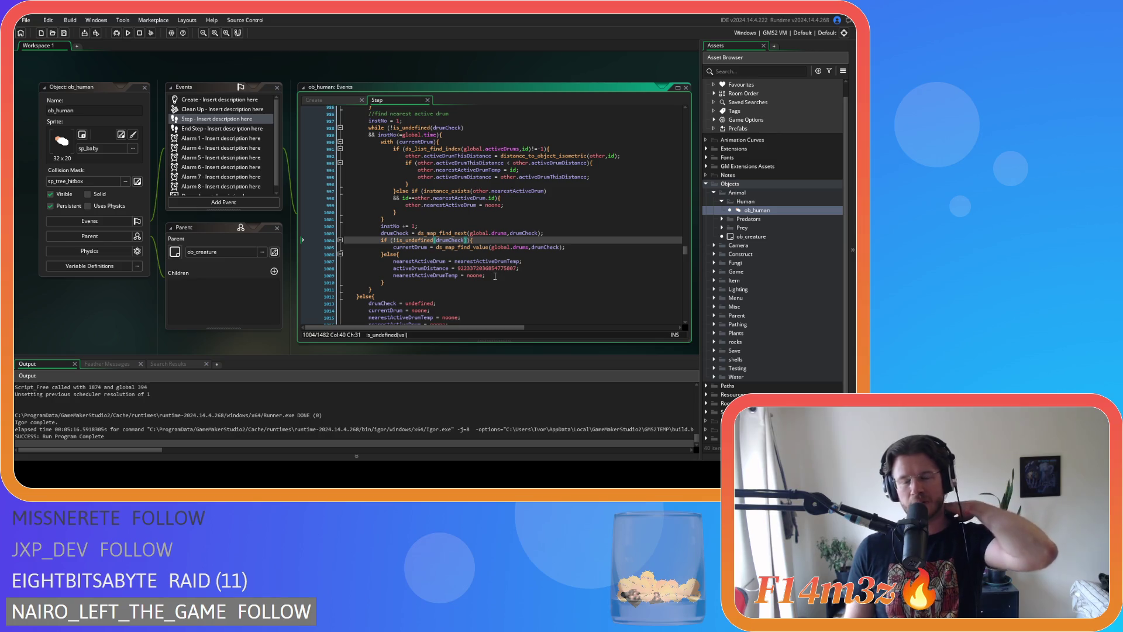
type(")")
left_click(477, 246)
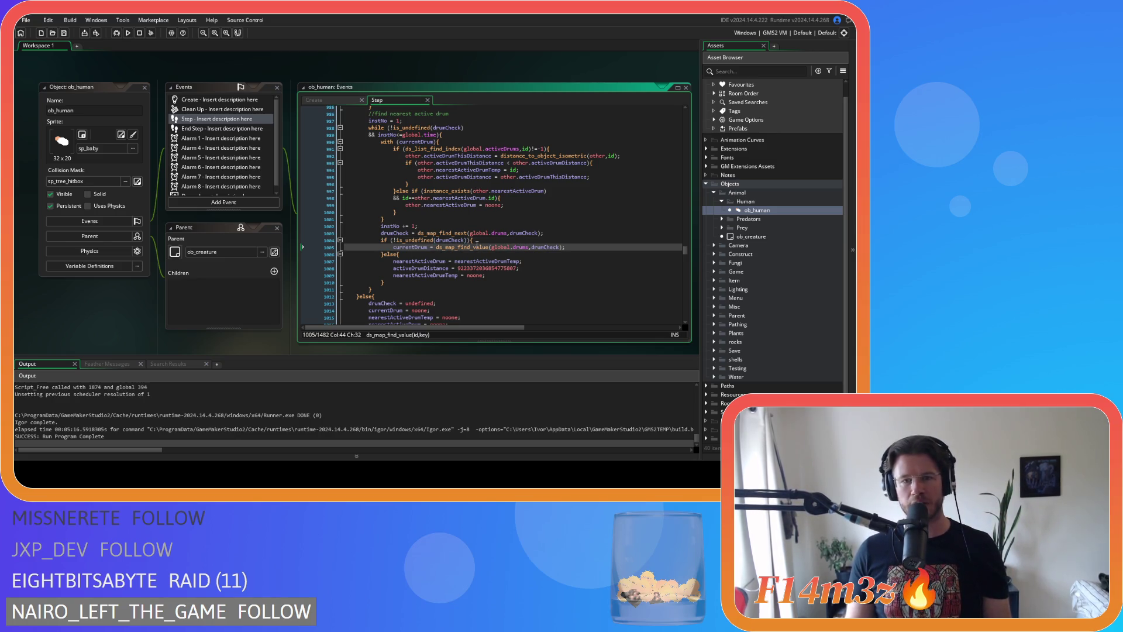
left_click(438, 275)
left_click(489, 261)
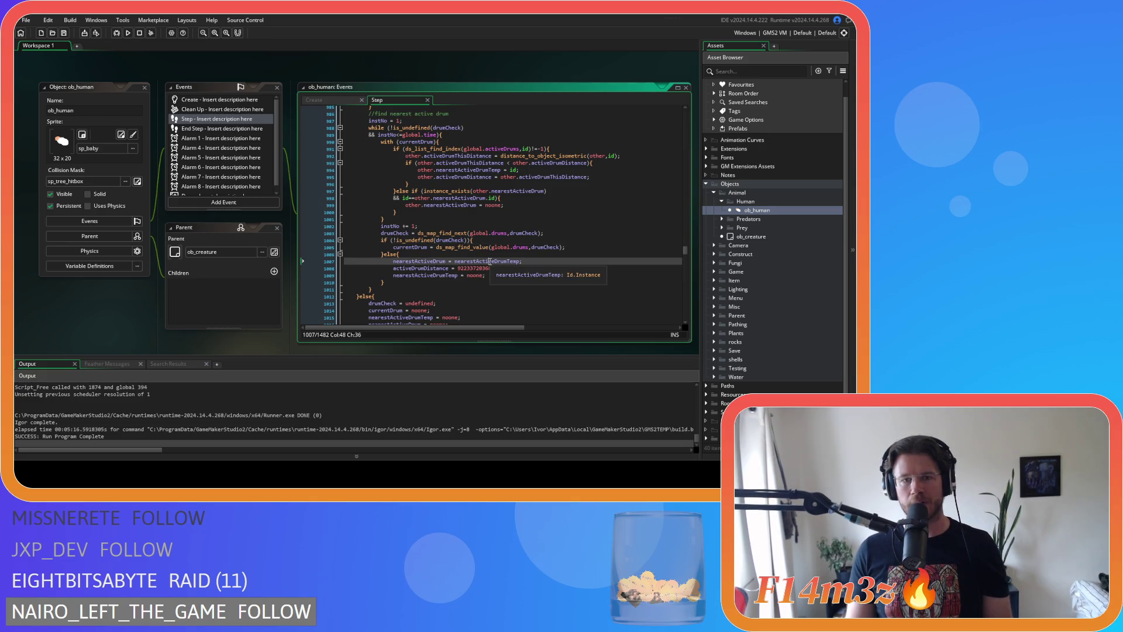
scroll(462, 269, "down", 3)
left_click(462, 270)
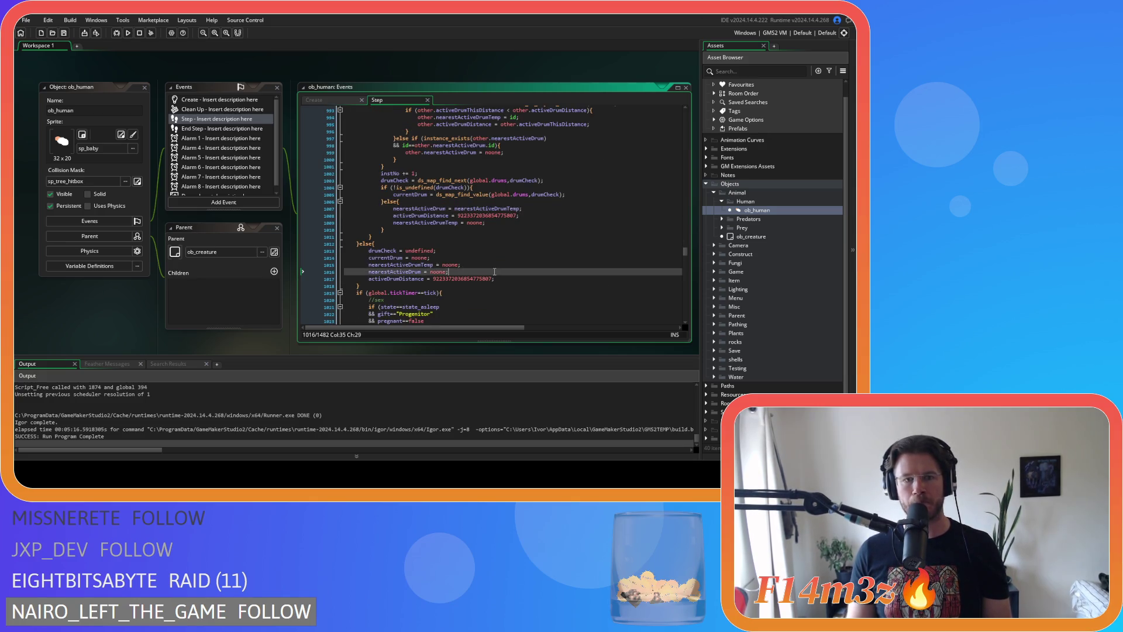
Compact the Hunter block's state_idle, inside and invisible checks to state!=state_idle, inside==, invisible==
scroll(471, 249, "down", 3)
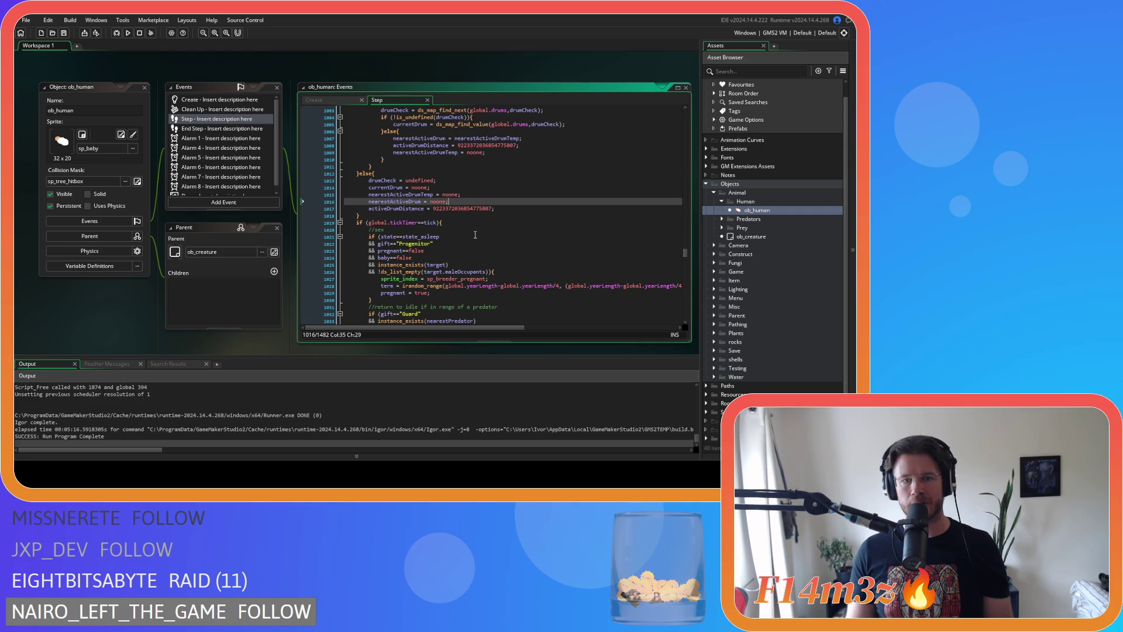
scroll(473, 241, "up", 9)
left_click(552, 246)
scroll(552, 246, "down", 10)
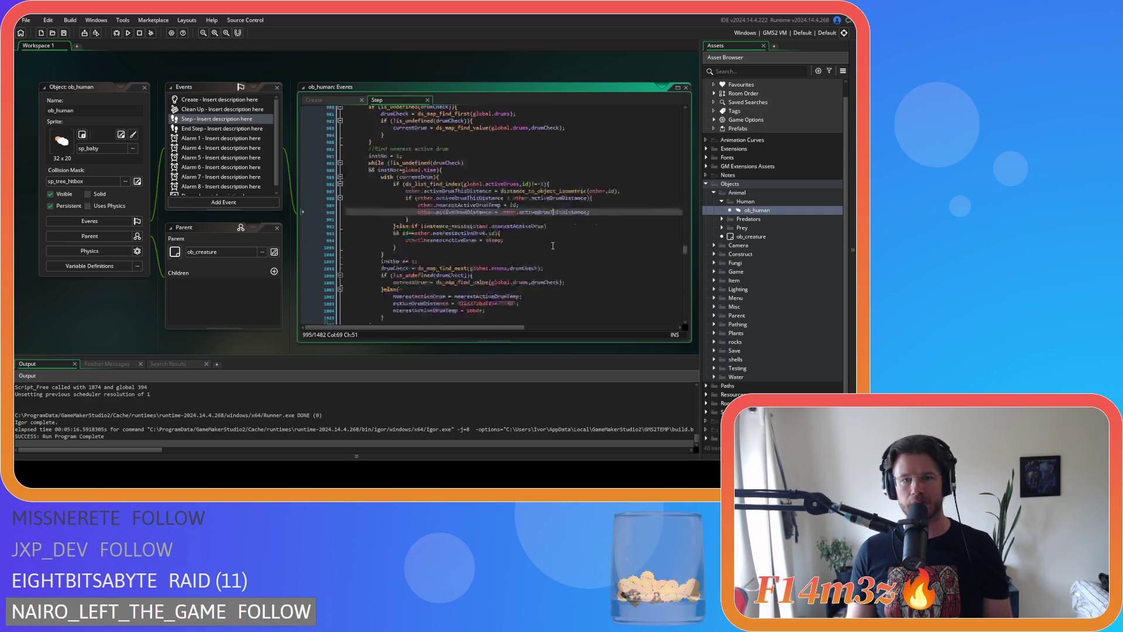
scroll(553, 246, "down", 1)
scroll(553, 246, "up", 10)
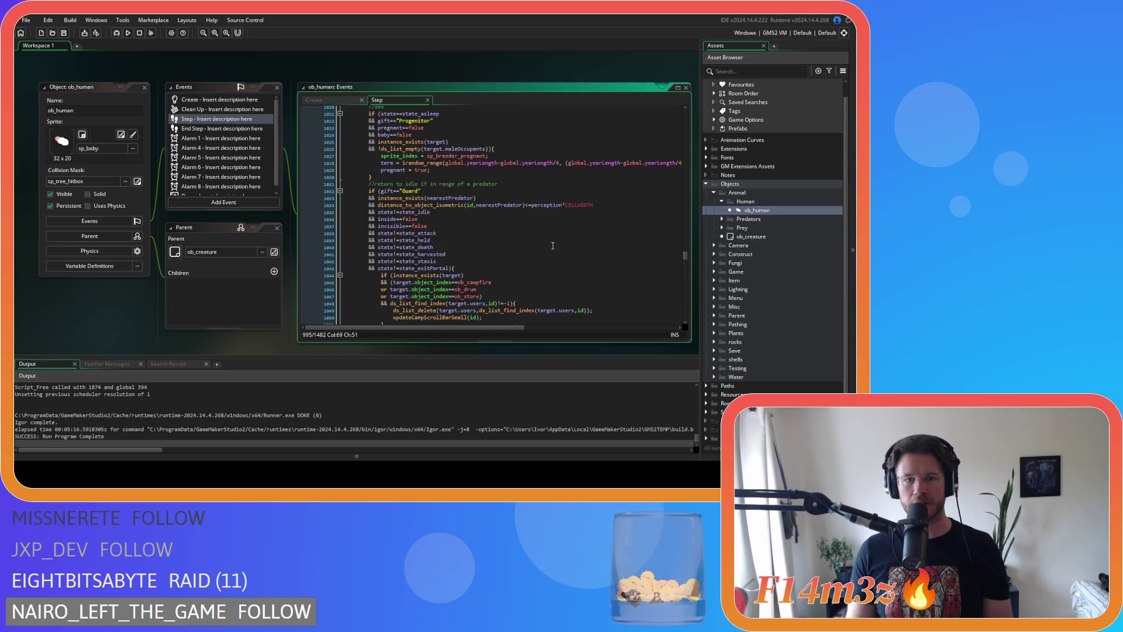
left_click(561, 208)
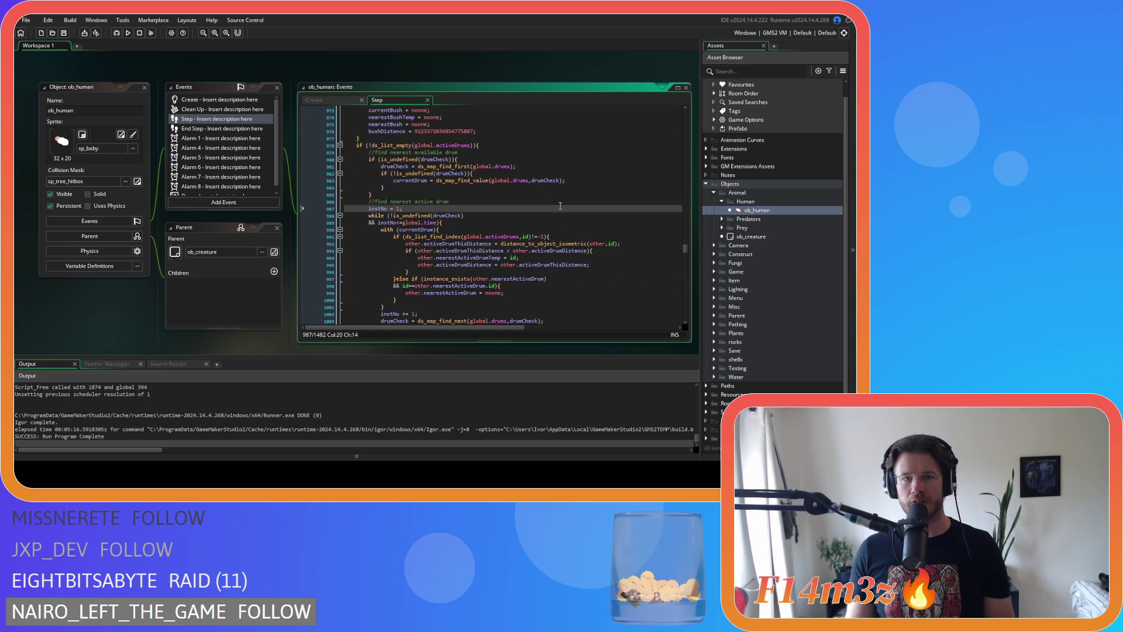
scroll(561, 206, "up", 4)
scroll(401, 301, "down", 10)
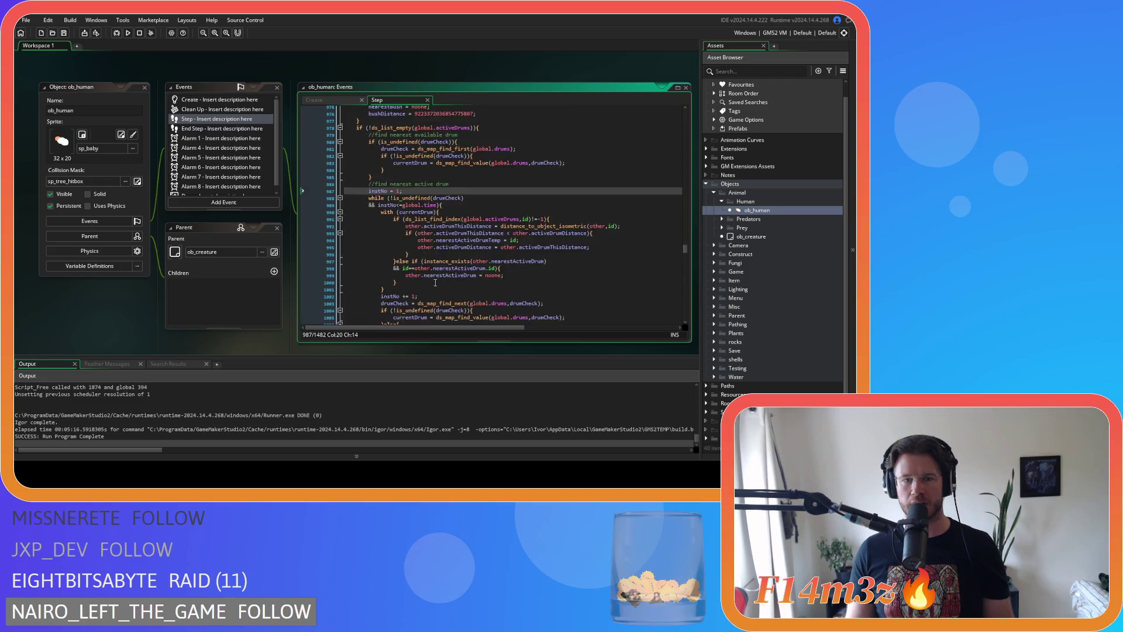
scroll(438, 278, "down", 20)
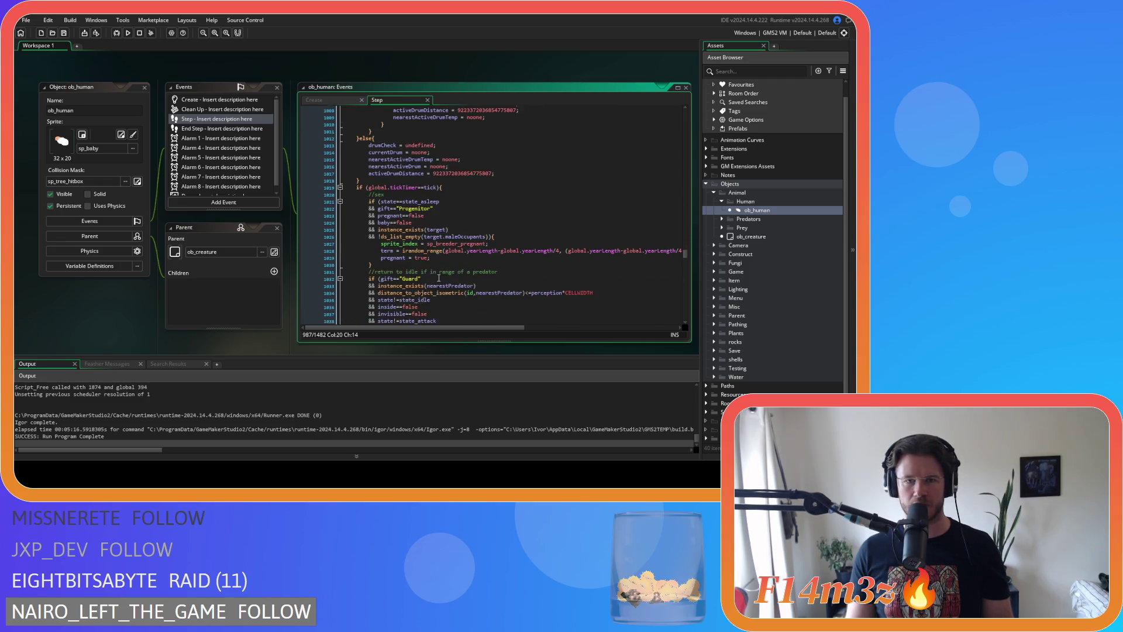
scroll(438, 278, "up", 3)
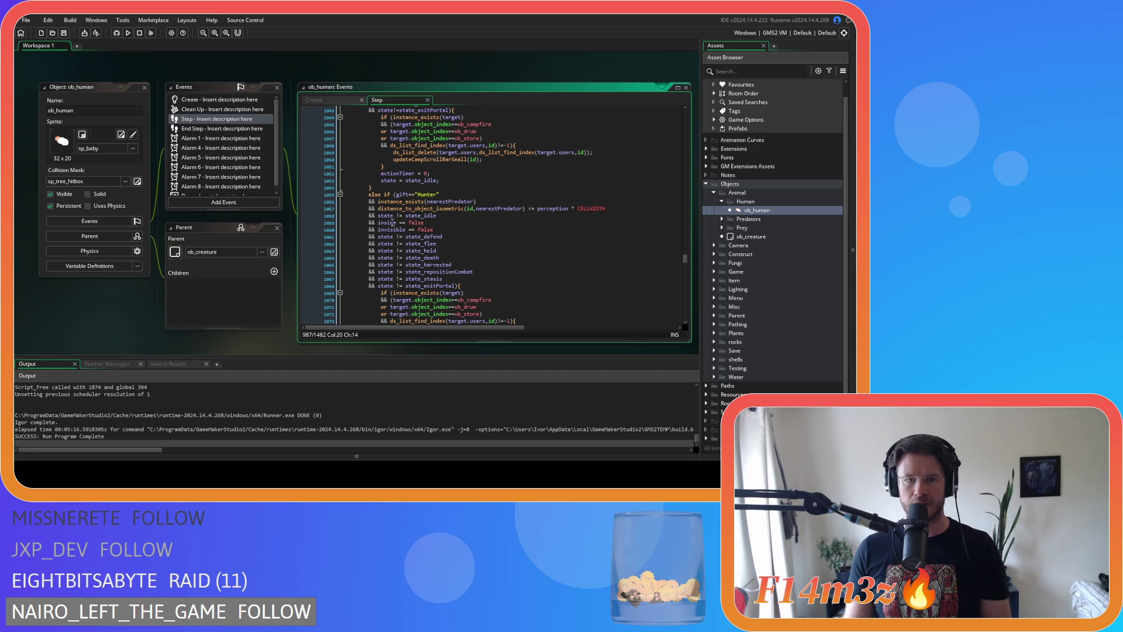
left_click(395, 215)
key("BackSpace")
key("Delete")
key("Down")
key("Delete")
key("Right")
key("Right")
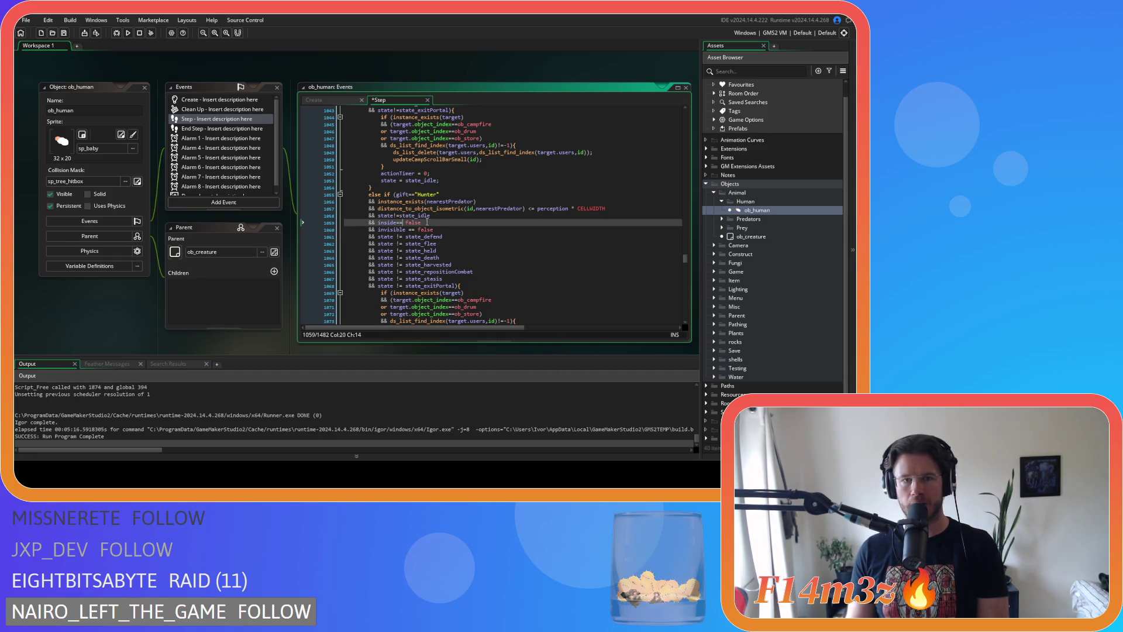
left_click(404, 230)
key("Delete")
key("Right")
key("Right")
key("Delete")
Remove the spaces around != in the state_defend, state_flee and state_held checks
left_click(393, 237)
key("Delete")
key("Right")
key("Right")
key("Delete")
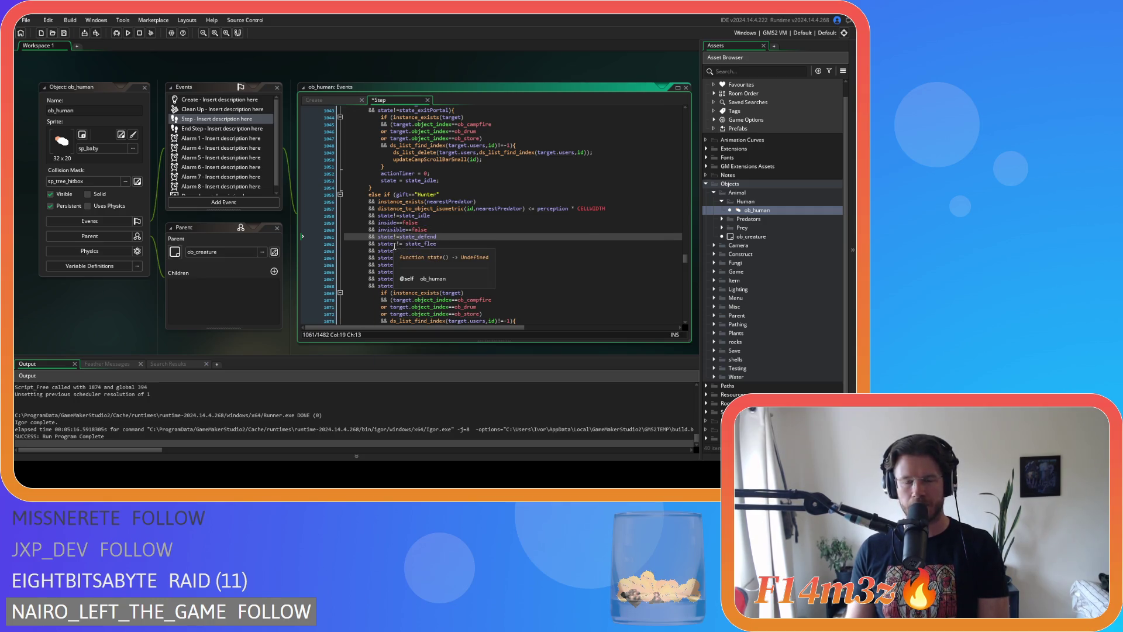
left_click(395, 244)
key("Delete")
key("Right")
key("Right")
key("Delete")
left_click(393, 251)
key("Delete")
Remove the spaces around != in the state_death, state_harvested and state_repositionCombat checks
key("Delete")
left_click(396, 258)
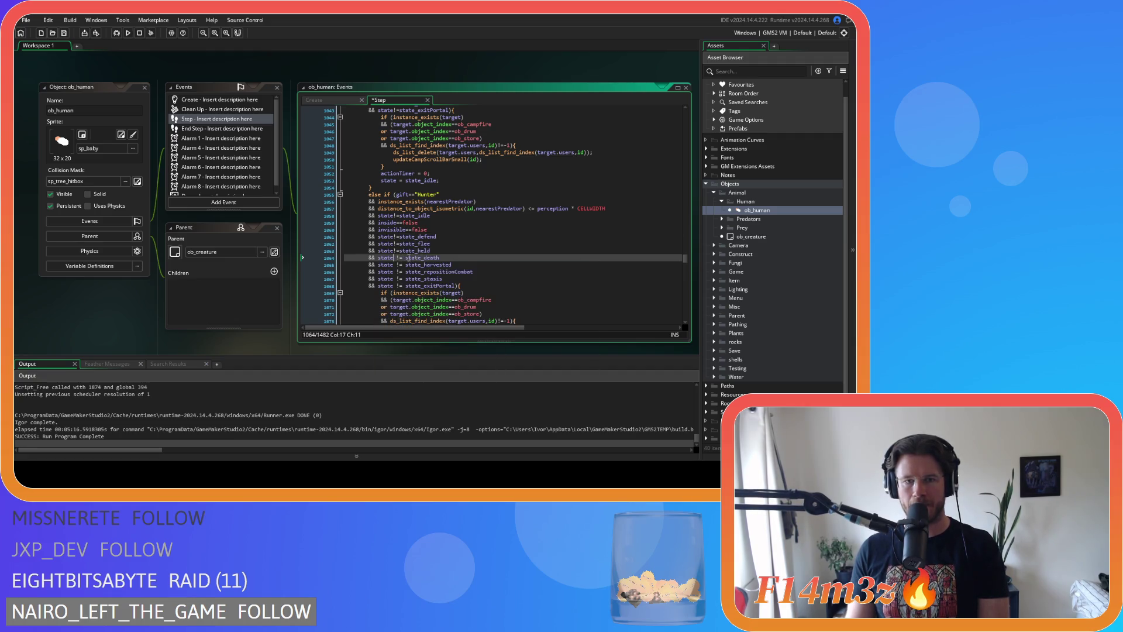
key("Delete")
key("Right")
key("Right")
key("Delete")
left_click(395, 265)
key("Delete")
key("Right")
key("Right")
key("Delete")
left_click(396, 271)
key("Delete")
key("Right")
key("Right")
key("Delete")
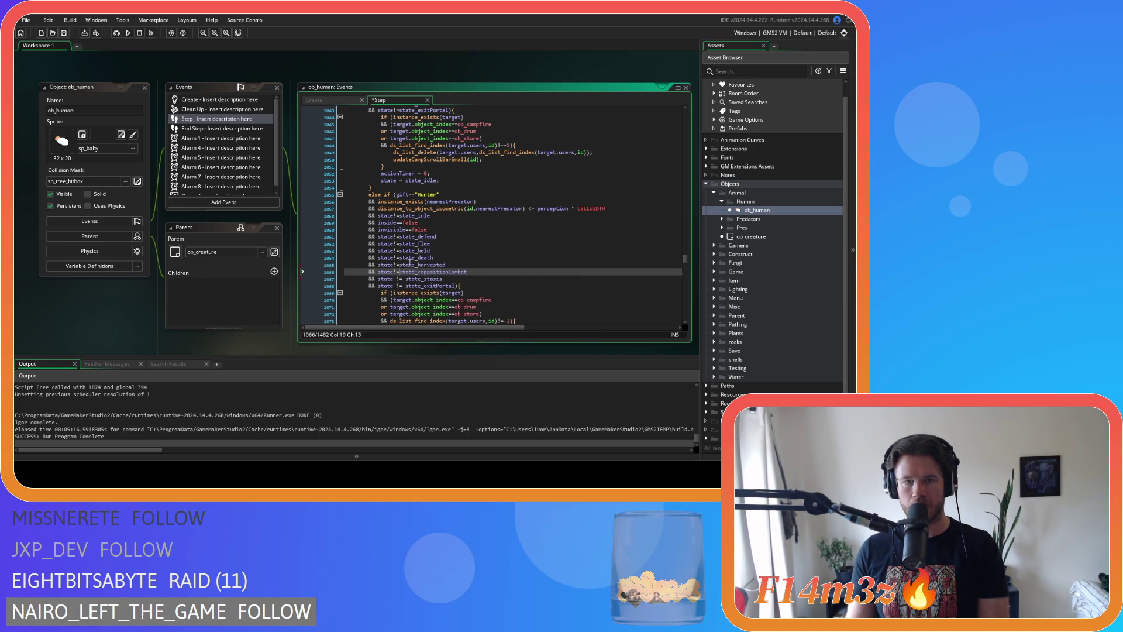
left_click(394, 279)
Finish the Hunter block by compacting the state_stasis and state_exitPortal checks
key("Delete")
key("Right")
key("Right")
key("Delete")
left_click(394, 286)
key("Delete")
key("Right")
key("Right")
key("Delete")
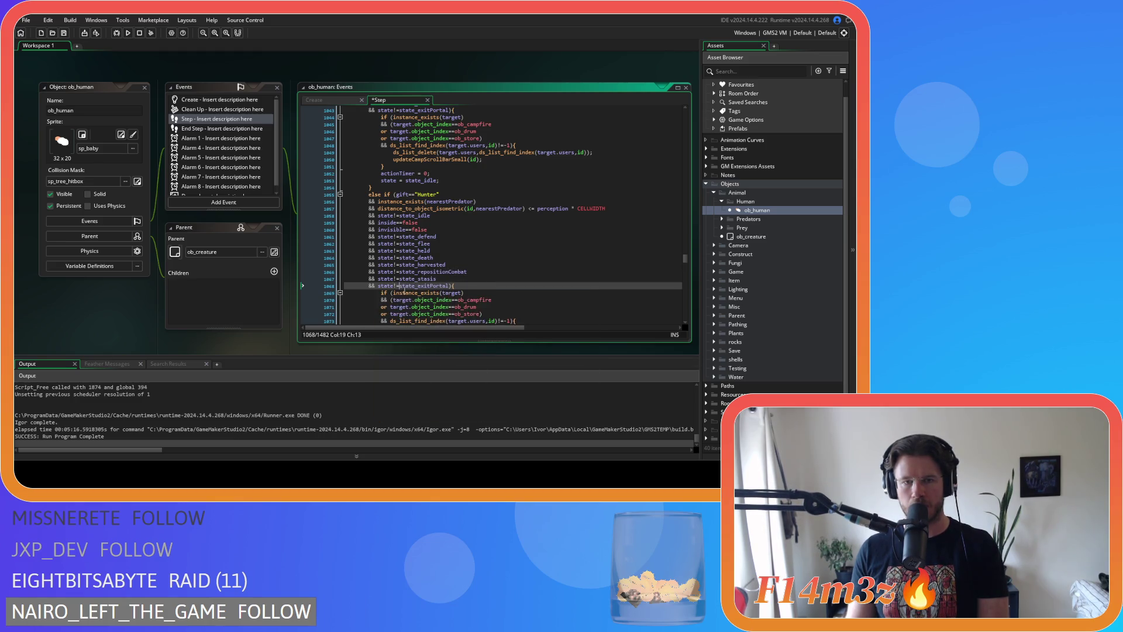
scroll(400, 285, "down", 8)
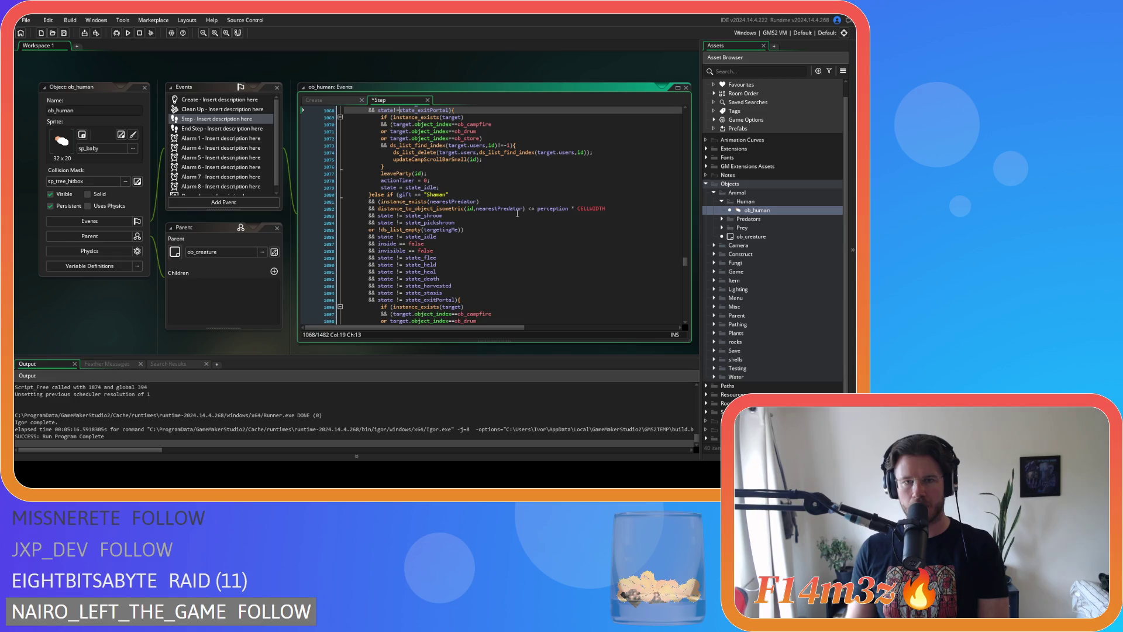
Compact the Shaman distance check to <=perception*CELLWIDTH, plus the state_shroom and state_pickshroom checks
left_click(528, 209)
key("Delete")
key("Right")
key("Delete")
left_click(565, 209)
key("Delete")
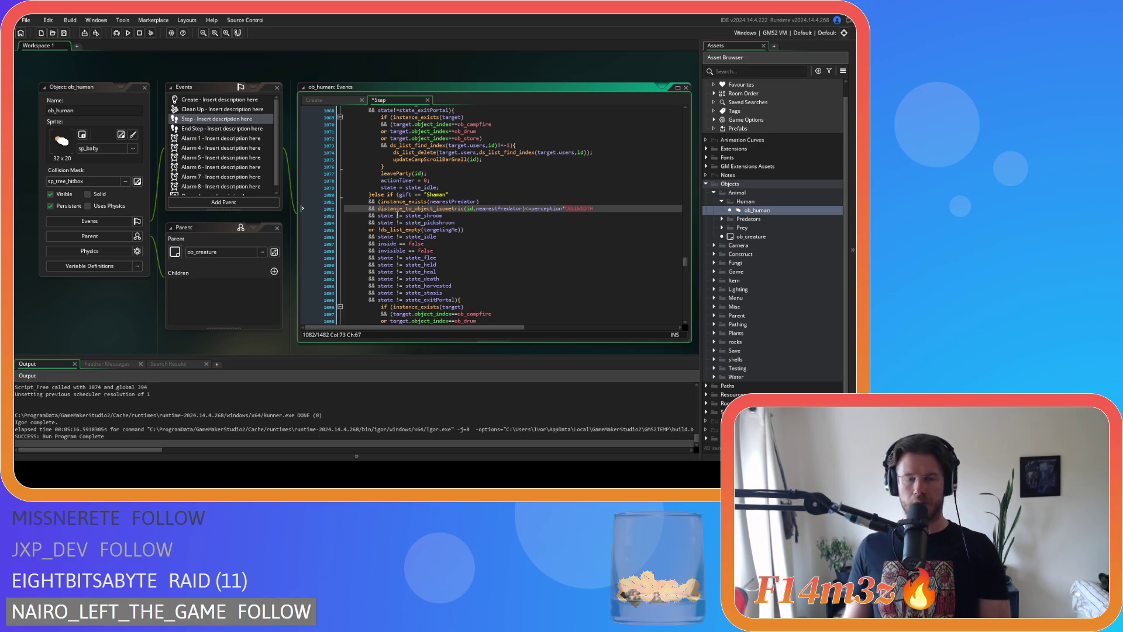
left_click(394, 216)
key("Delete")
key("Right")
key("Right")
key("Delete")
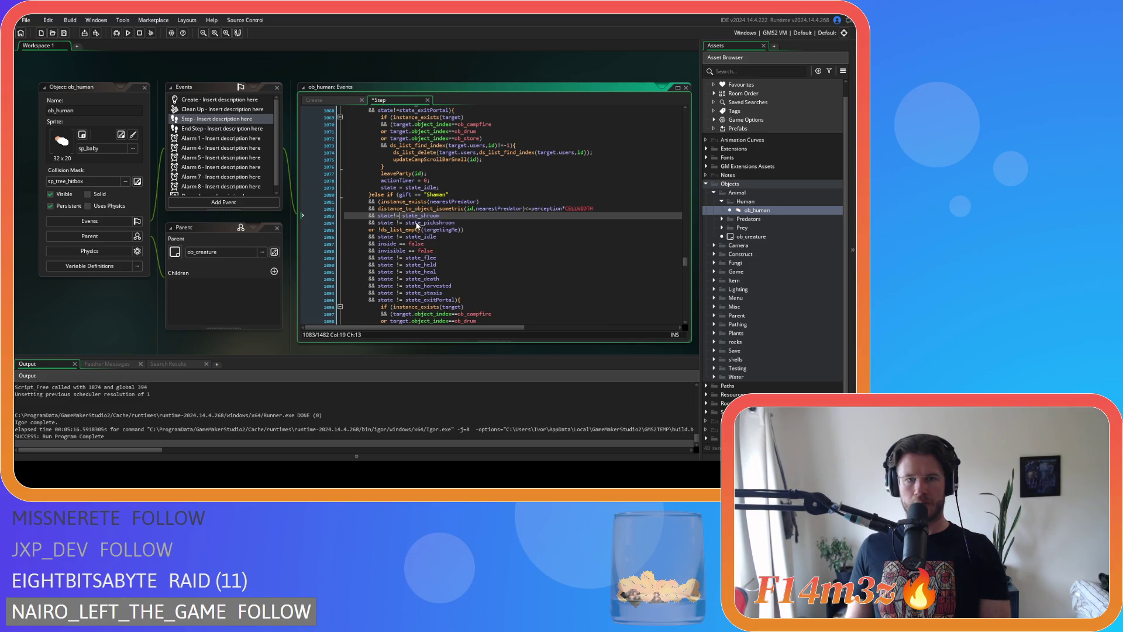
left_click(396, 223)
key("Delete")
key("Right")
key("Right")
key("Delete")
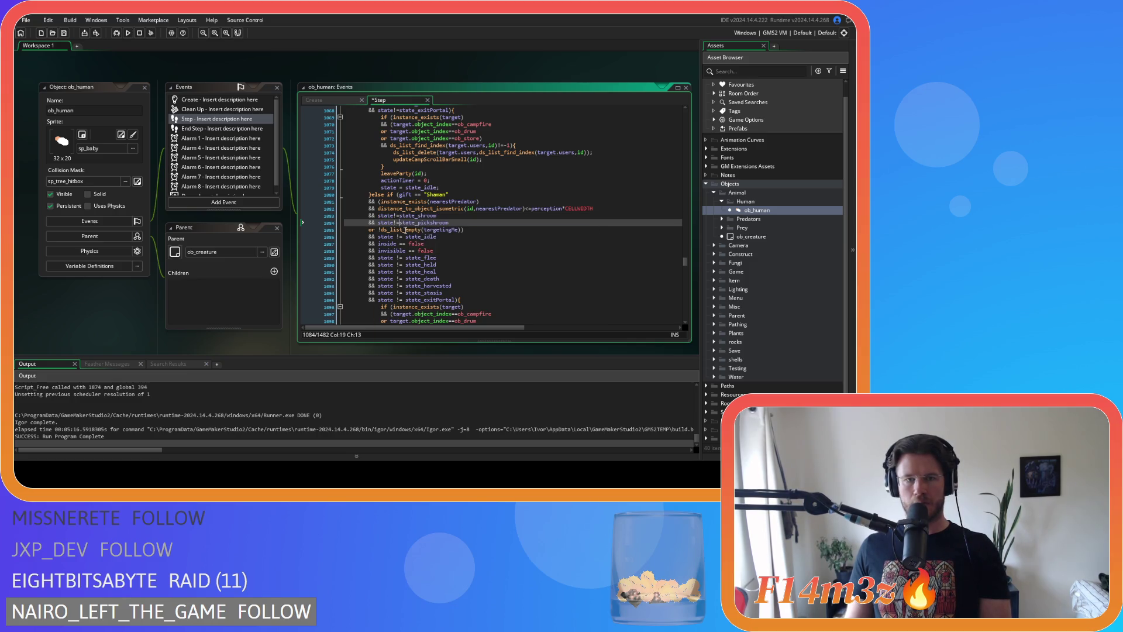
Remove spacing in the Shaman state_idle, inside==false, invisible, state_flee and state_held checks
left_click(399, 237)
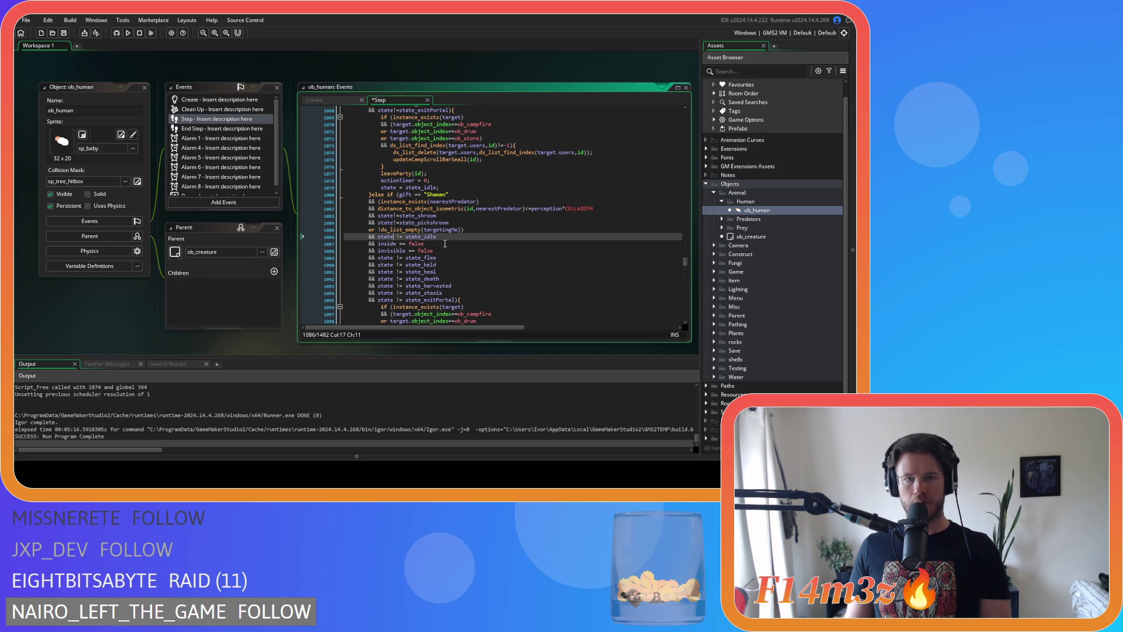
key("Delete")
key("Right")
key("Right")
key("Delete")
left_click(398, 244)
key("Delete")
key("Right")
key("Right")
key("Delete")
left_click(409, 251)
key("Delete")
left_click(394, 258)
key("Delete")
key("Right")
key("Right")
key("Delete")
left_click(394, 265)
key("Delete")
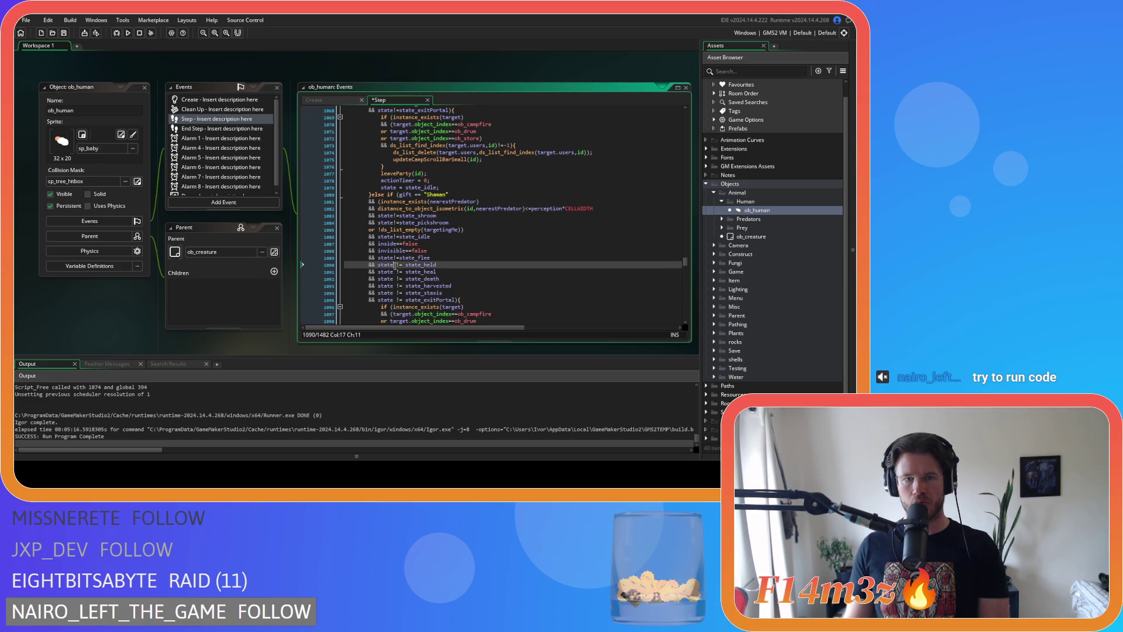
key("Right")
key("Right")
Remove the spaces around != in the state_heal, state_death, state_harvested and state_stasis checks
key("Delete")
left_click(395, 272)
key("Delete")
key("Right")
key("Right")
key("Delete")
left_click(394, 279)
key("Delete")
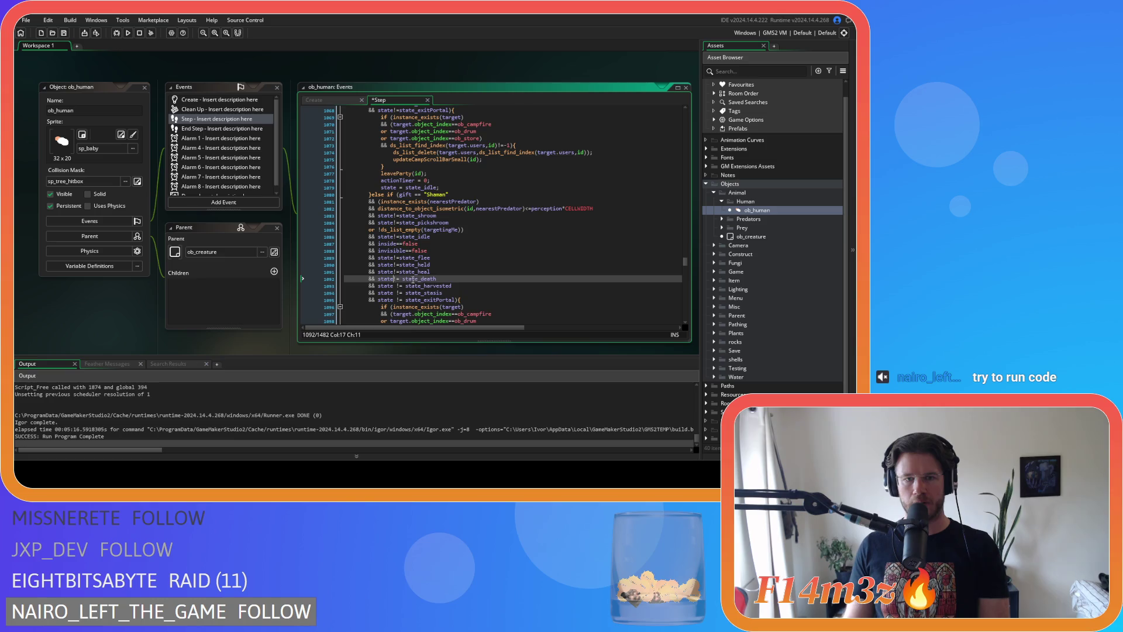
key("Right")
key("Right")
key("Delete")
left_click(395, 286)
key("Delete")
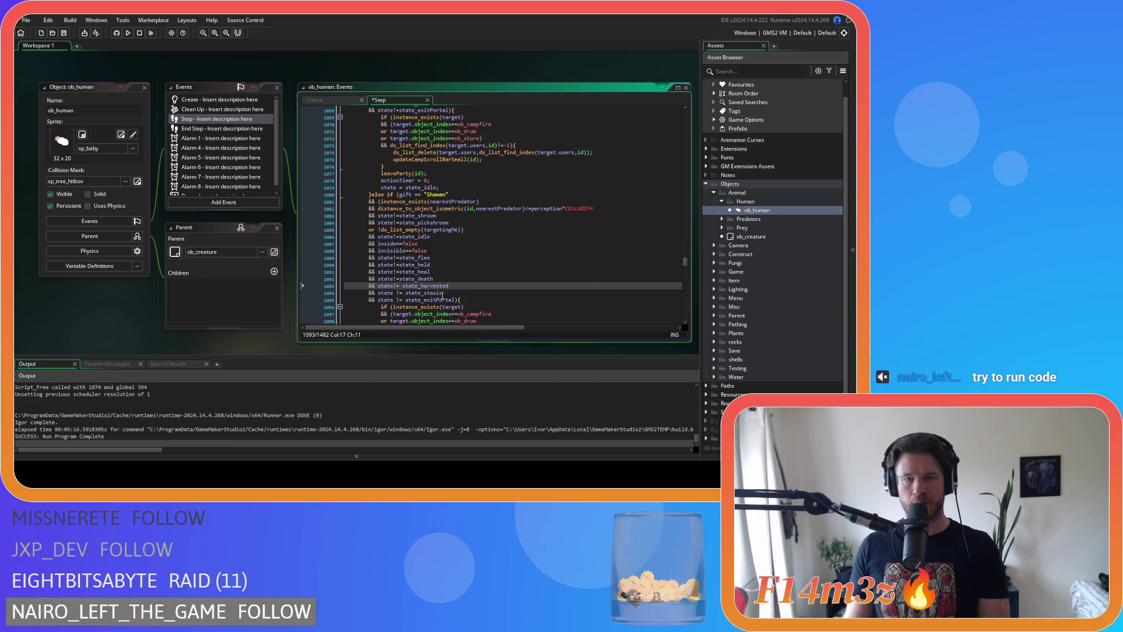
key("Delete")
left_click(395, 293)
key("Delete")
key("Right")
key("Right")
key("Delete")
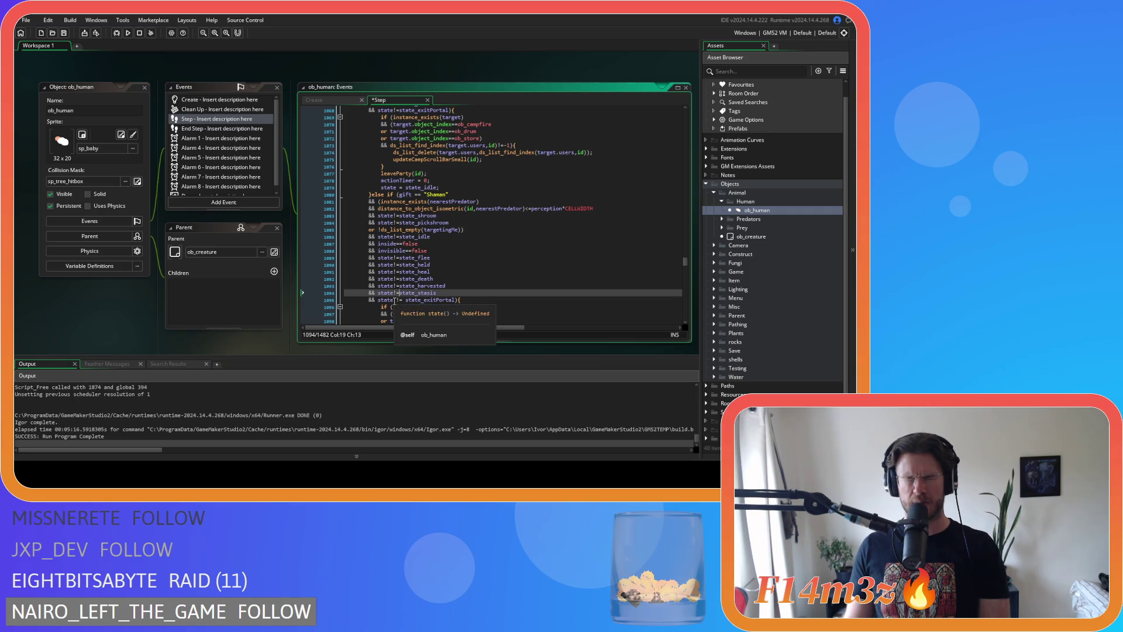
Compact the state_exitPortal check and save the Step event
left_click(395, 299)
key("Delete")
key("Right")
key("Delete")
key("Right")
key("ctrl+s")
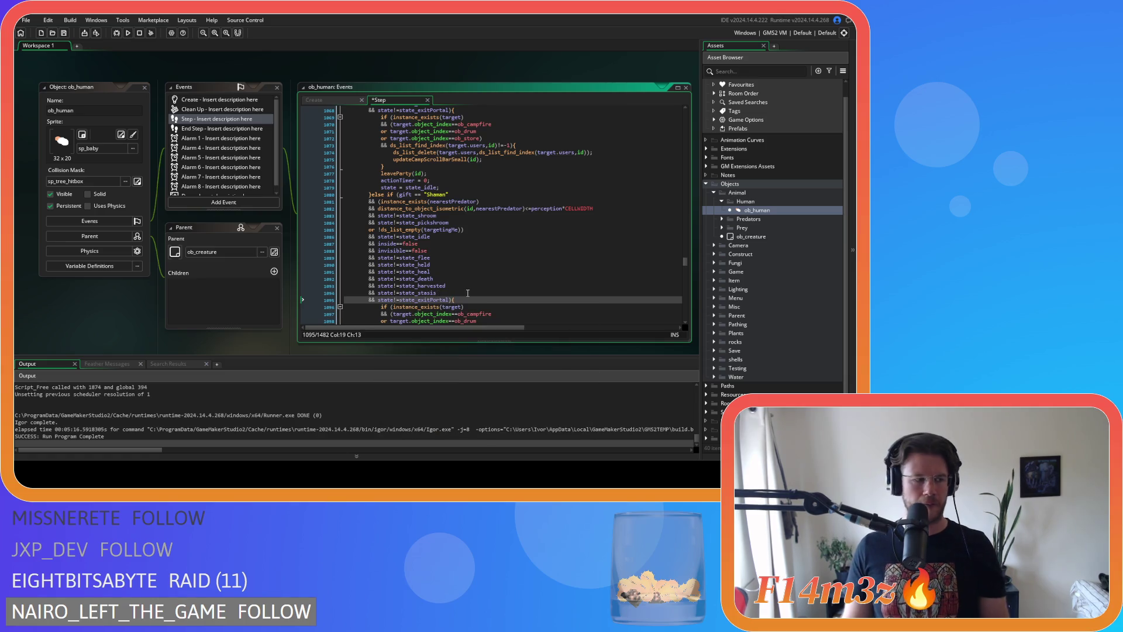
key("End")
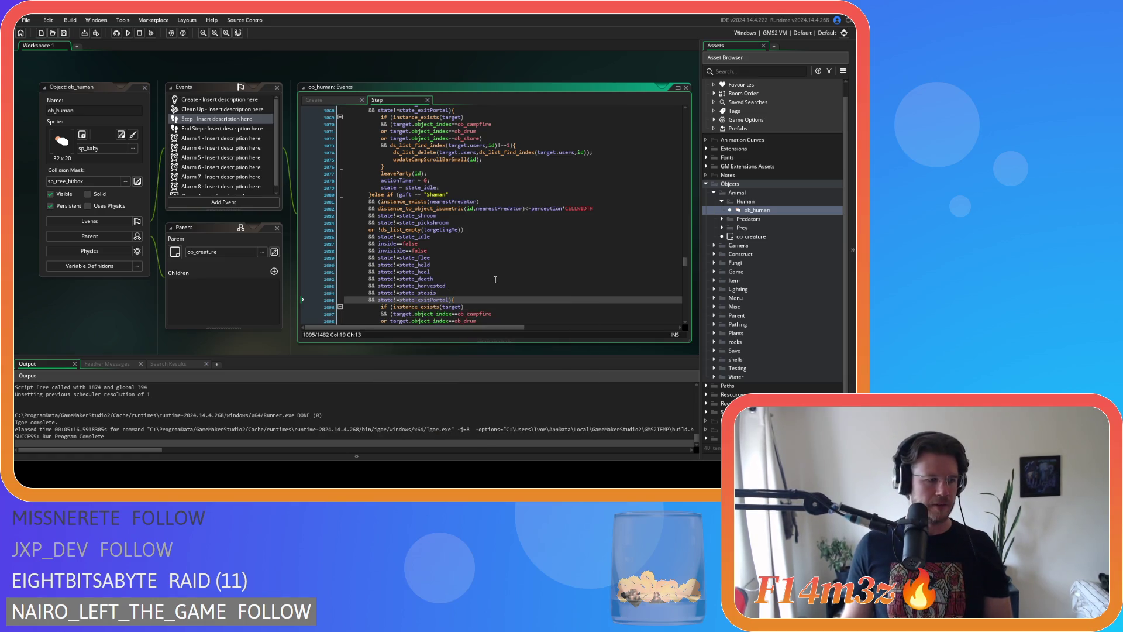
scroll(496, 290, "down", 3)
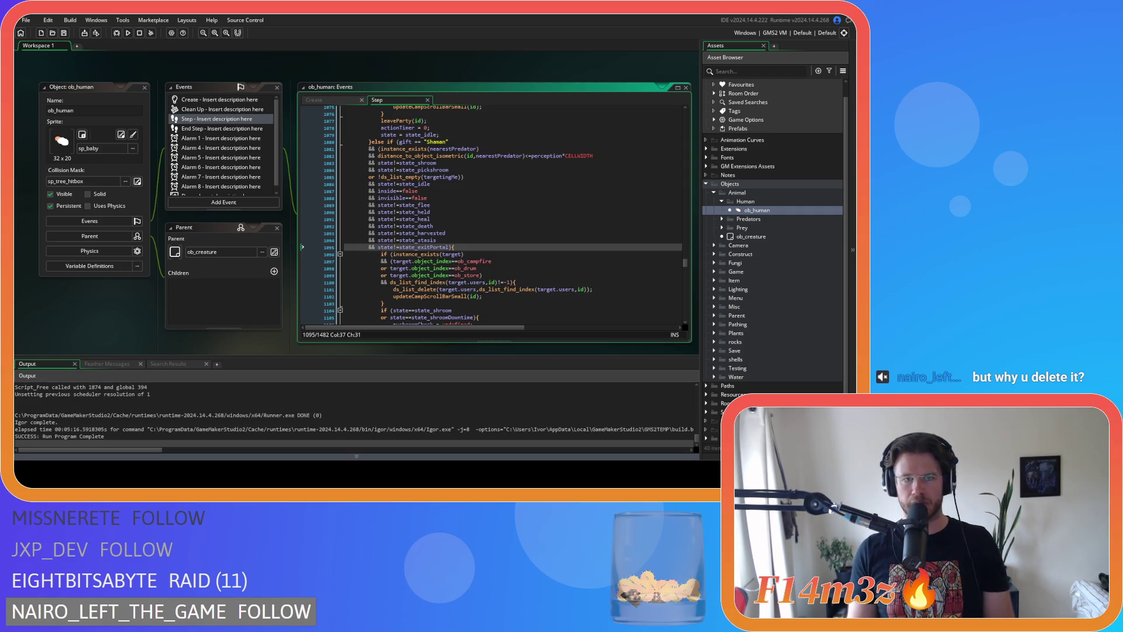
left_click(406, 212)
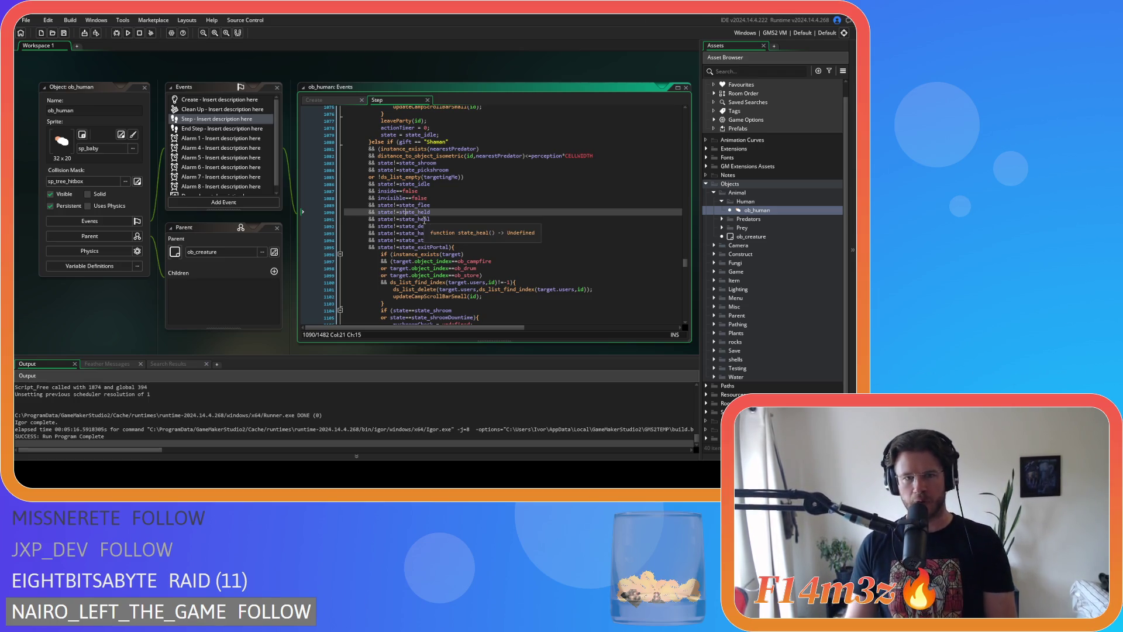
Compact the Drummer distance check (<=perception*CELLWIDTH) and its state_drum and state_idle checks
mouse_move(369, 127)
left_mouse_down()
mouse_move(554, 272)
mouse_move(492, 261)
left_mouse_up()
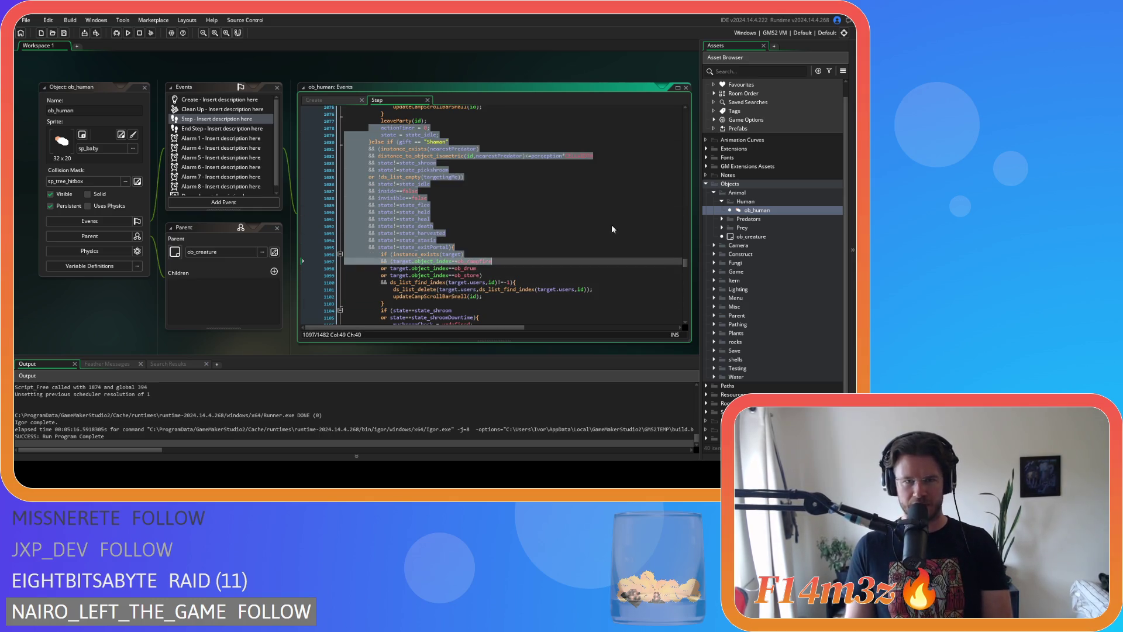
scroll(470, 210, "down", 4)
left_click(455, 213)
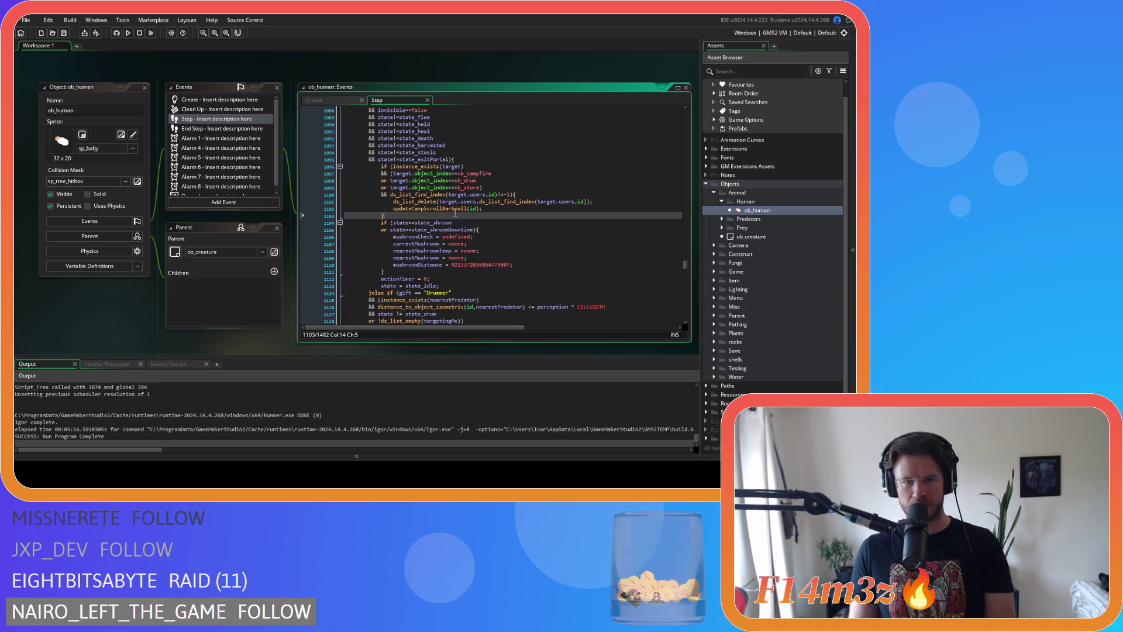
scroll(431, 230, "down", 3)
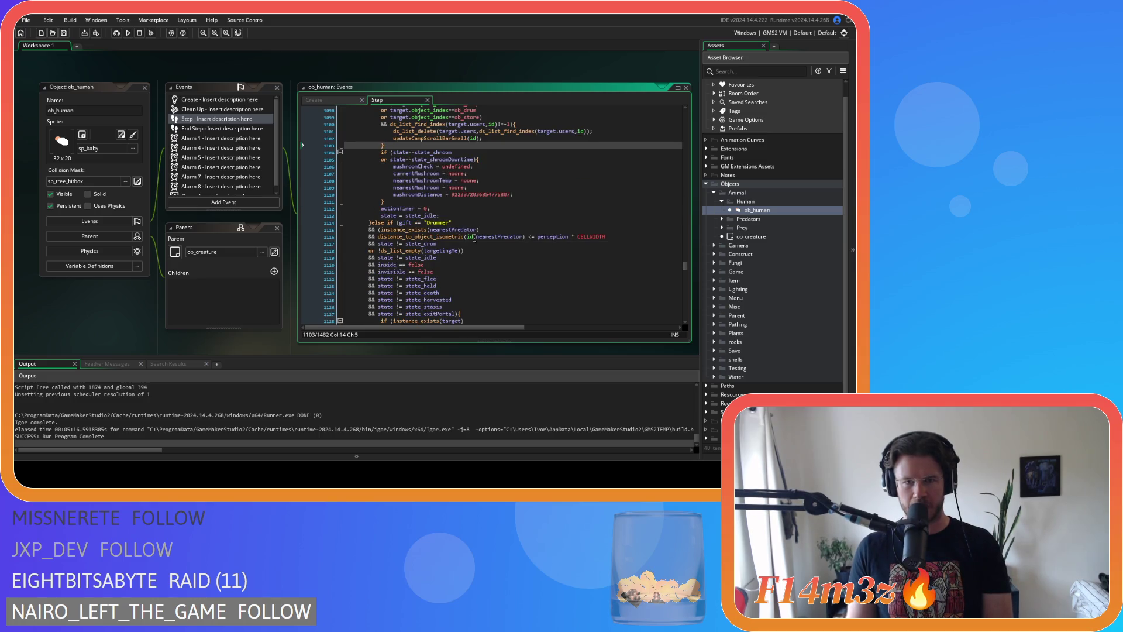
left_click(524, 237)
key("BackSpace")
key("Delete")
key("ctrl+Right")
key("Delete")
key("Right")
key("Delete")
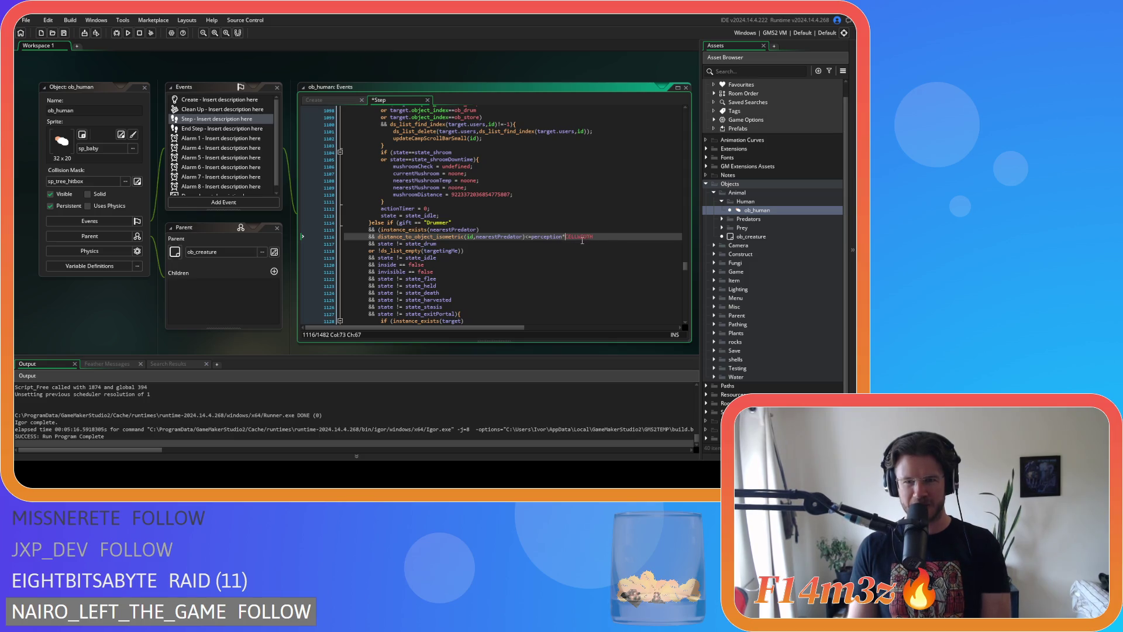
left_click(391, 244)
key("Delete")
key("Right")
key("Delete")
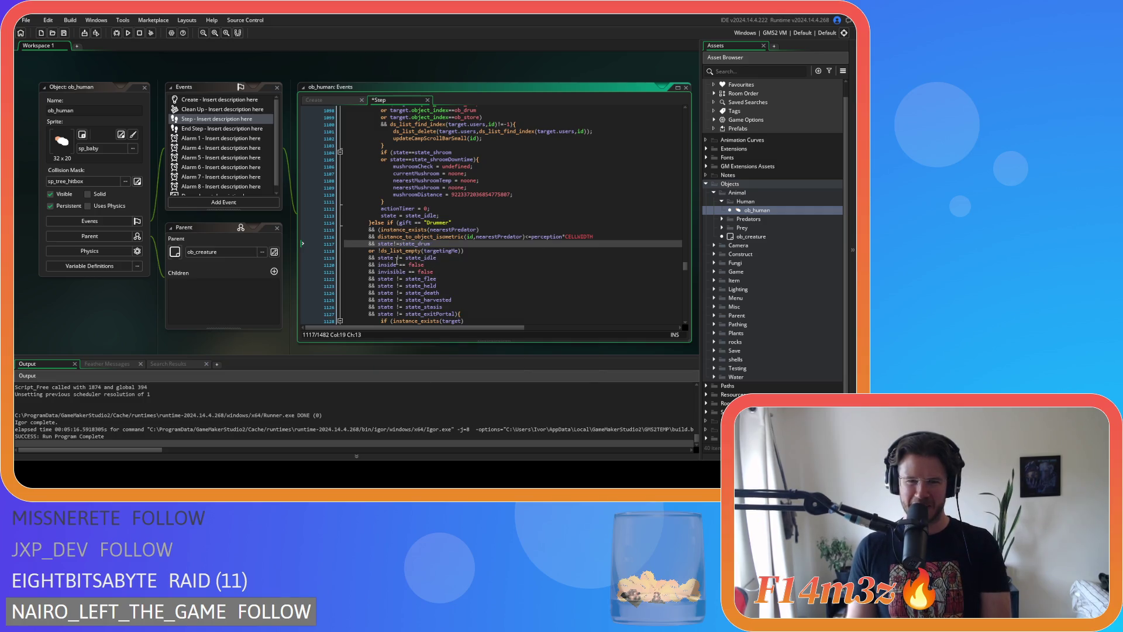
key("Down")
key("Down")
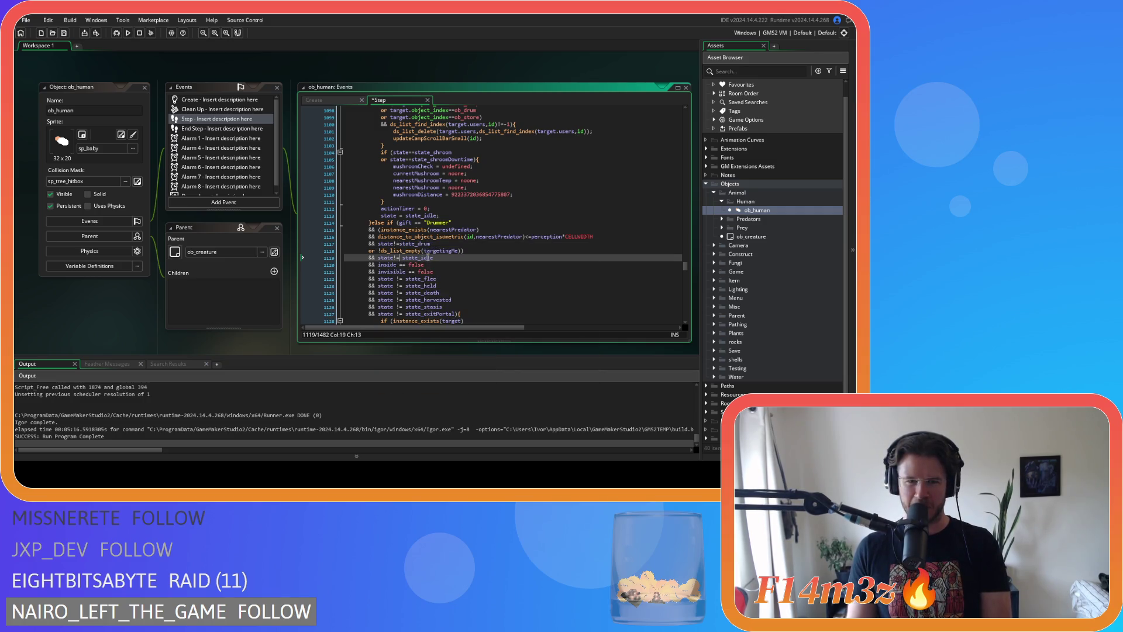
key("Delete")
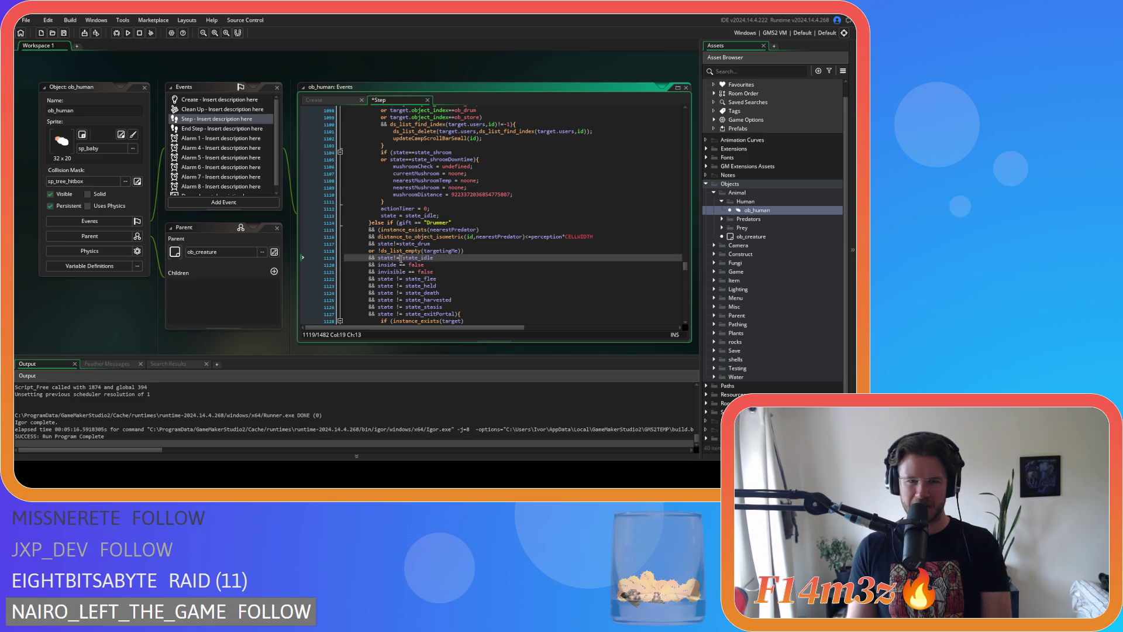
Remove spaces in the inside==false, invisible, and state_flee through state_exitPortal checks on lines 1120–1127
left_click(397, 265)
key("Delete")
left_click(413, 272)
key("Delete")
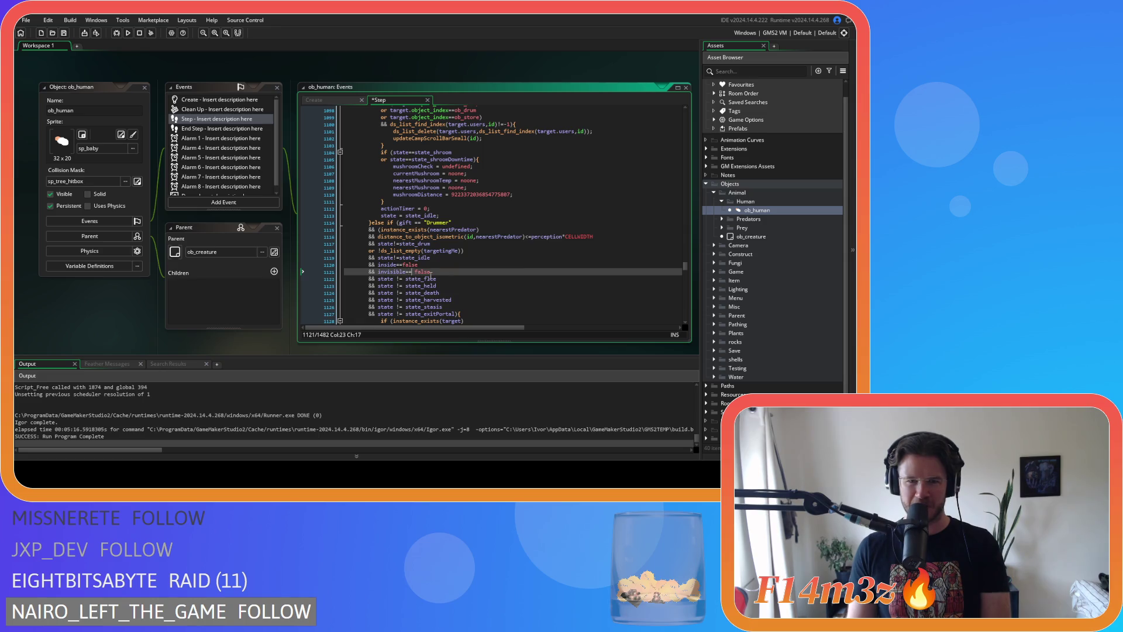
left_click(392, 279)
key("Delete")
key("Right")
key("Right")
key("Delete")
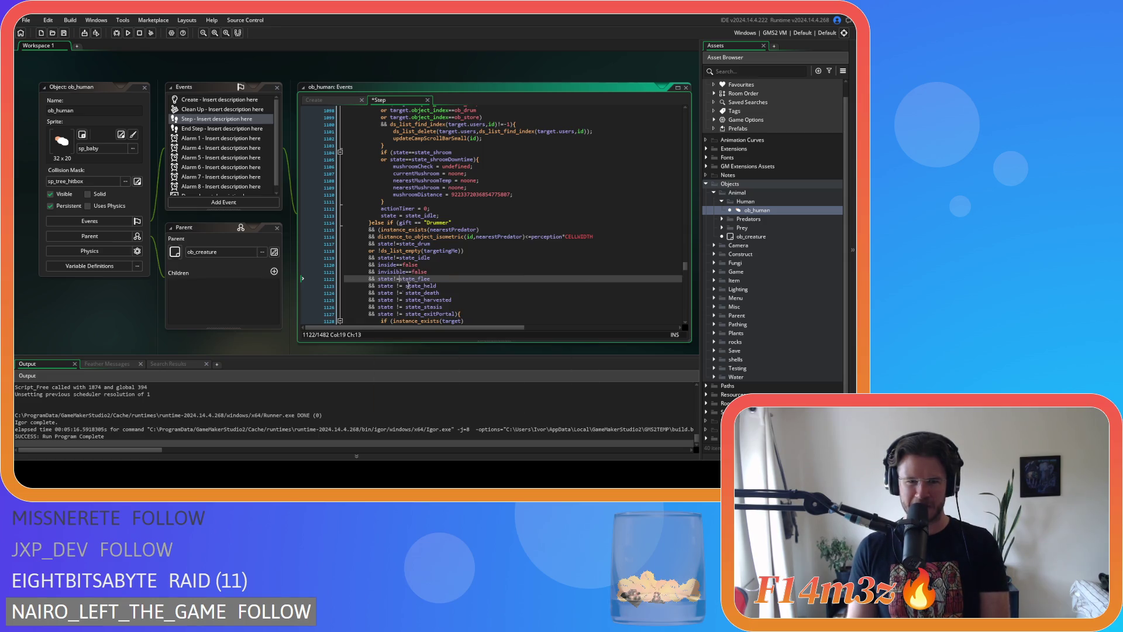
left_click(393, 286)
key("Delete")
key("Right")
key("Right")
key("Delete")
left_click(395, 293)
key("Delete")
key("Right")
key("Right")
key("Delete")
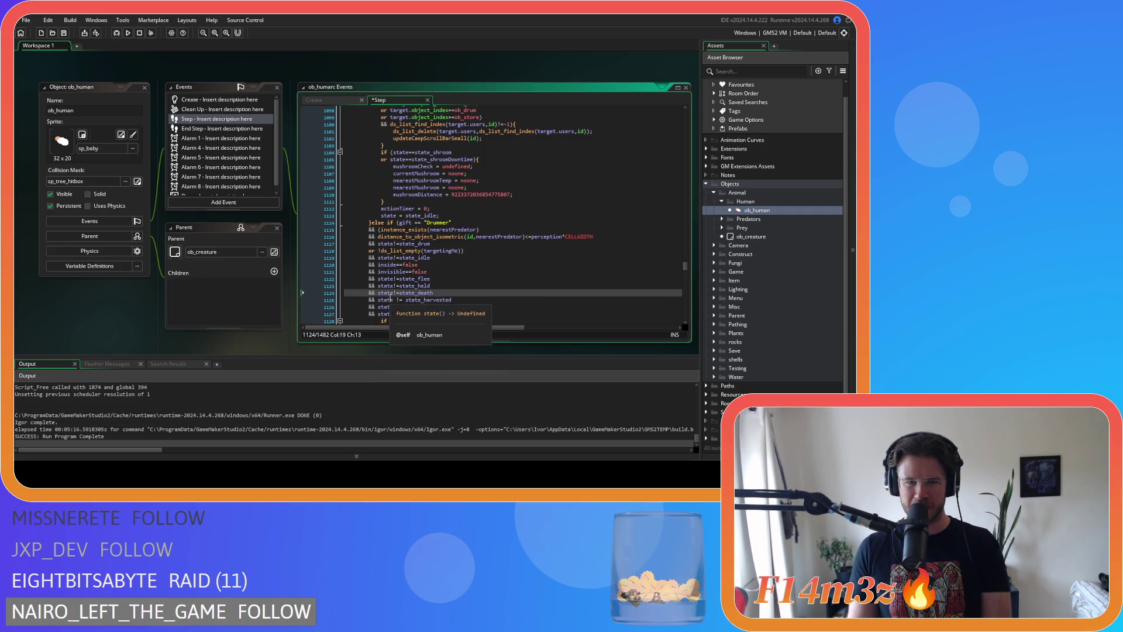
left_click(395, 299)
key("Delete")
key("Right")
key("Right")
key("Delete")
left_click(393, 306)
key("Delete")
key("Right")
key("Right")
key("Delete")
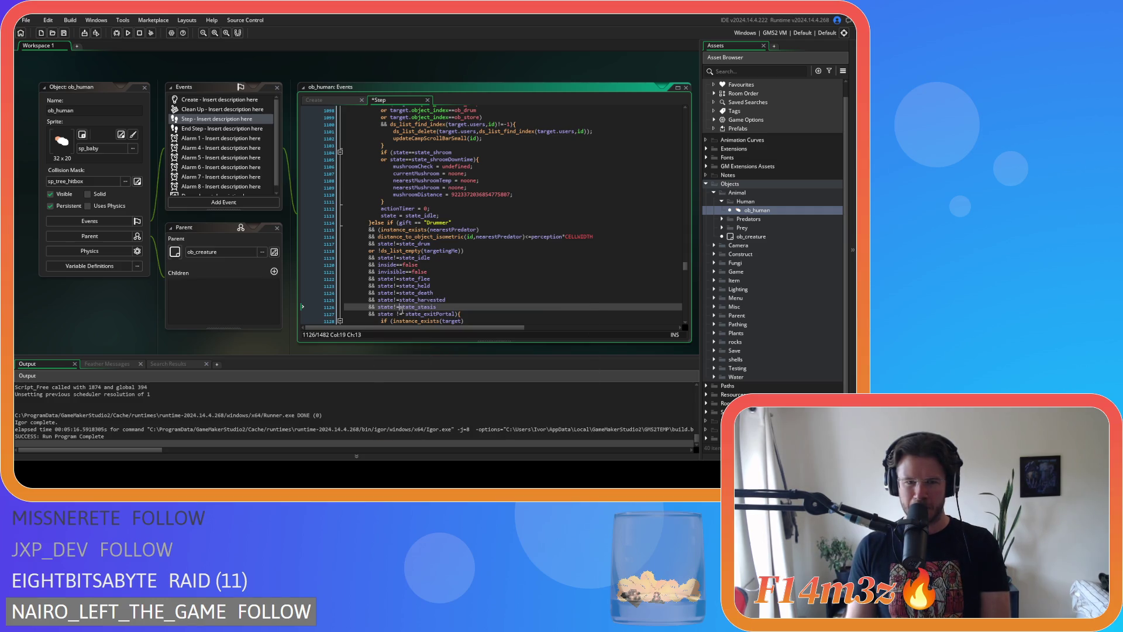
left_click(393, 314)
key("Delete")
key("Right")
key("Right")
key("Delete")
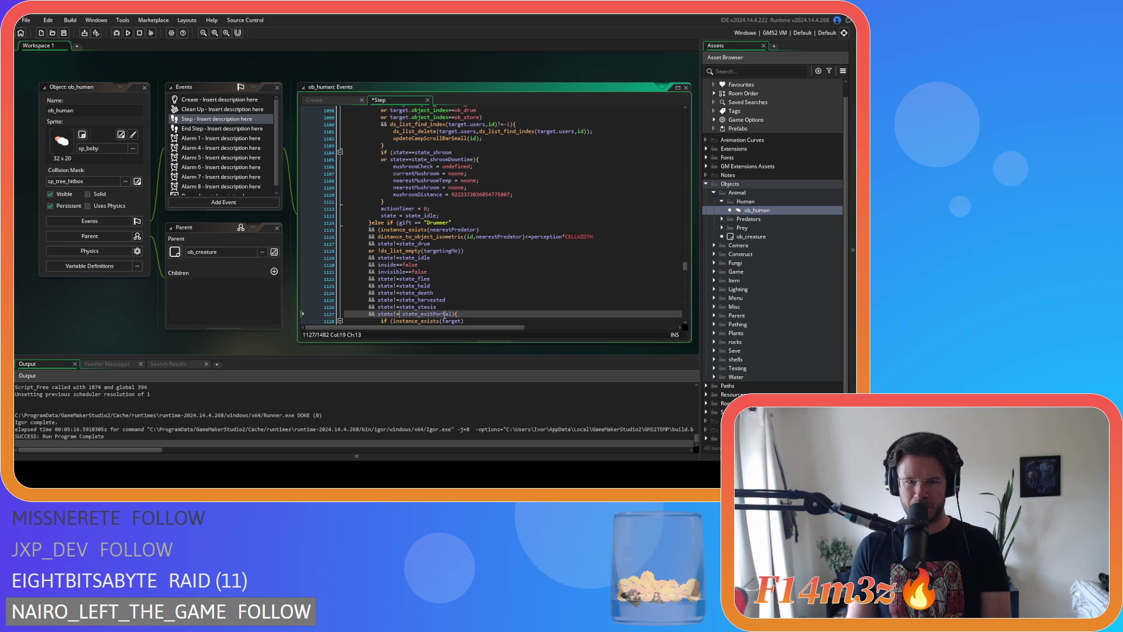
Save the Step event code with Ctrl+S
scroll(451, 305, "down", 10)
key("ctrl+s")
scroll(453, 245, "down", 10)
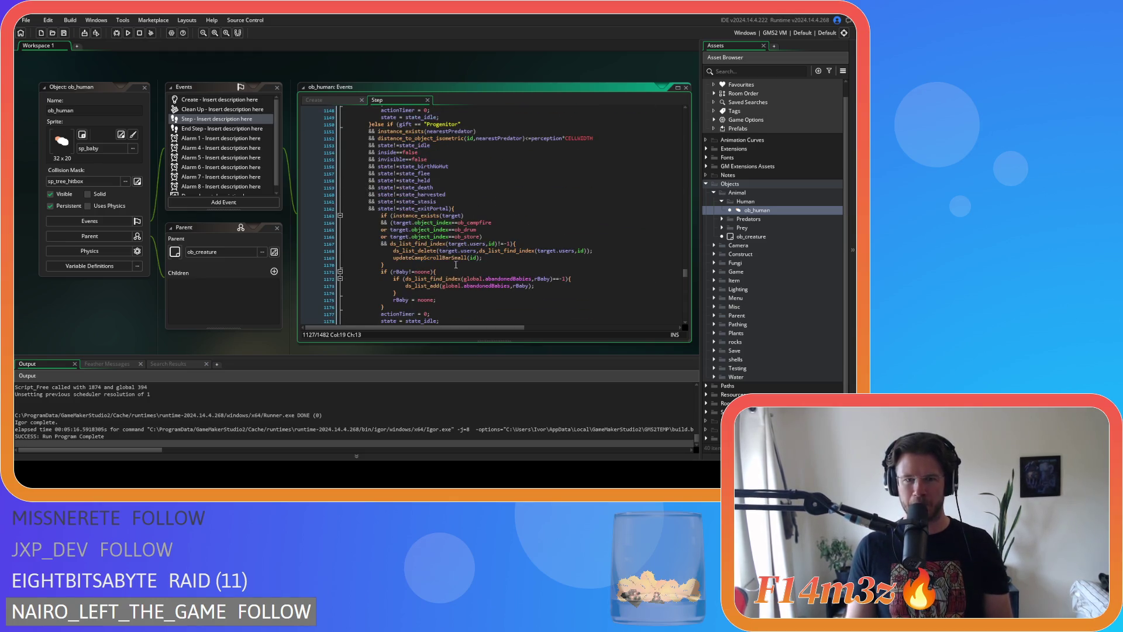
Tighten the Carpenter gift comparison, distance check, state_idle, inside and invisible checks
scroll(453, 246, "down", 2)
scroll(452, 245, "down", 4)
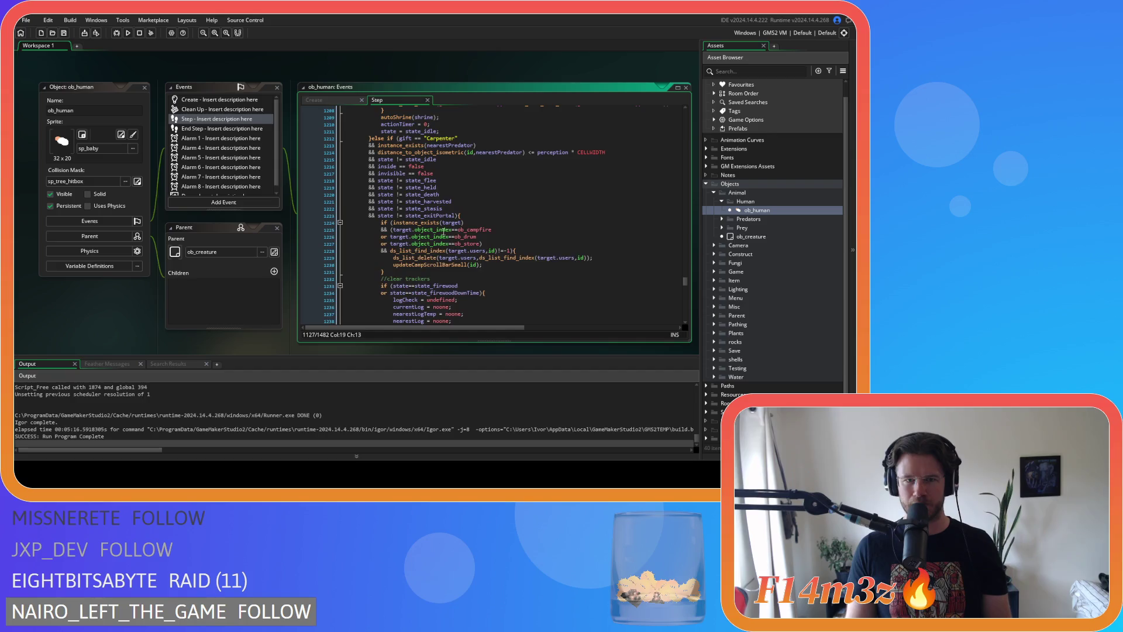
left_click(416, 138)
key("BackSpace")
type("=")
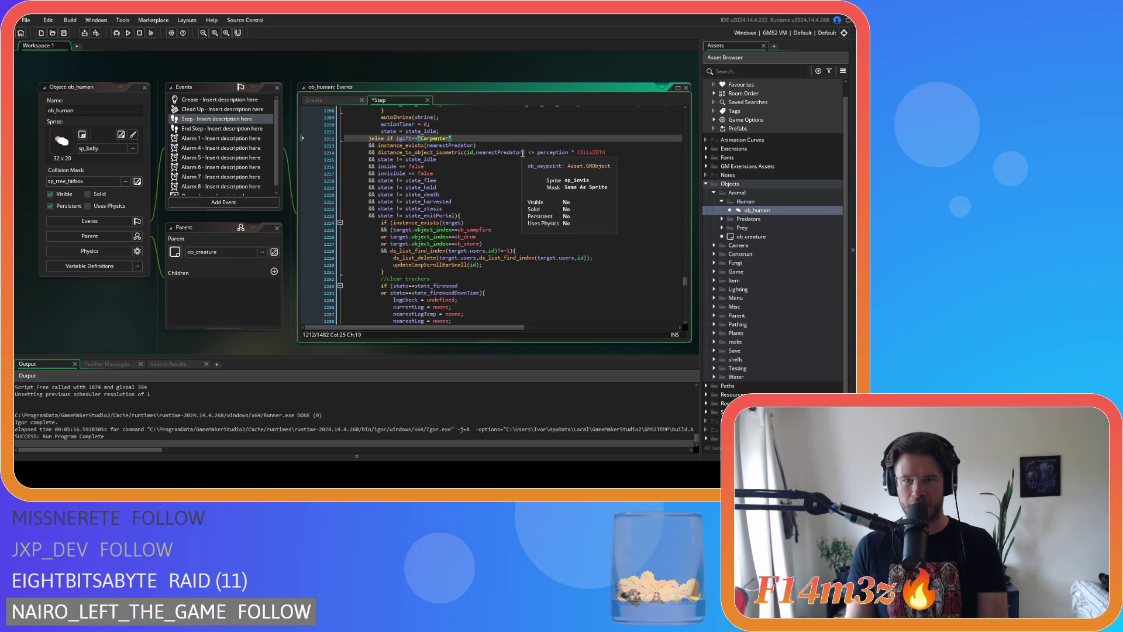
left_click(526, 152)
key("Delete")
key("Right")
key("Right")
key("Delete")
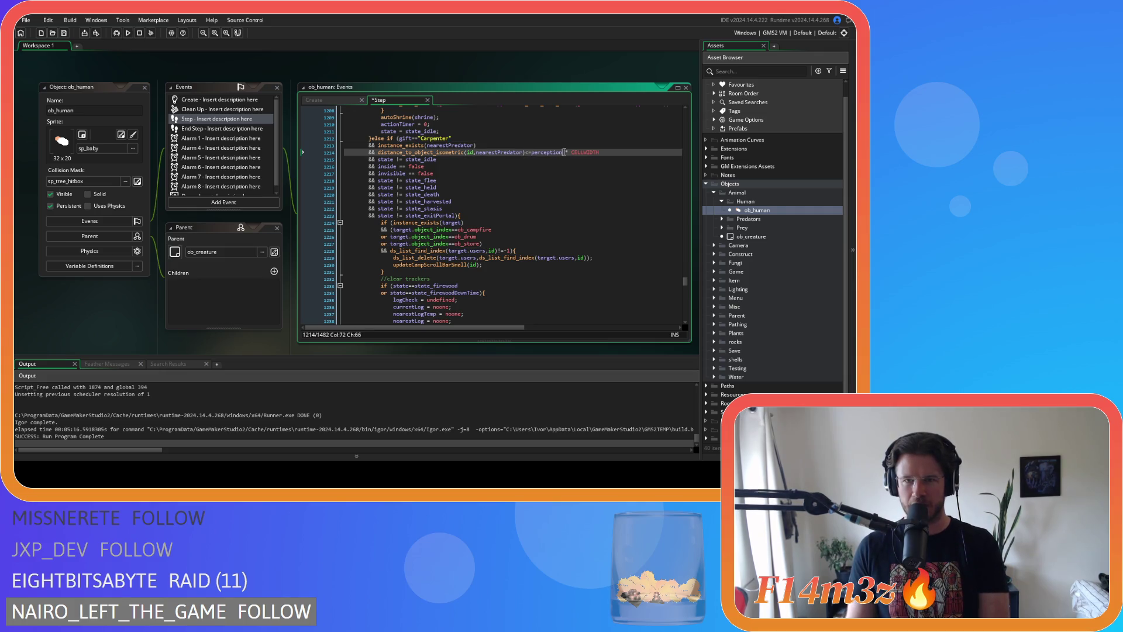
key("Delete")
key("Right")
key("Delete")
left_click(395, 160)
key("BackSpace")
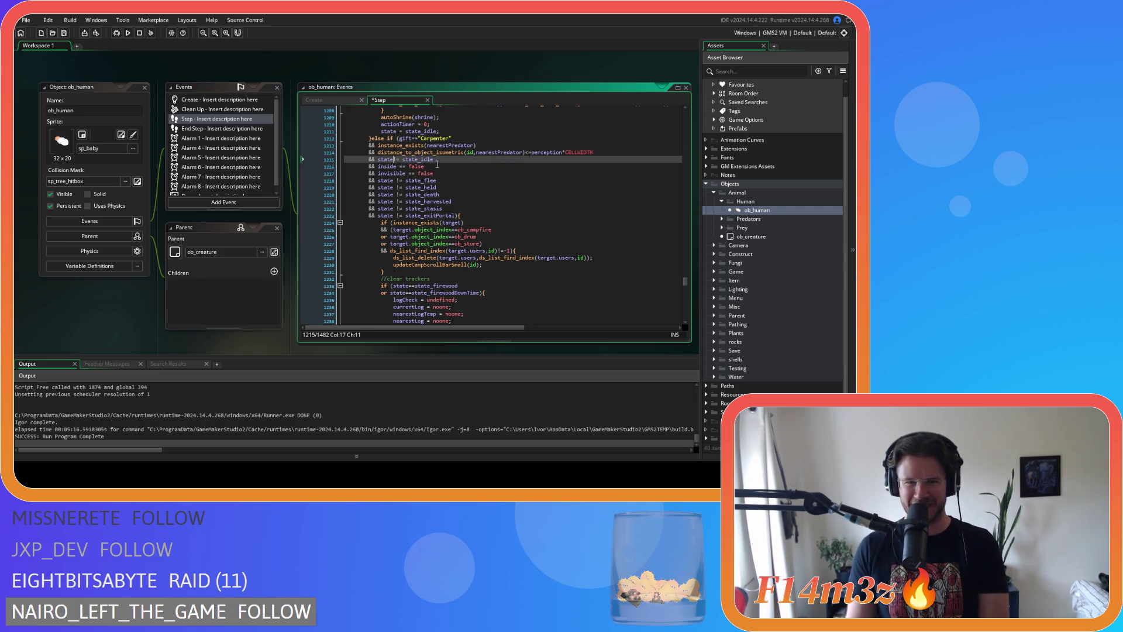
key("Right")
key("Right")
key("Delete")
key("Down")
key("Left")
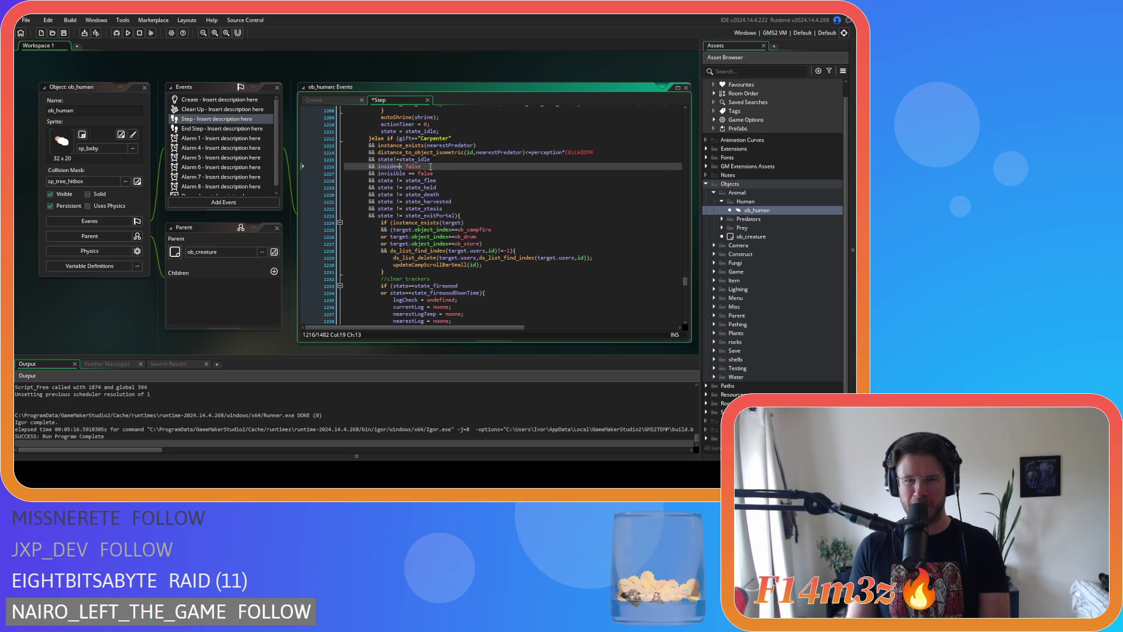
key("Down")
key("Right")
Remove spaces around != in the Carpenter state_flee through state_exitPortal checks on lines 1218–1223
key("Delete")
key("Right")
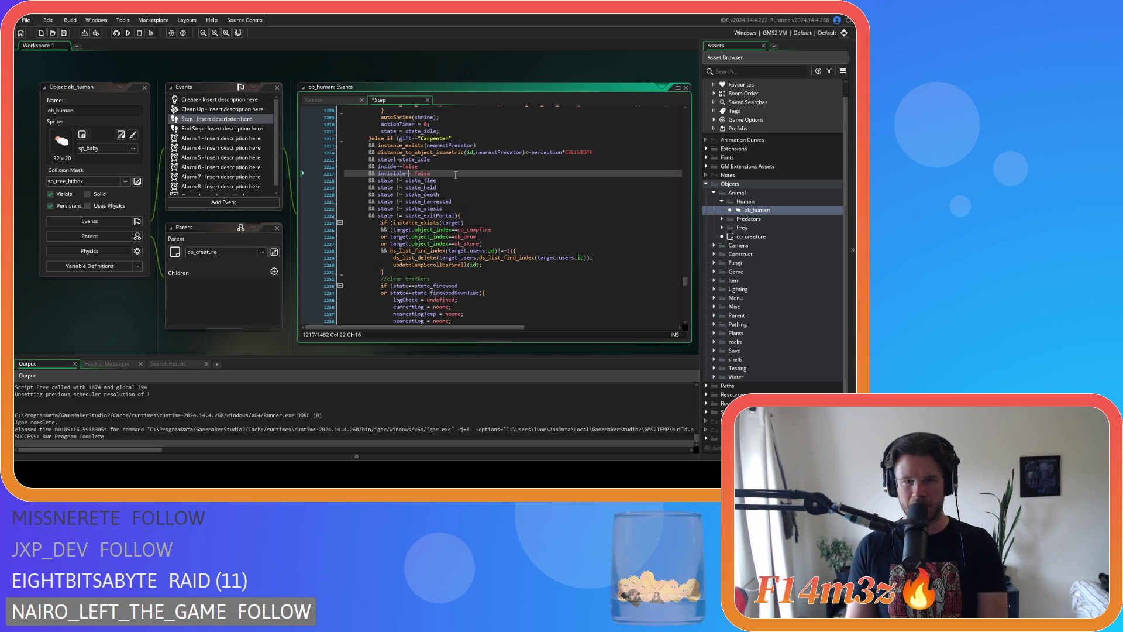
left_click(406, 181)
key("BackSpace")
key("Left")
key("Left")
key("BackSpace")
left_click(395, 188)
key("Delete")
key("Right")
key("Right")
key("Delete")
key("Down")
key("Left")
key("Left")
key("Right")
key("Right")
key("Delete")
key("Down")
key("Left")
key("BackSpace")
key("Right")
key("Right")
key("Delete")
key("Down")
key("Left")
key("Left")
key("Delete")
key("Right")
key("Right")
key("Delete")
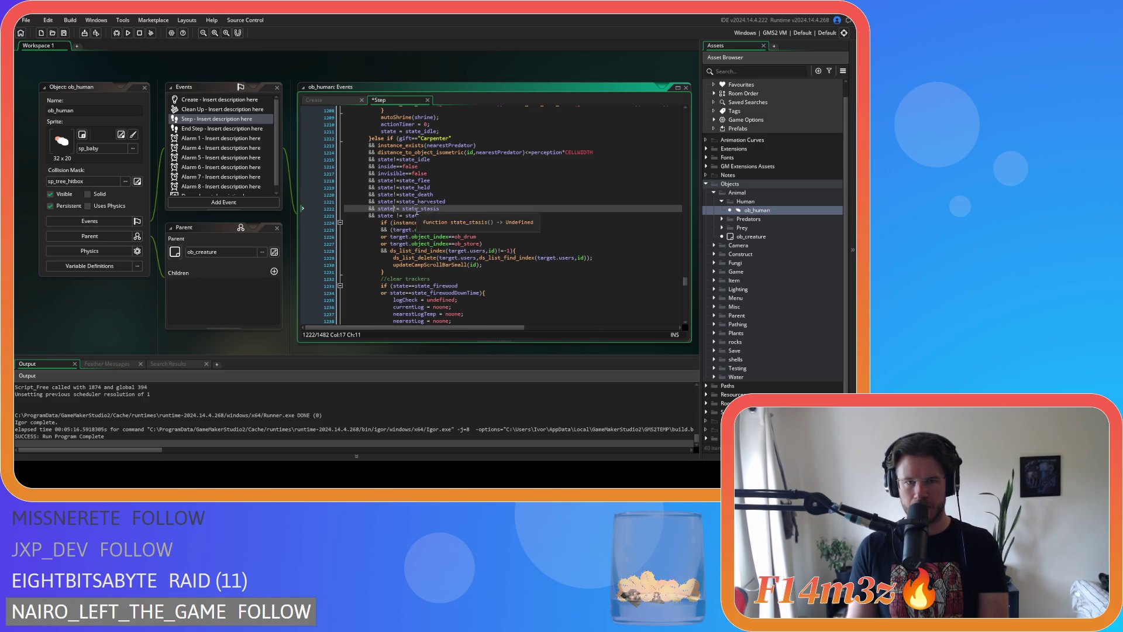
key("Down")
key("Delete")
key("Right")
key("Right")
key("Delete")
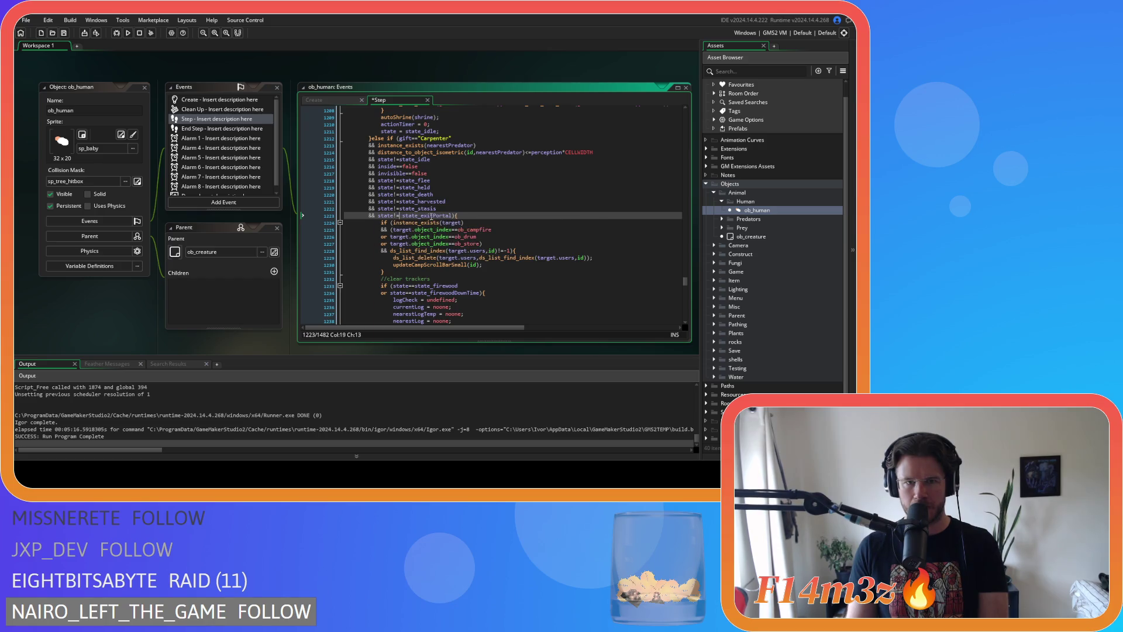
scroll(427, 218, "down", 5)
Compact the Waterbearer distance check, state_idle check, and inside and invisible == checks
scroll(424, 219, "down", 9)
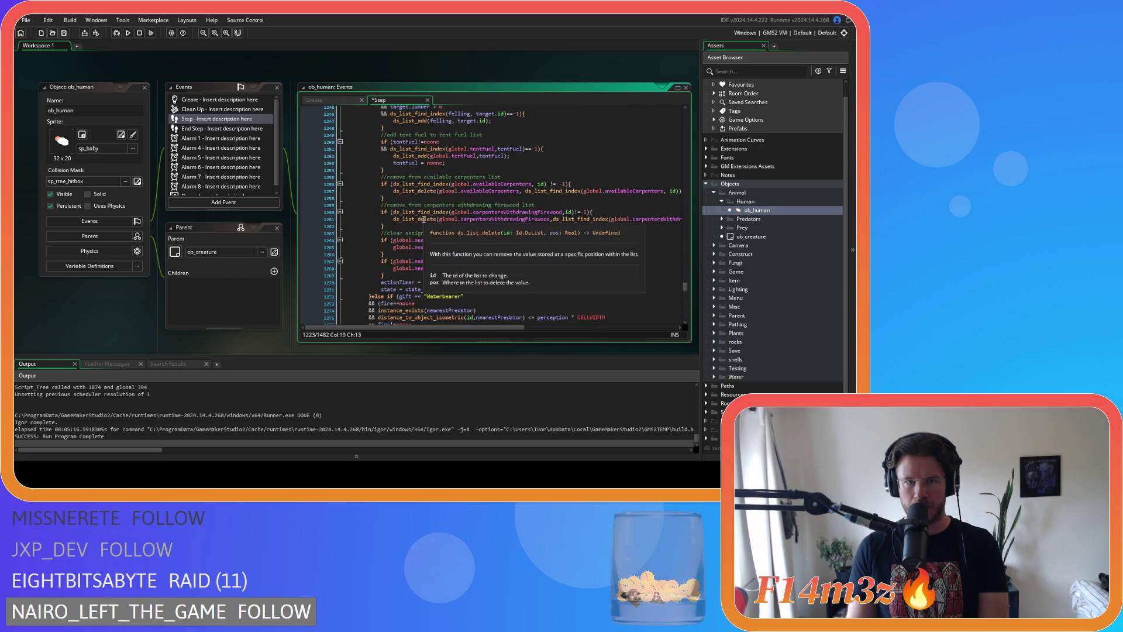
scroll(424, 219, "down", 3)
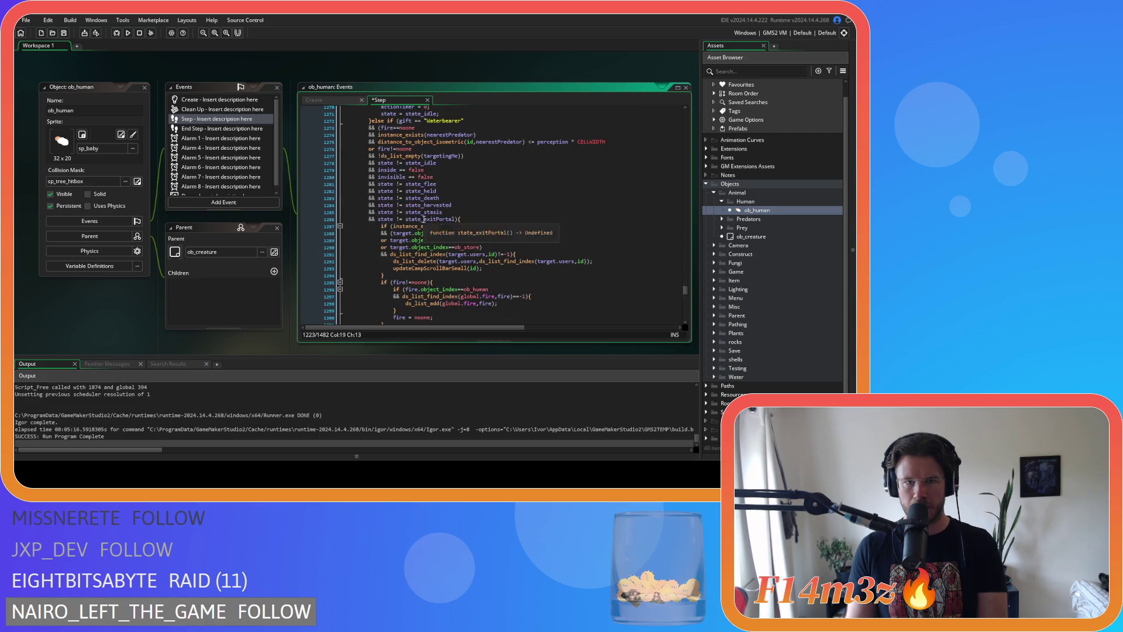
left_click(525, 141)
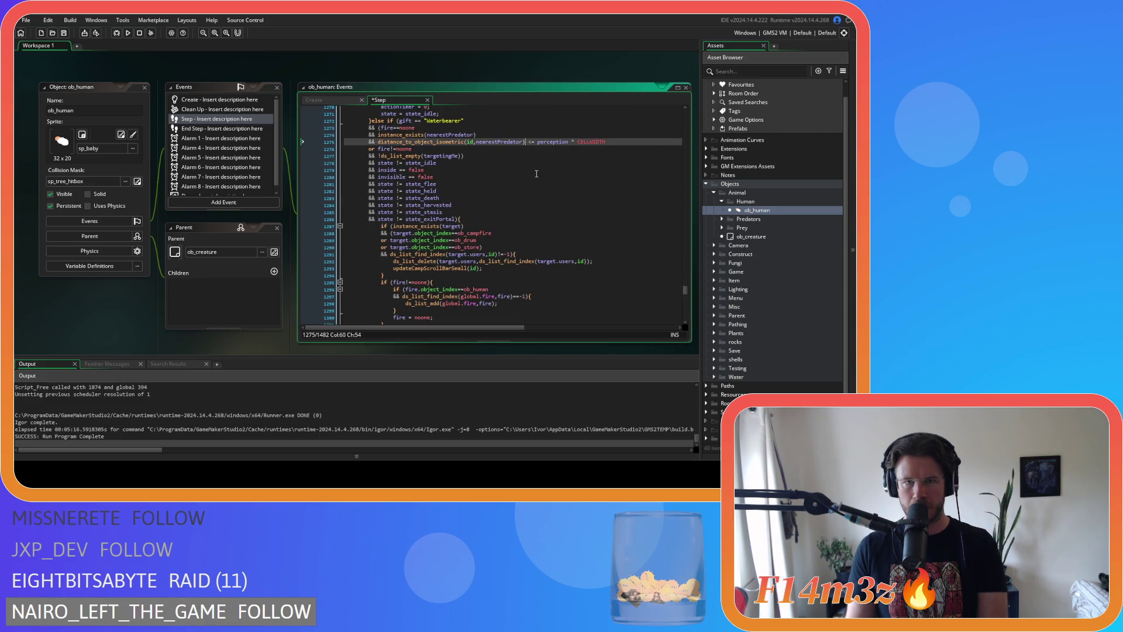
key("Delete")
key("Right")
key("Right")
key("Delete")
key("ctrl+Right")
key("BackSpace")
left_click(399, 164)
key("BackSpace")
key("Right")
key("Right")
key("Delete")
key("Down")
key("Left")
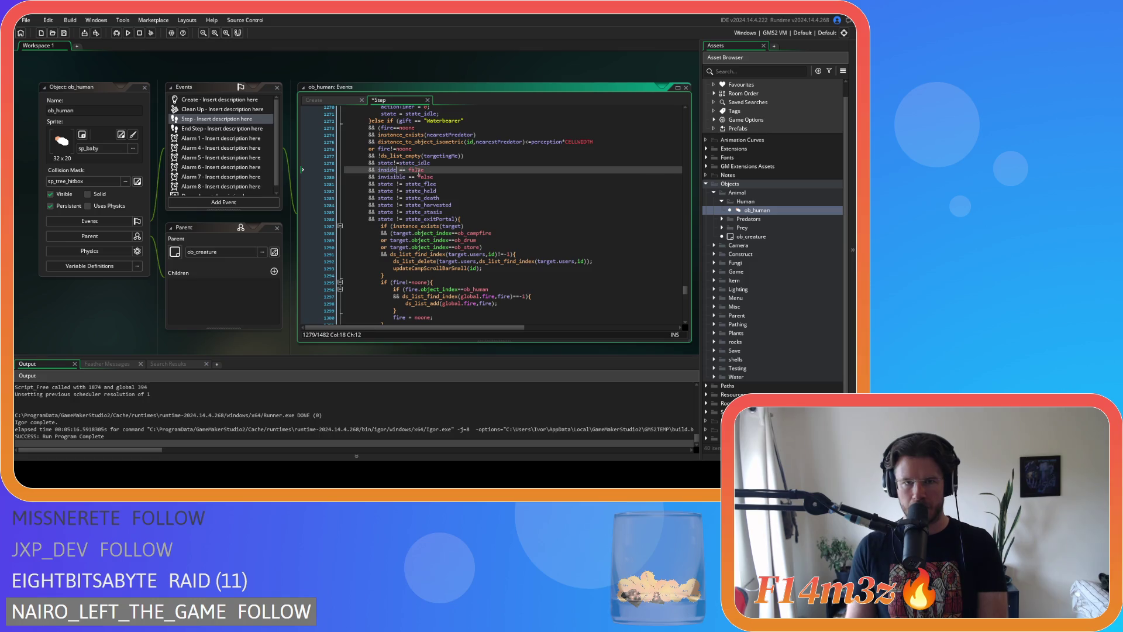
key("Delete")
key("Right")
key("Right")
key("Delete")
left_click(405, 176)
key("Right")
Remove spaces around != in the Waterbearer state_flee through state_exitPortal checks (lines 1281–1286)
key("Delete")
left_click(397, 184)
key("Delete")
key("Right")
key("Right")
key("Delete")
key("Down")
key("Left")
key("Delete")
key("Right")
key("Right")
key("Delete")
left_click(399, 199)
key("Delete")
key("Right")
key("Right")
key("Delete")
left_click(397, 206)
key("Delete")
key("Right")
key("Right")
key("Delete")
left_click(397, 213)
key("Delete")
left_click(395, 219)
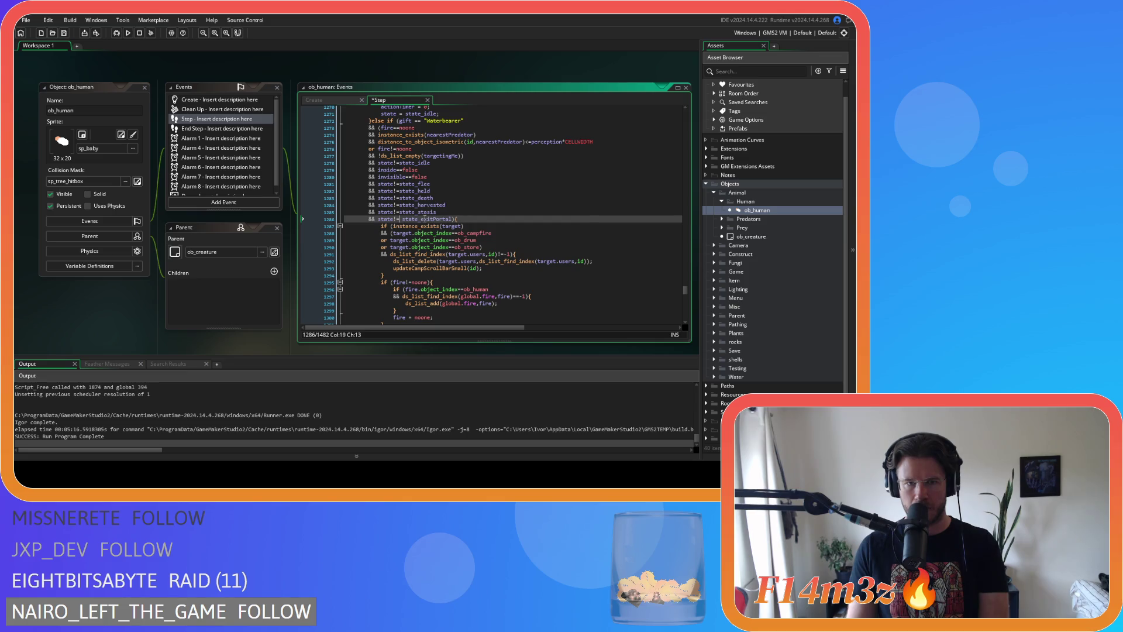
Tighten the Fisher block's distance check to <=perception*CELLWIDTH and start its state_idle check
scroll(439, 218, "down", 9)
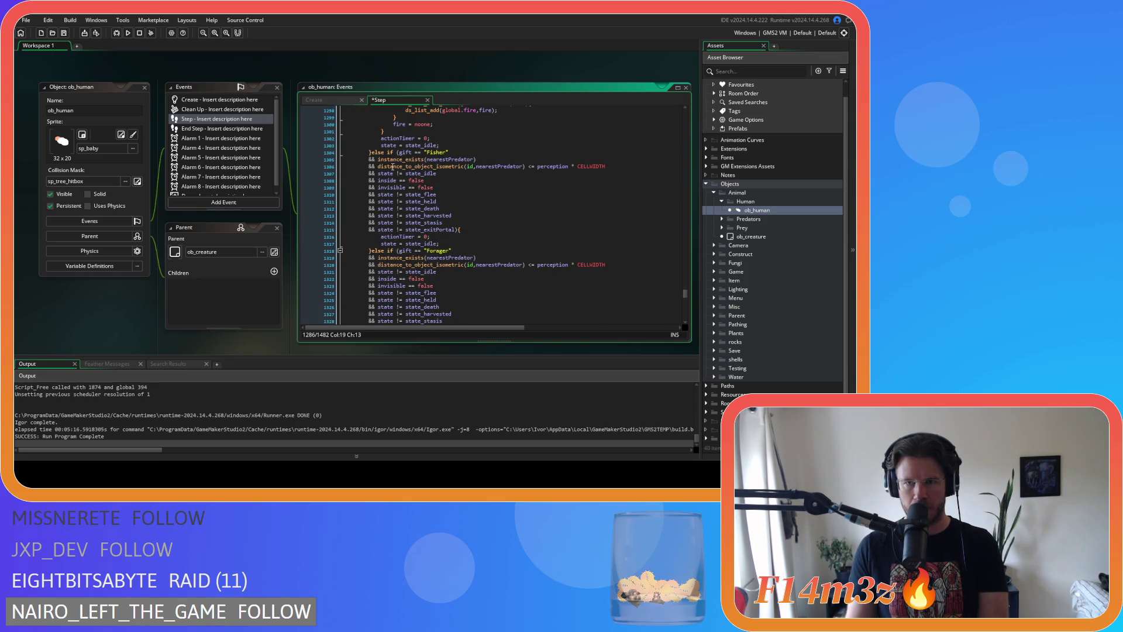
left_click(525, 166)
key("Delete")
key("Right")
key("Right")
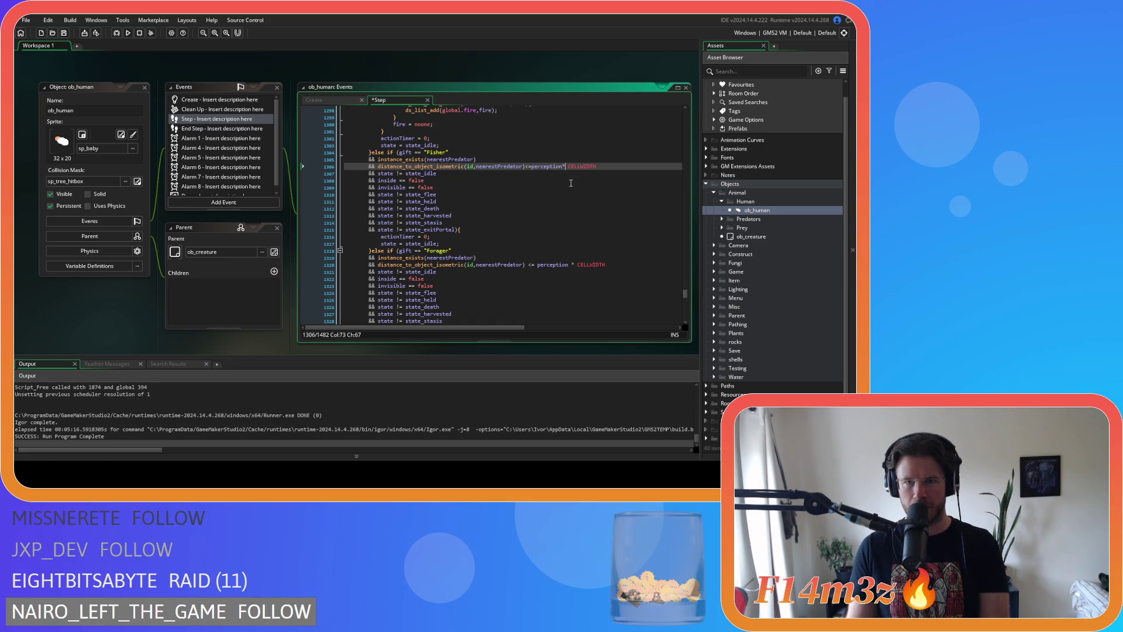
left_click(395, 173)
key("Delete")
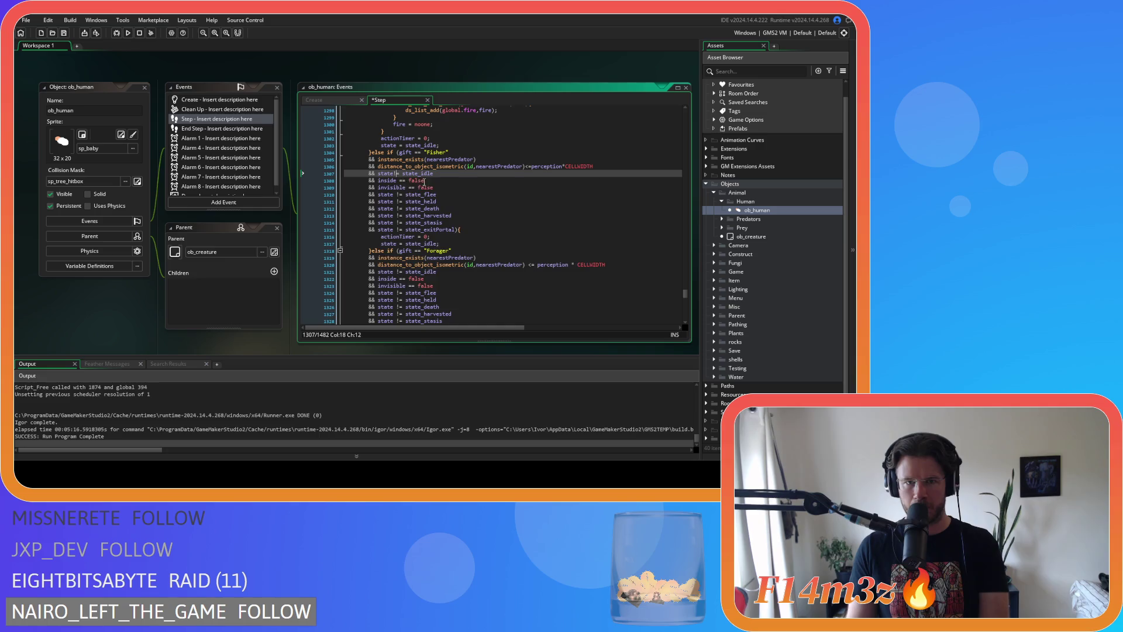